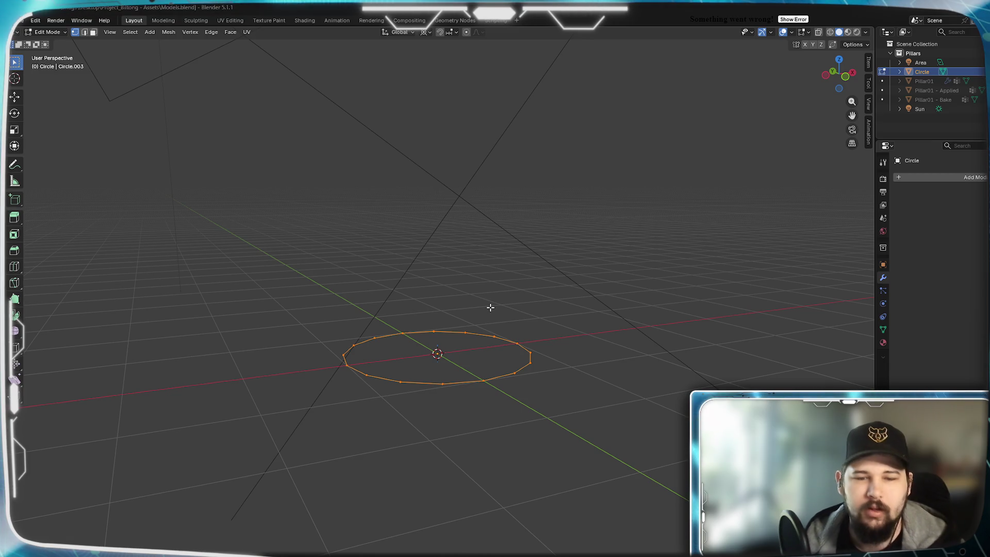
Select the whole circle and extrude it 2 m up along Z into an open-topped wall
key("alt+a")
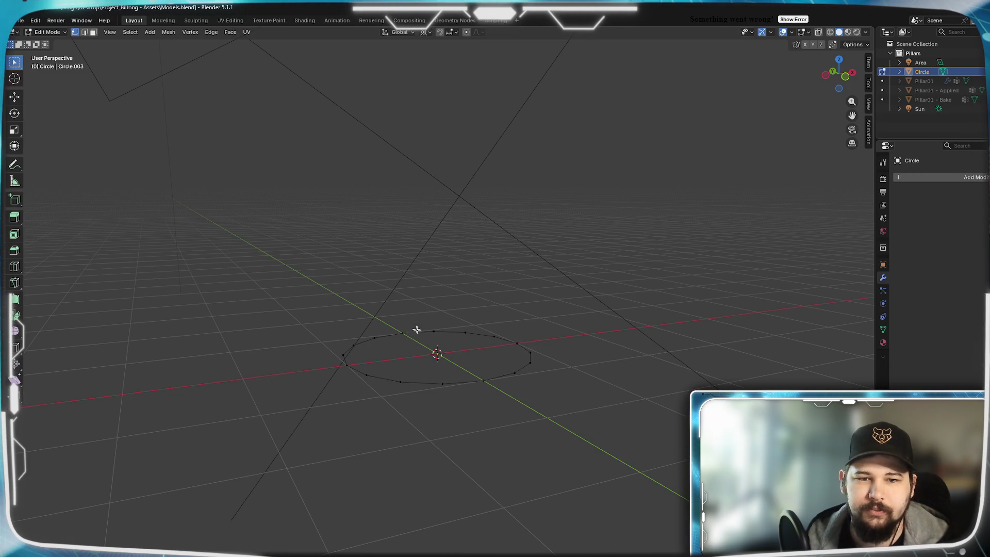
middle_click_drag(416, 322, 482, 283)
right_click(428, 322)
key("Escape")
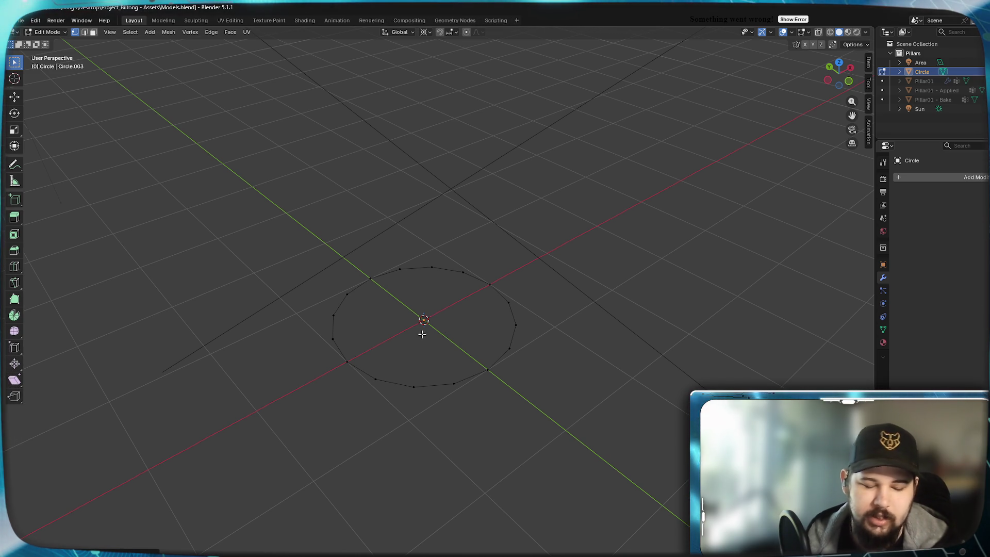
mouse_move(416, 334)
middle_mouse_down()
mouse_move(413, 325)
mouse_move(524, 278)
mouse_move(465, 335)
mouse_move(466, 385)
mouse_move(499, 349)
middle_mouse_up()
key("a")
key("e")
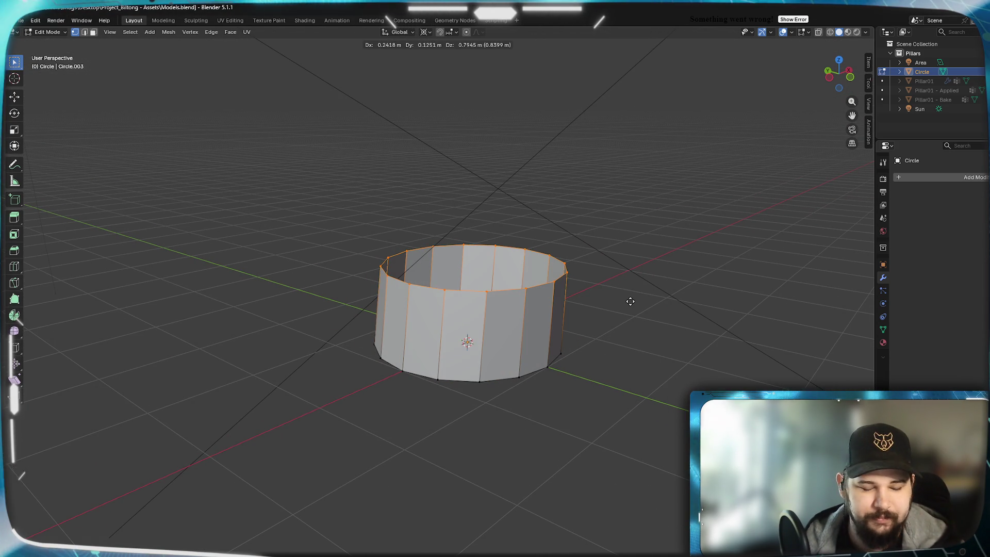
type("z")
type("2")
key("Return")
mouse_move(627, 264)
middle_mouse_down()
mouse_move(617, 274)
mouse_move(515, 268)
mouse_move(561, 267)
mouse_move(562, 277)
middle_mouse_up()
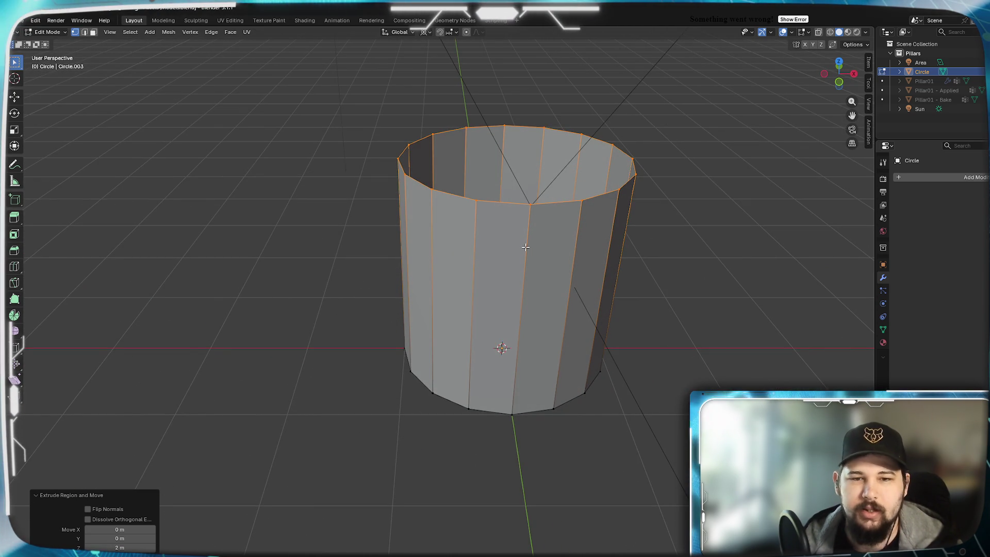
key("a")
mouse_move(648, 268)
middle_mouse_down()
mouse_move(641, 282)
mouse_move(649, 277)
middle_mouse_up()
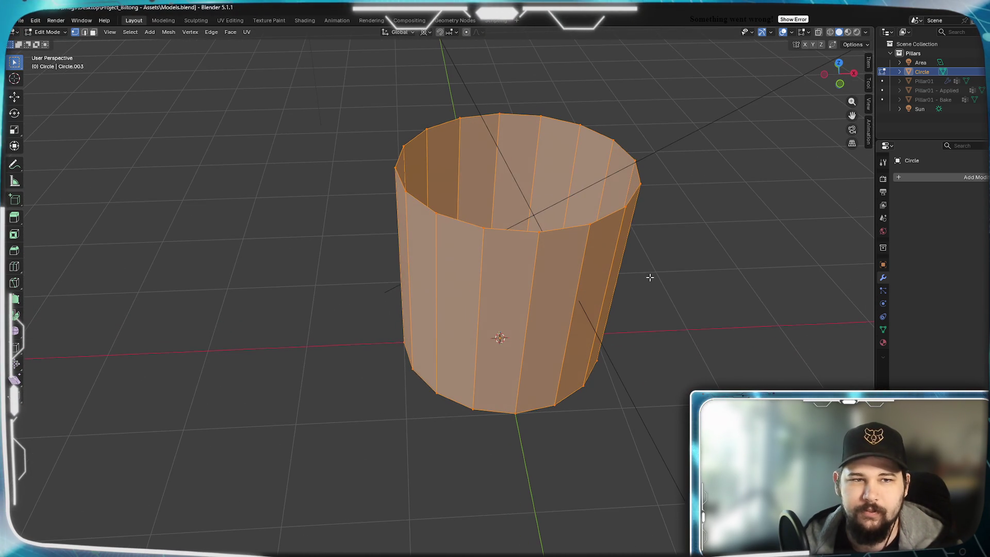
key("r")
key("z")
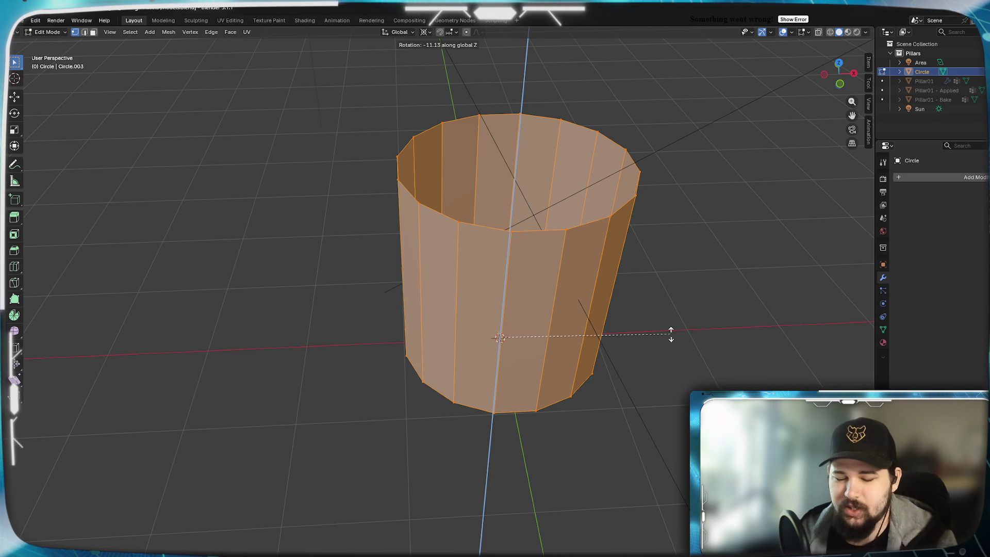
type("360")
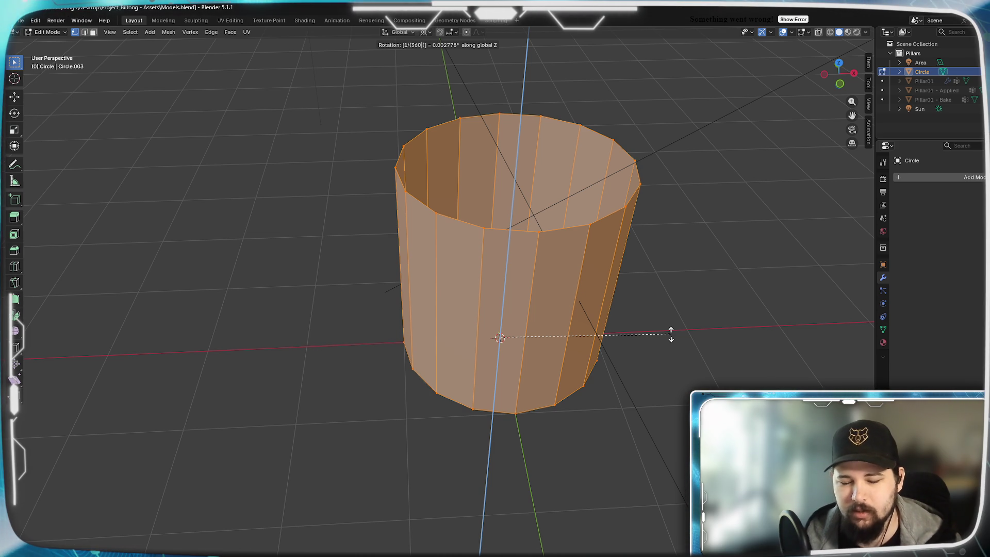
key("BackSpace")
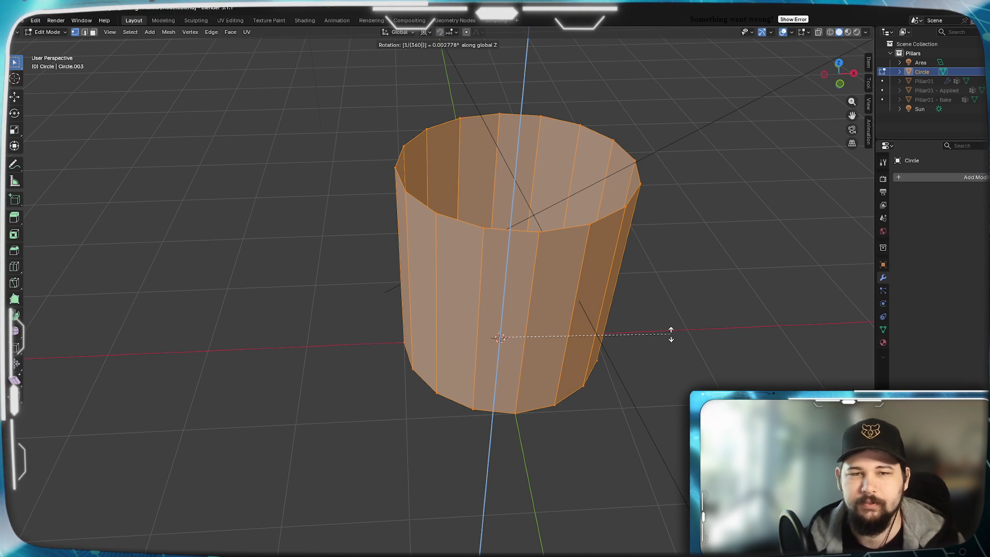
key("BackSpace")
key("BackSpace")
key("BackSpace")
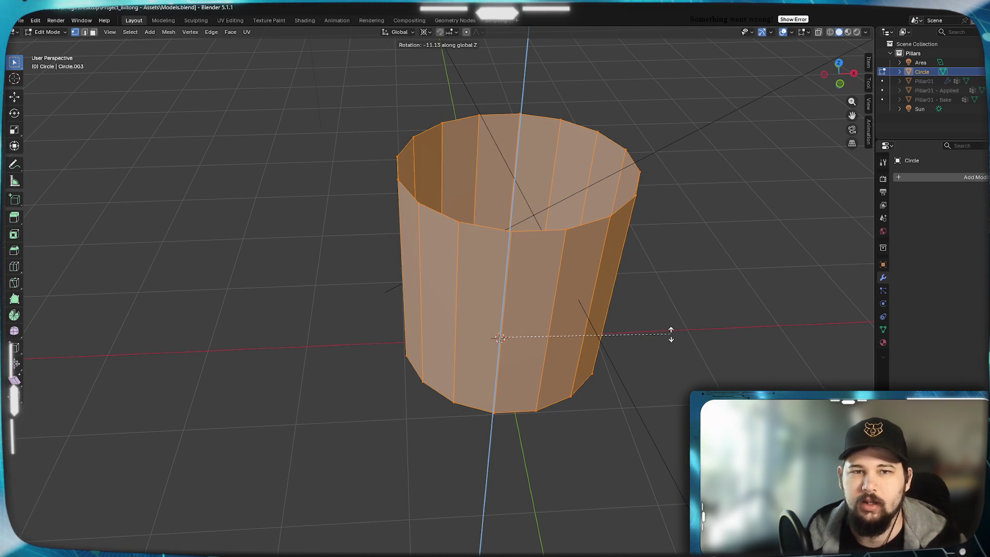
left_click(648, 315)
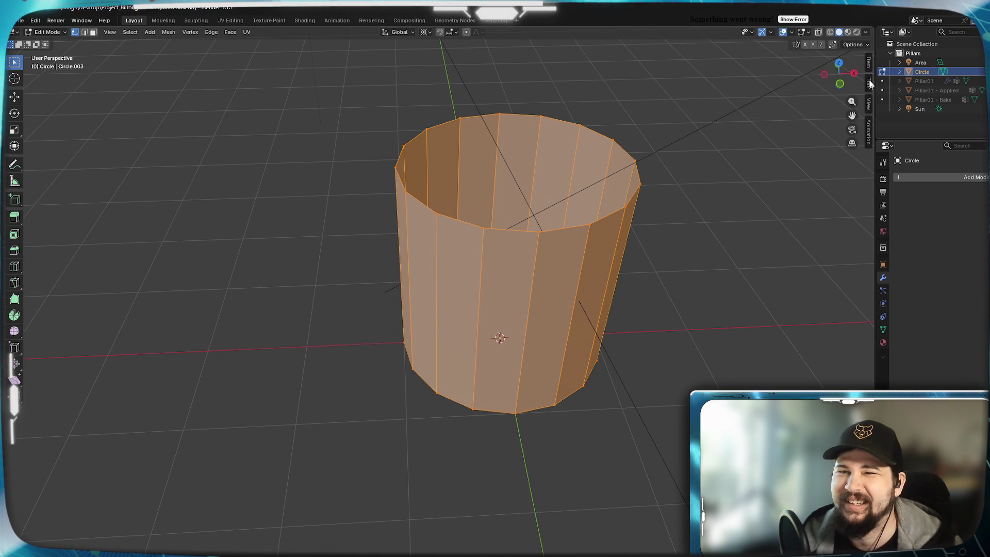
Review the sidebar's Item, Tool and View tabs, returning to Item to show median Z 1 m
left_click(869, 66)
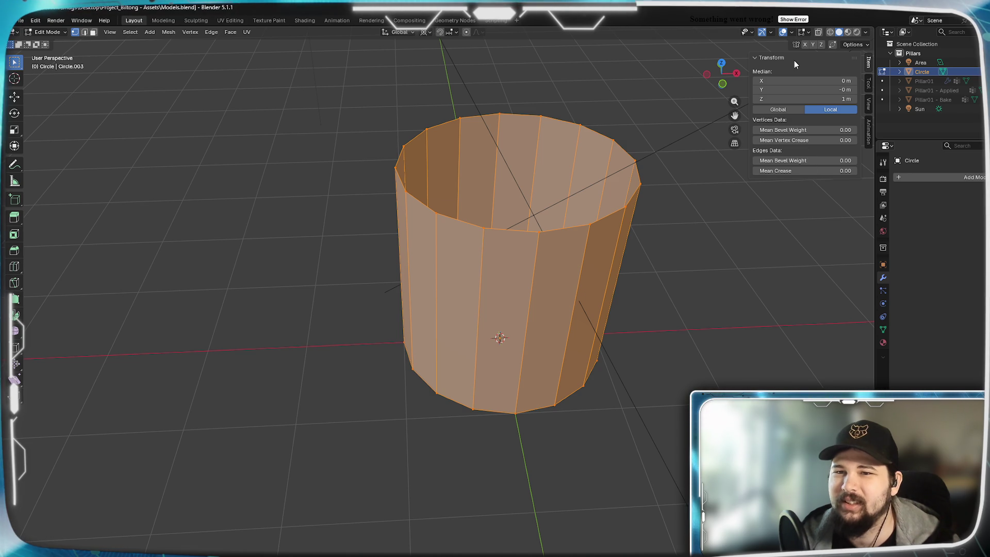
left_click(869, 84)
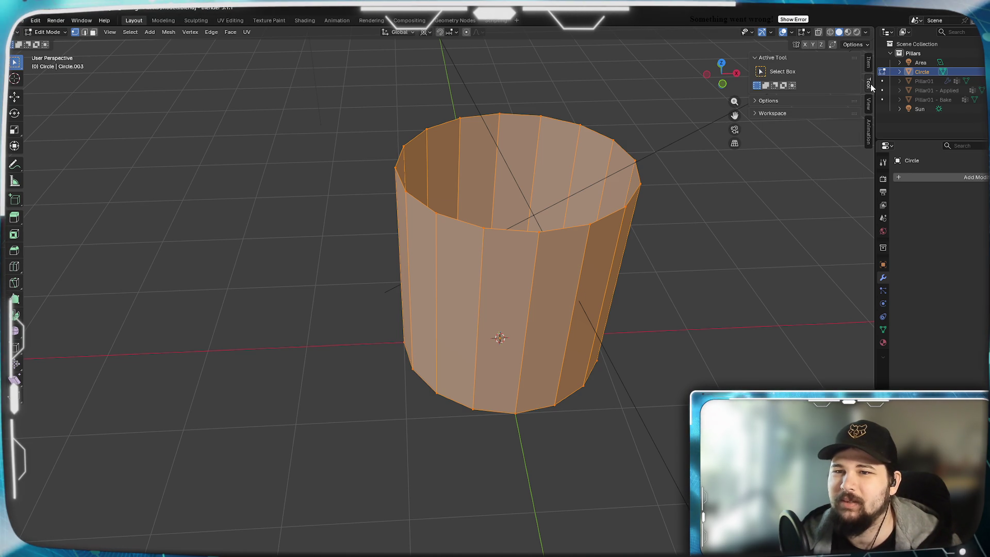
left_click(869, 108)
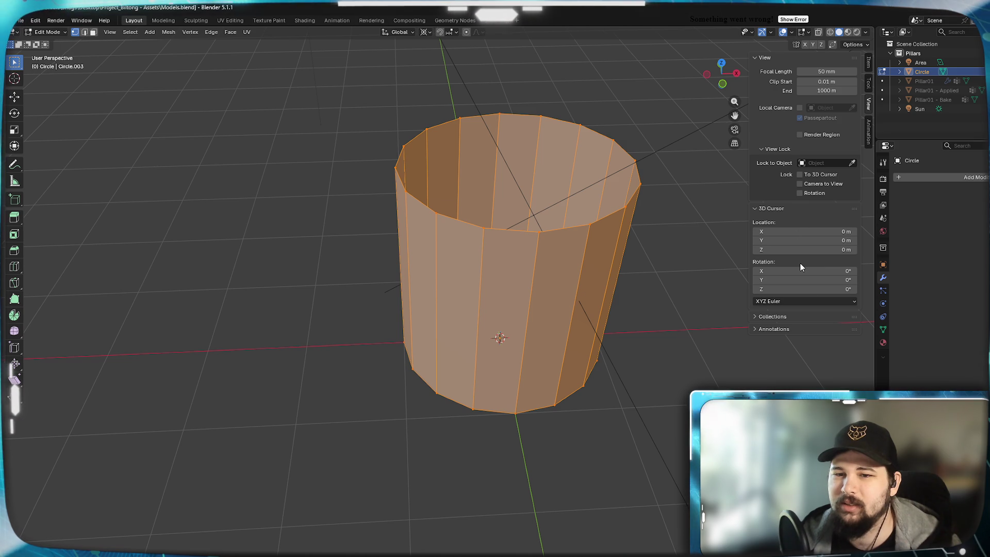
left_click(867, 64)
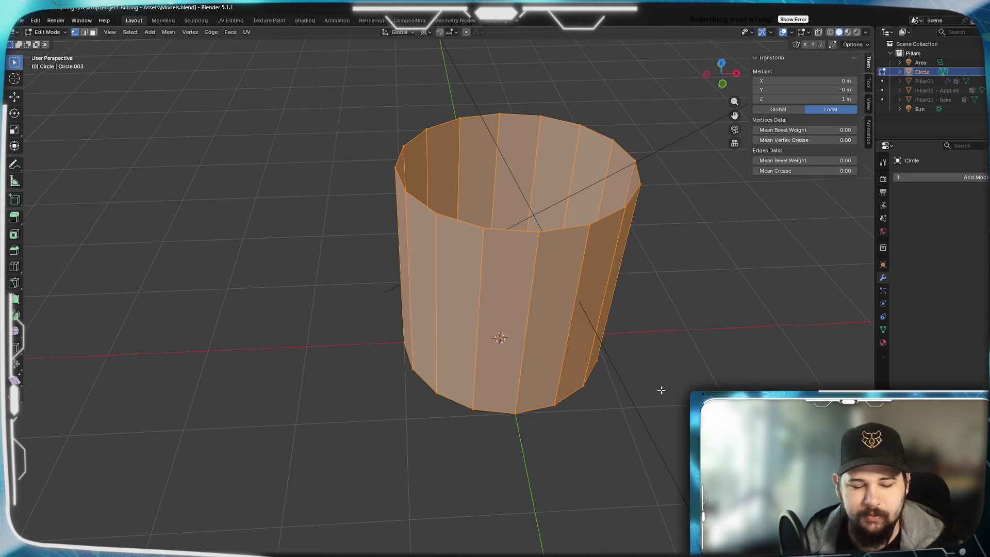
key("r")
key("z")
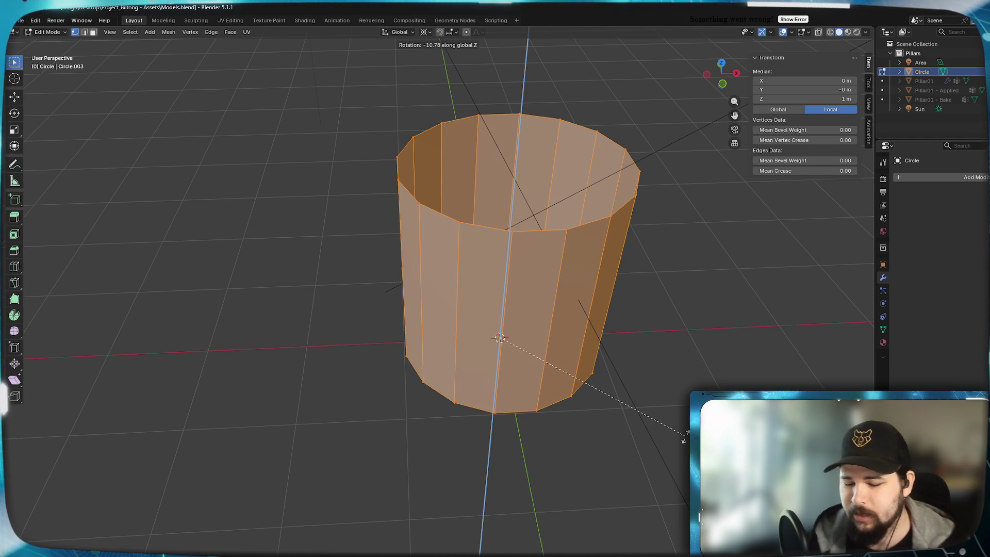
type("360")
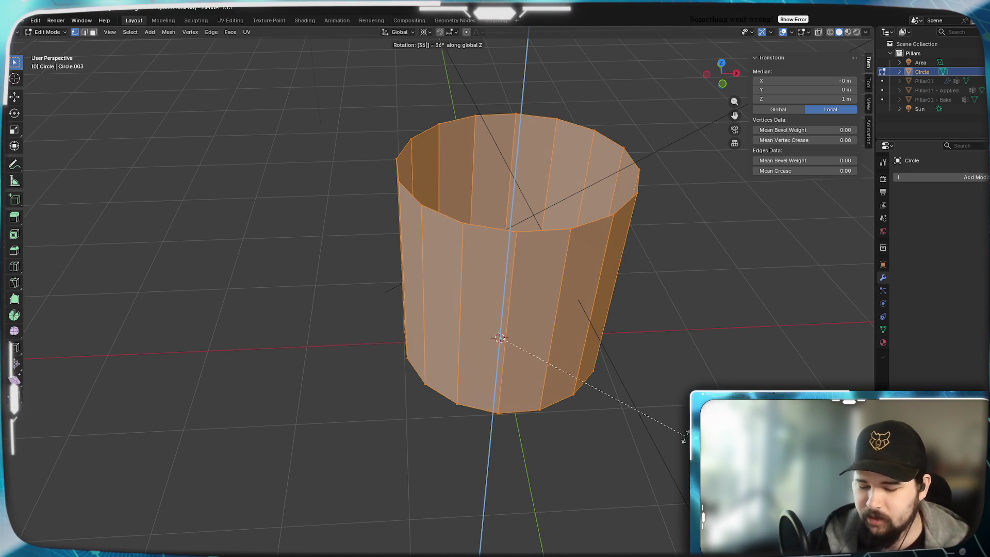
key("slash")
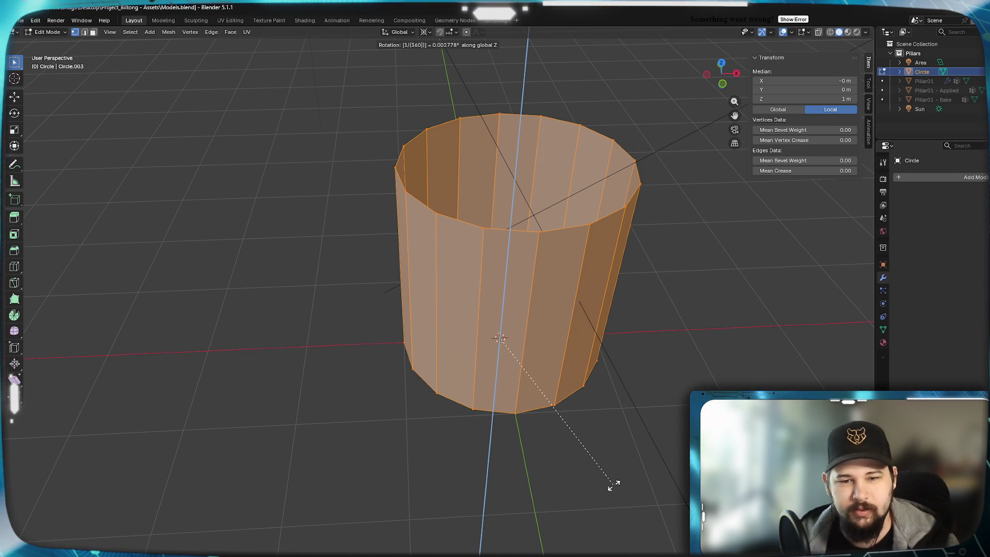
key("Return")
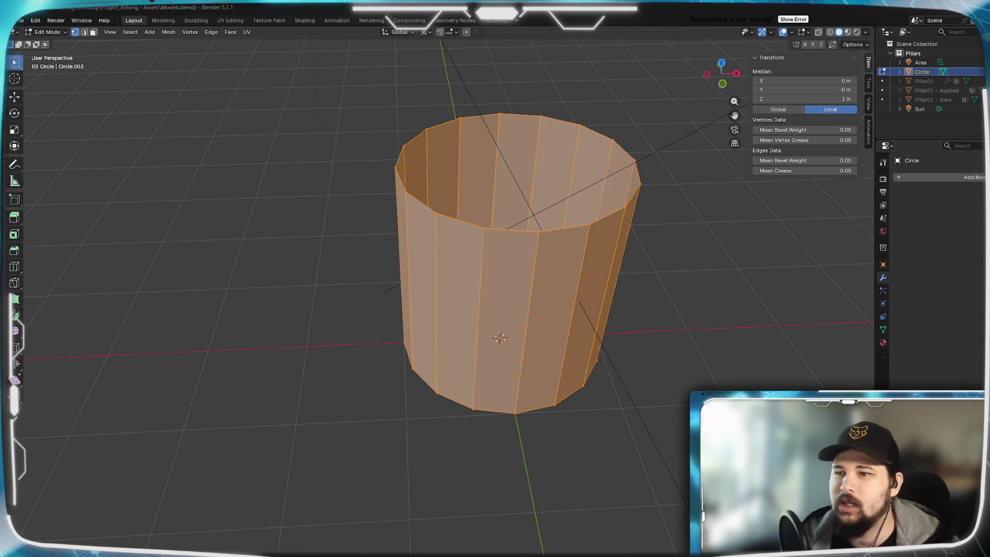
left_click_drag(728, 149, 758, 202)
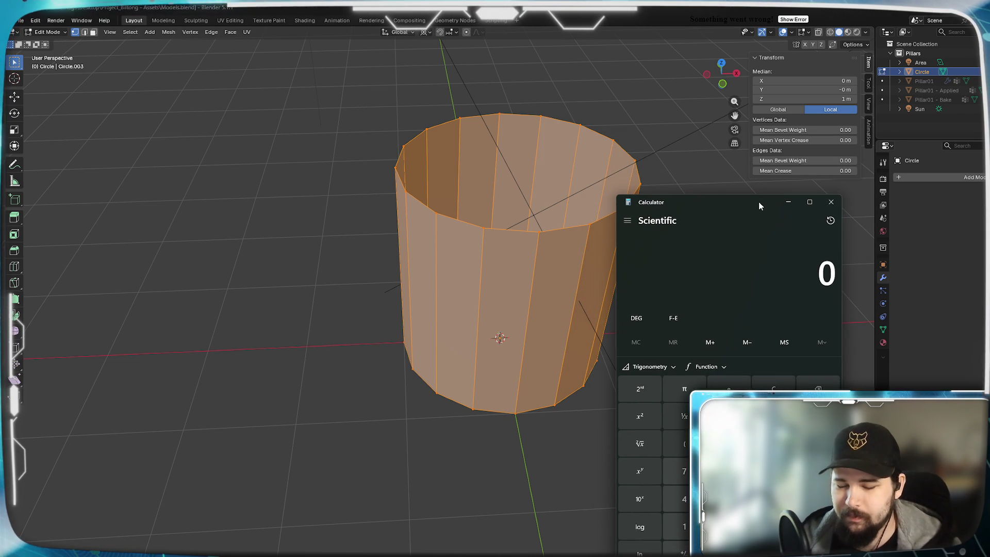
Compute 360 ÷ 16 = 22.5, halve it to 11.25 in Calculator, then minimise it
type("360/16")
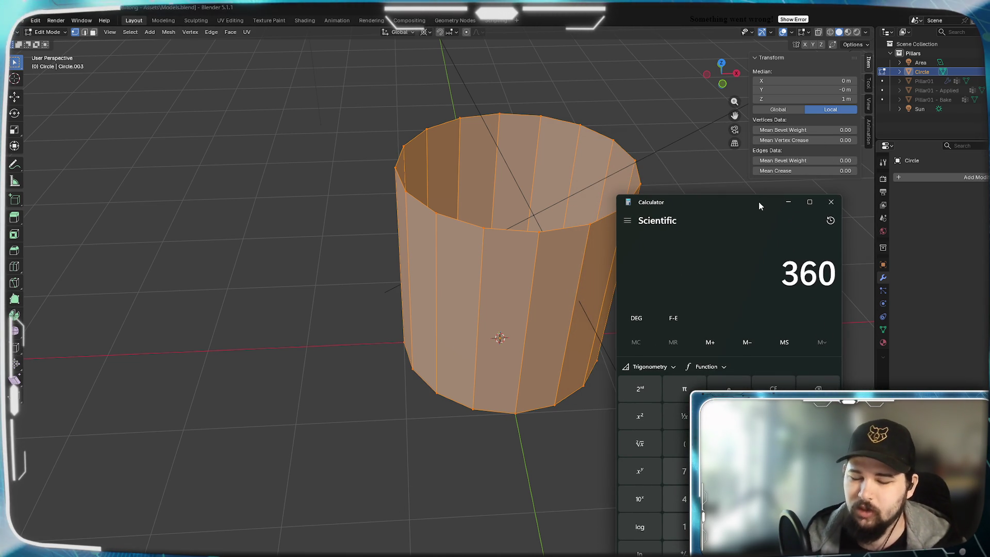
key("Return")
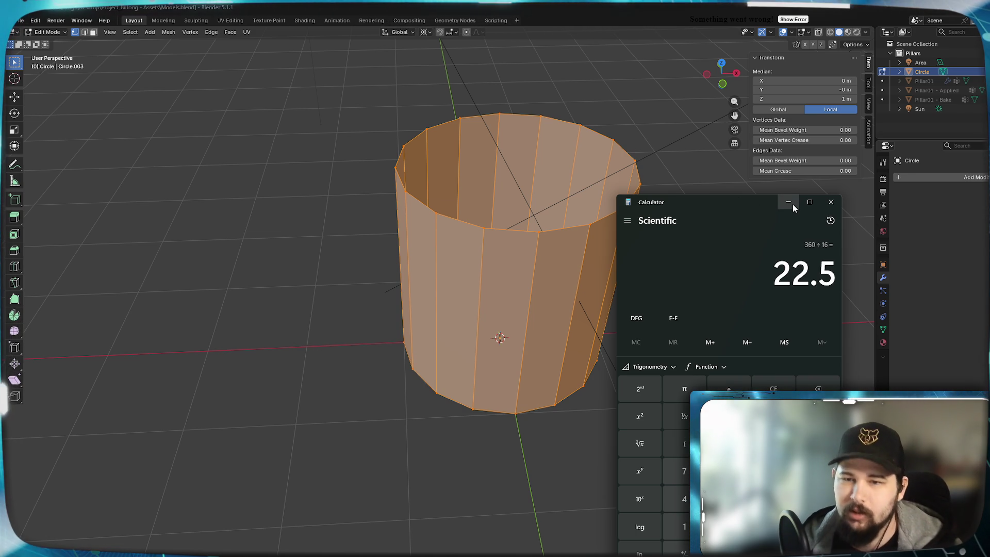
type("/2")
key("Return")
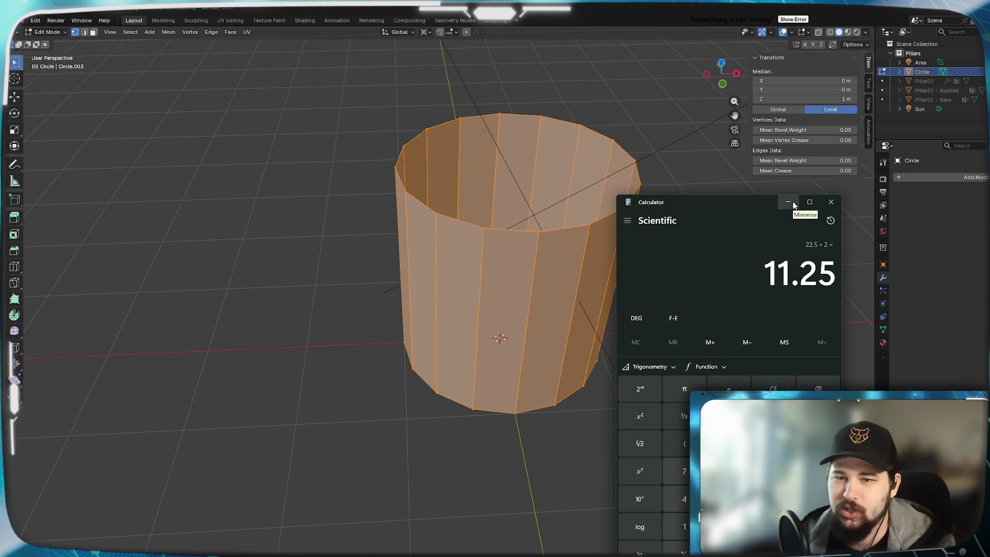
left_click(793, 202)
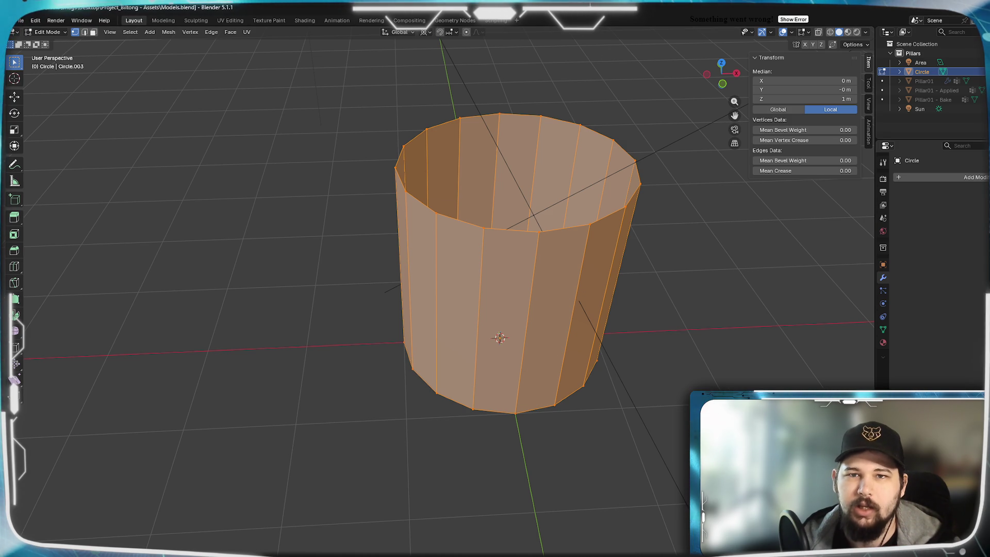
Rotate the cylinder wall 11.25° about Z and switch to Front Orthographic view
key("r")
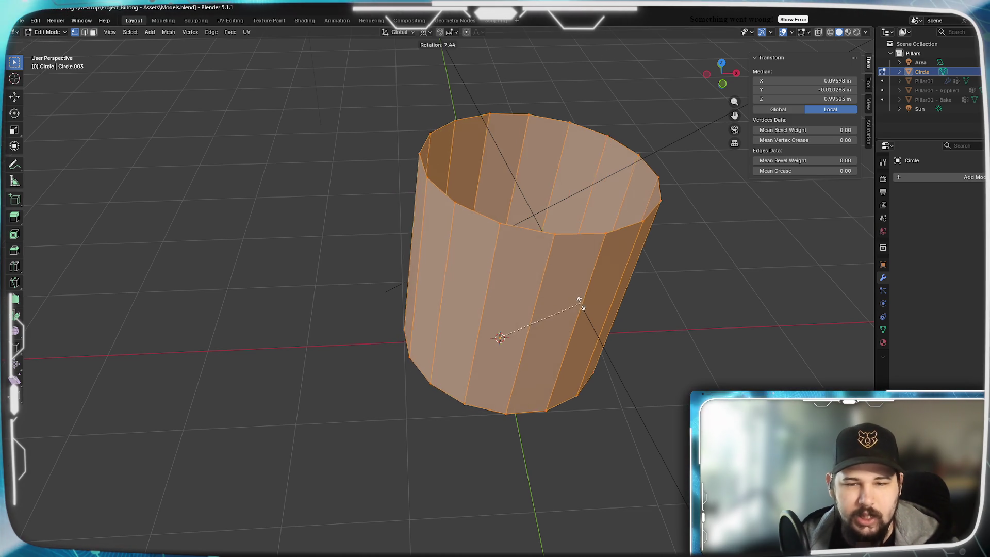
key("z")
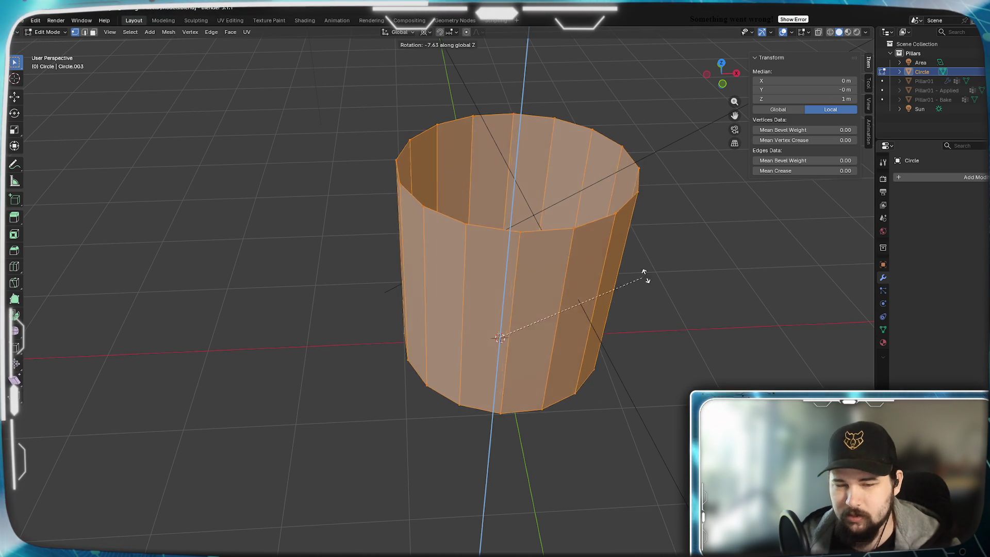
type("11.252")
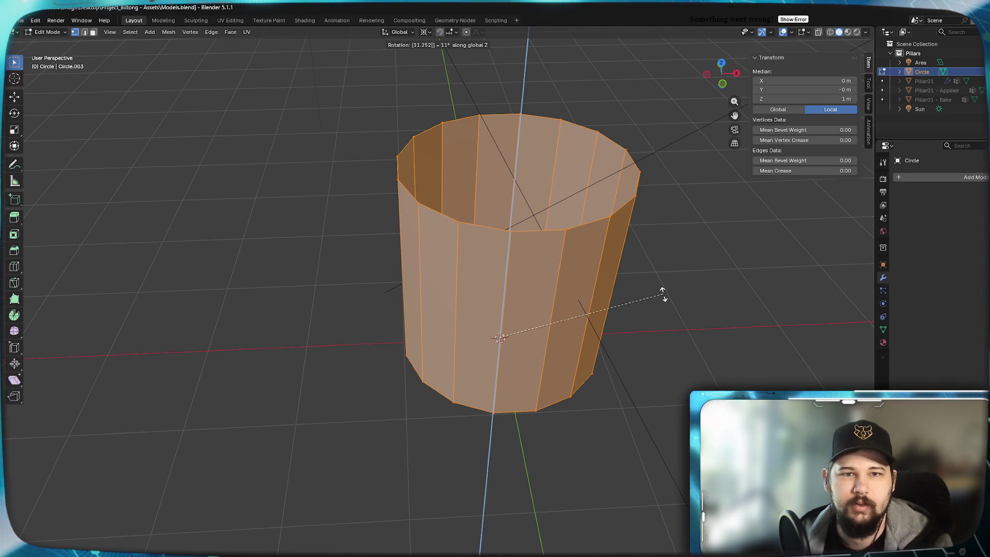
key("Return")
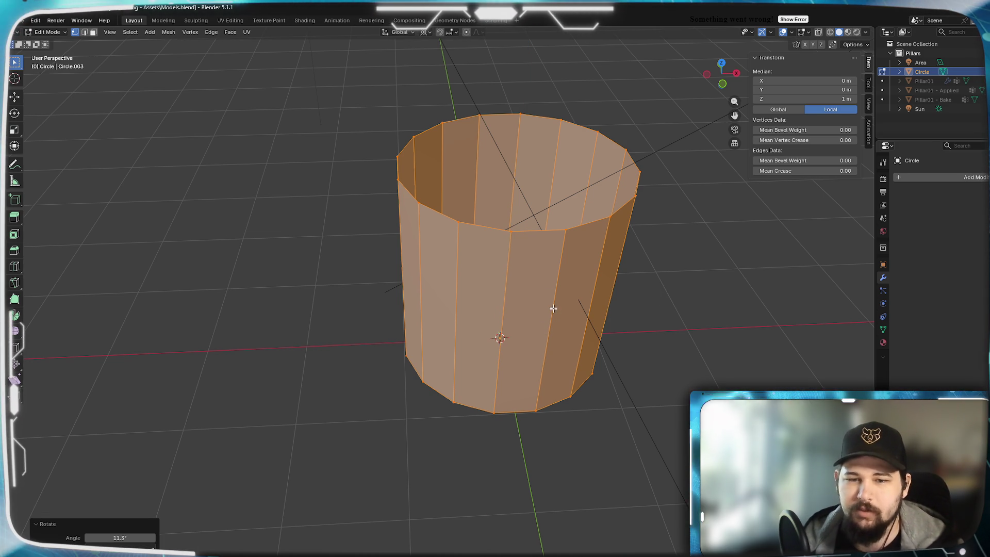
key("KP_1")
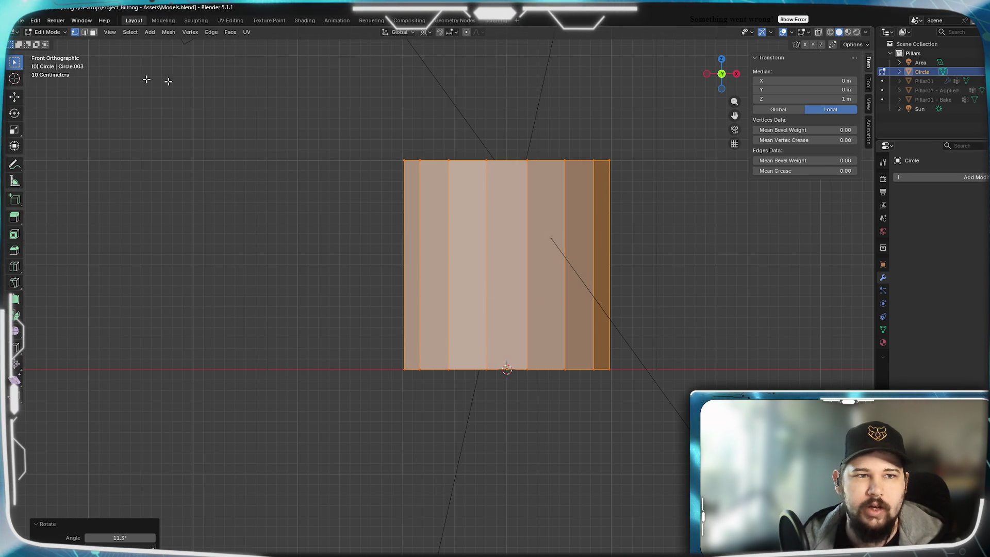
Switch to face select and pick the front-centre face, cancelling an inset attempt
left_click(94, 32)
left_click(521, 217)
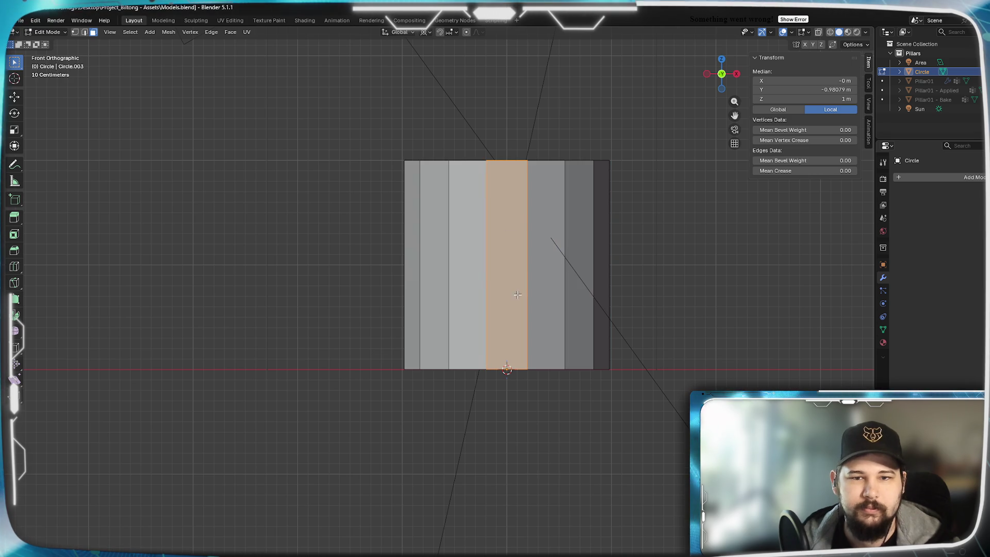
mouse_move(521, 216)
middle_mouse_down()
mouse_move(574, 342)
mouse_move(560, 289)
mouse_move(579, 292)
middle_mouse_up()
key("i")
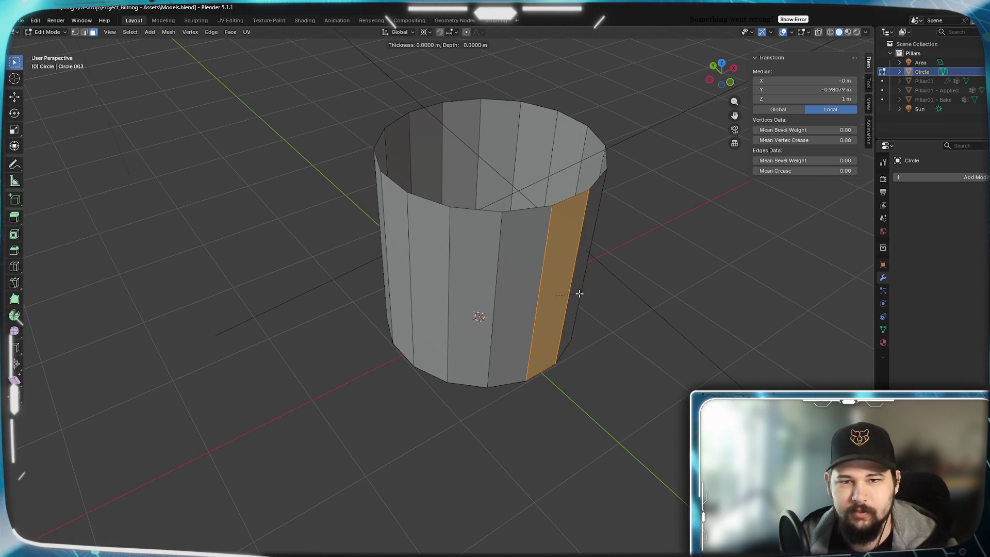
key("Escape")
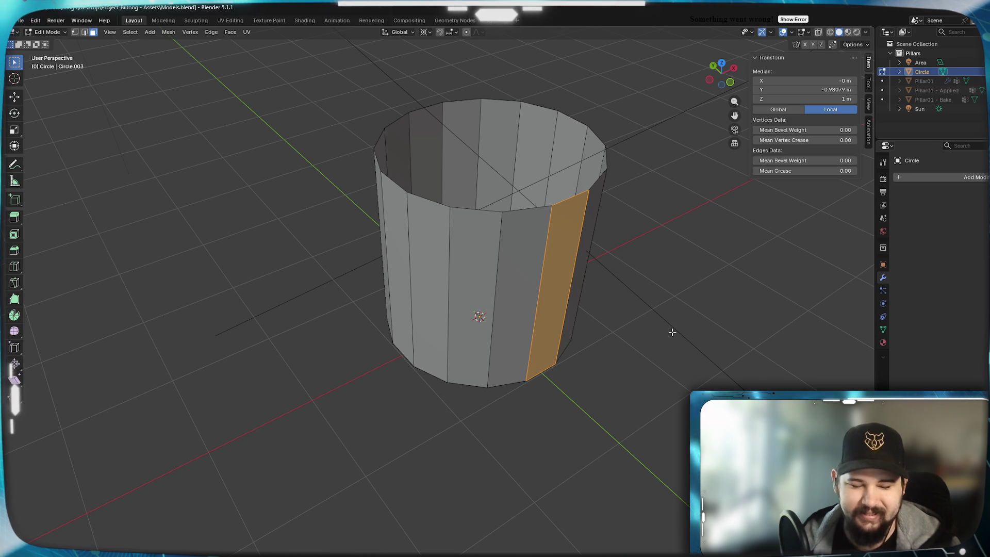
Snap the 3D cursor to the world origin from a side face, then clear the selection
key("a")
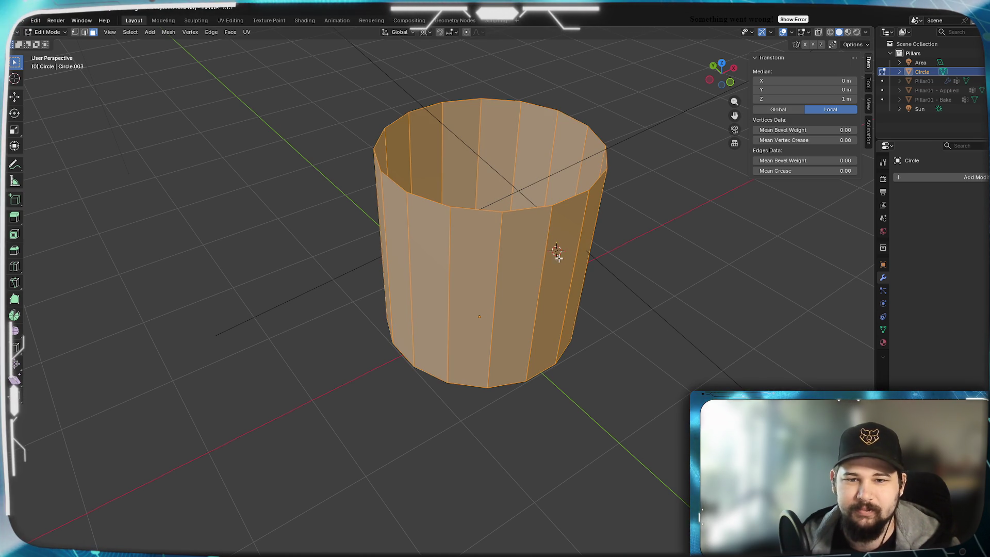
left_click(554, 277)
key("shift+s")
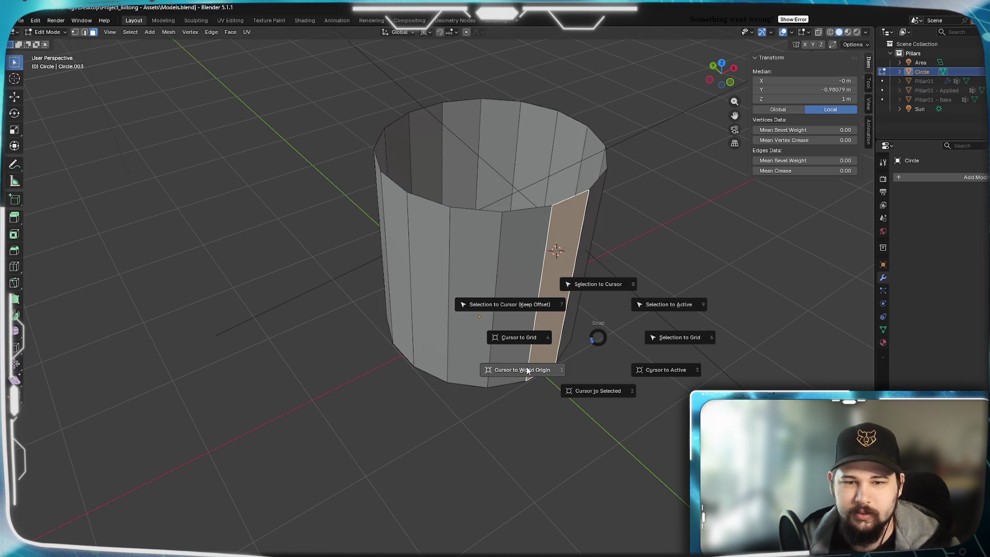
left_click(526, 370)
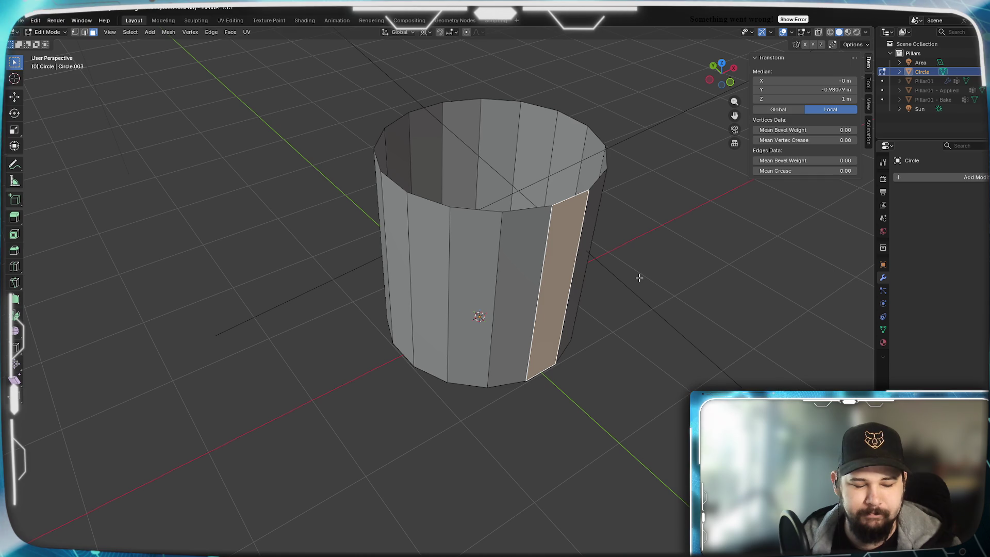
key("shift+a")
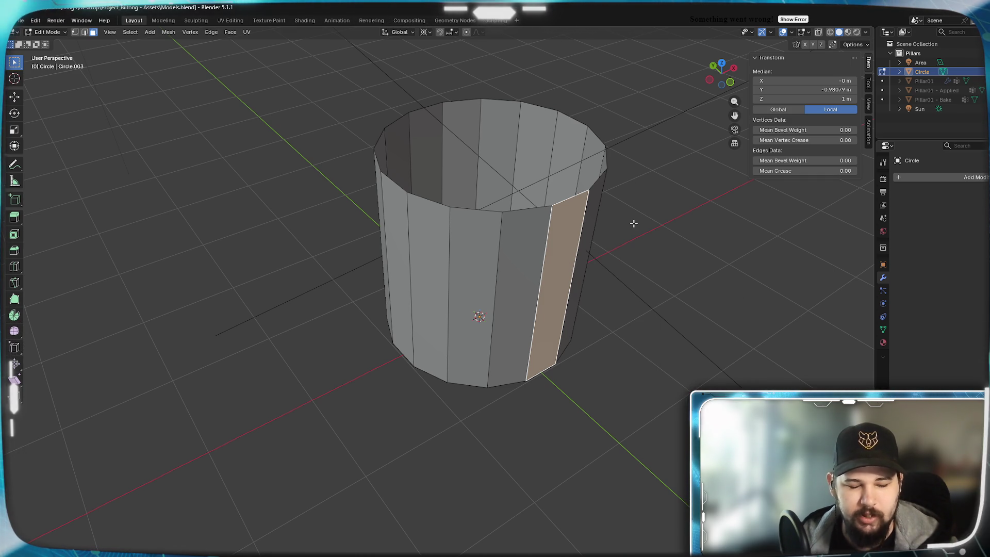
left_click(617, 231)
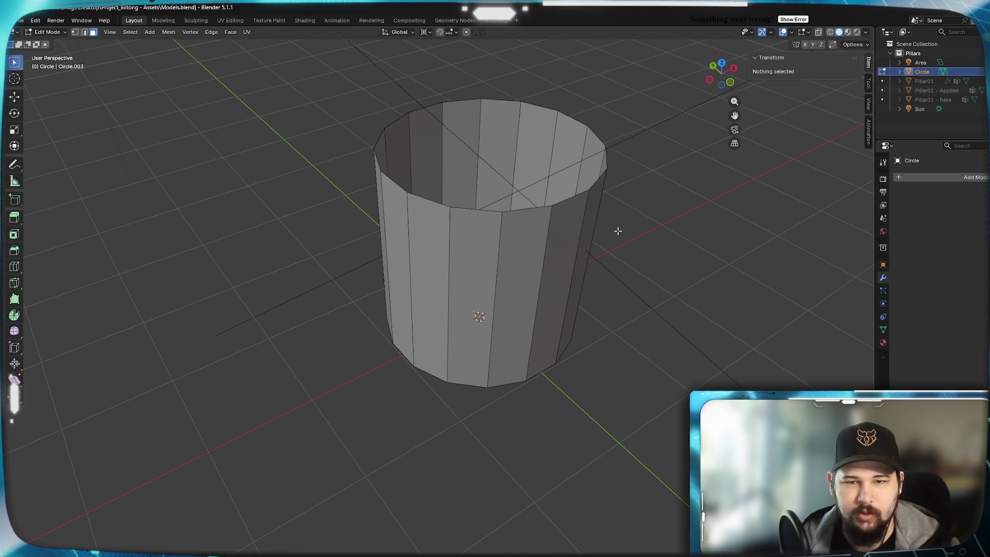
Select one side face, invert the selection, and delete only the other edges and faces
left_click(577, 273)
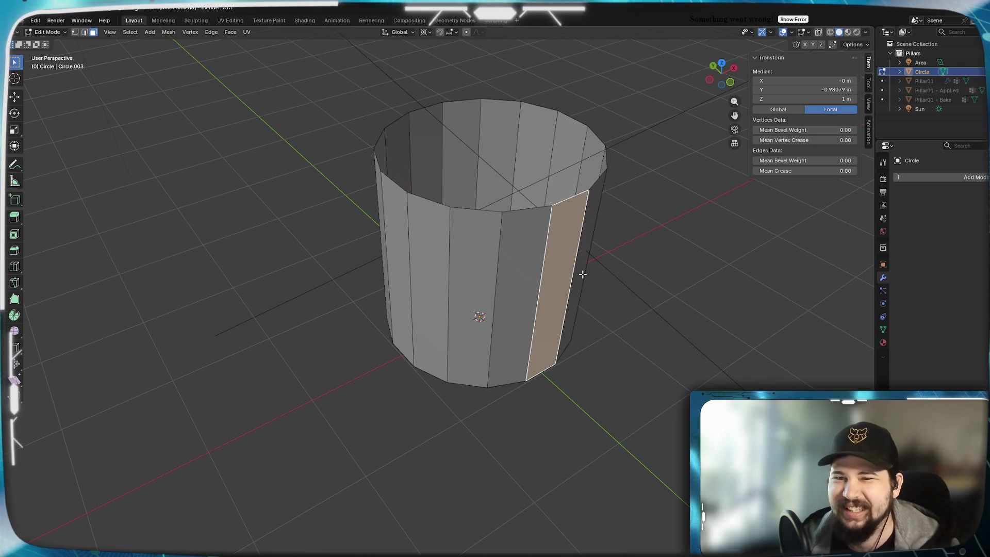
left_click(131, 32)
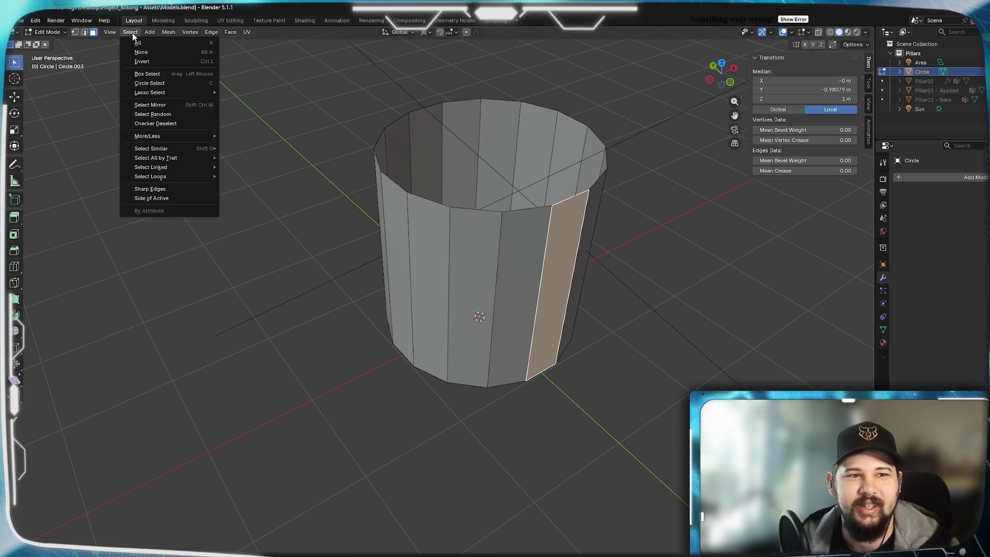
left_click(175, 61)
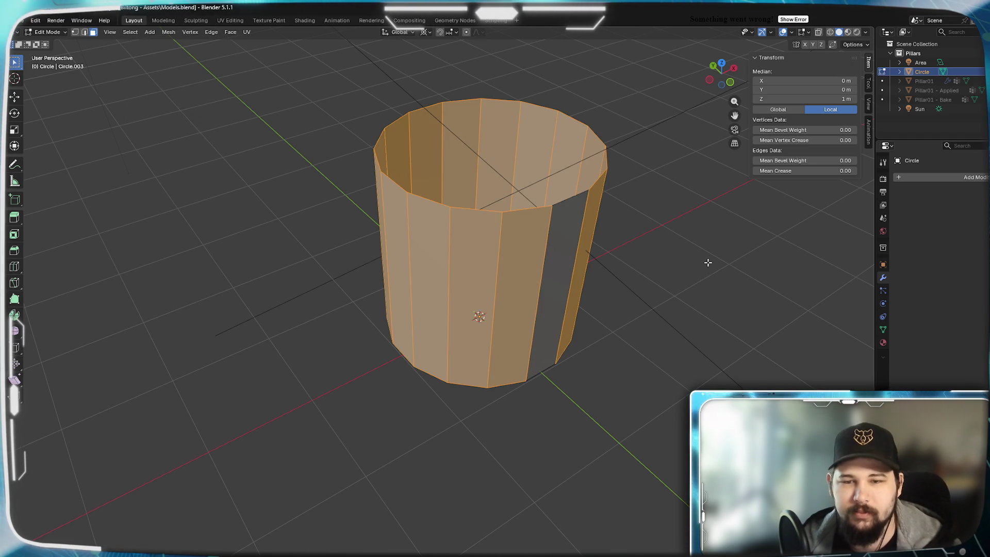
key("x")
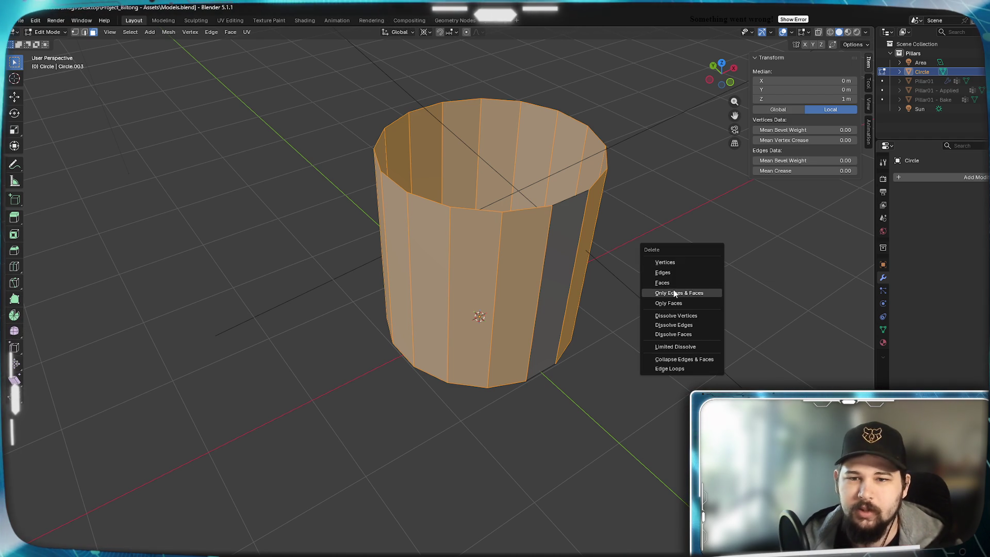
left_click(663, 283)
mouse_move(663, 285)
middle_mouse_down()
mouse_move(504, 333)
mouse_move(521, 357)
middle_mouse_up()
Add an Array modifier with Circle shape and raise its count to ring the panel around
key("a")
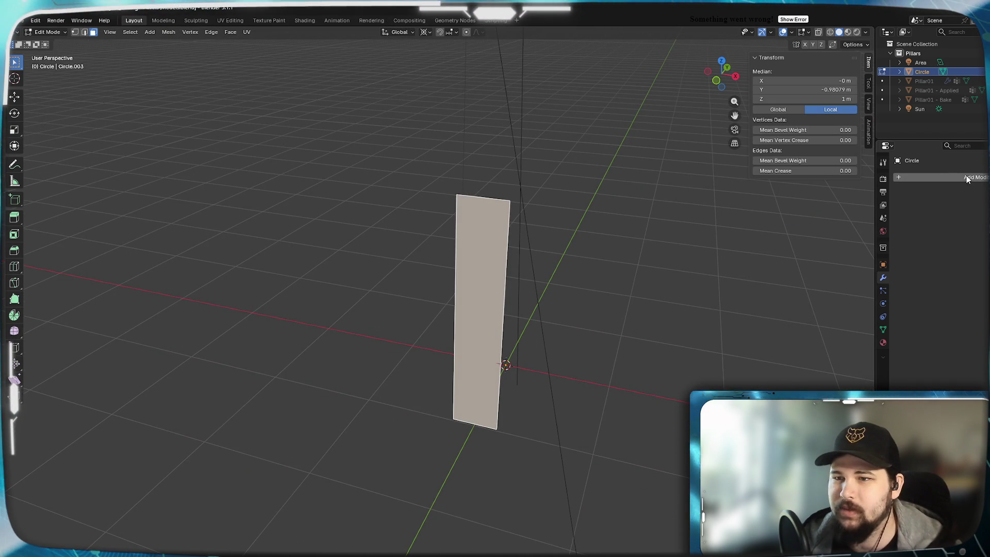
left_click(967, 178)
mouse_move(923, 194)
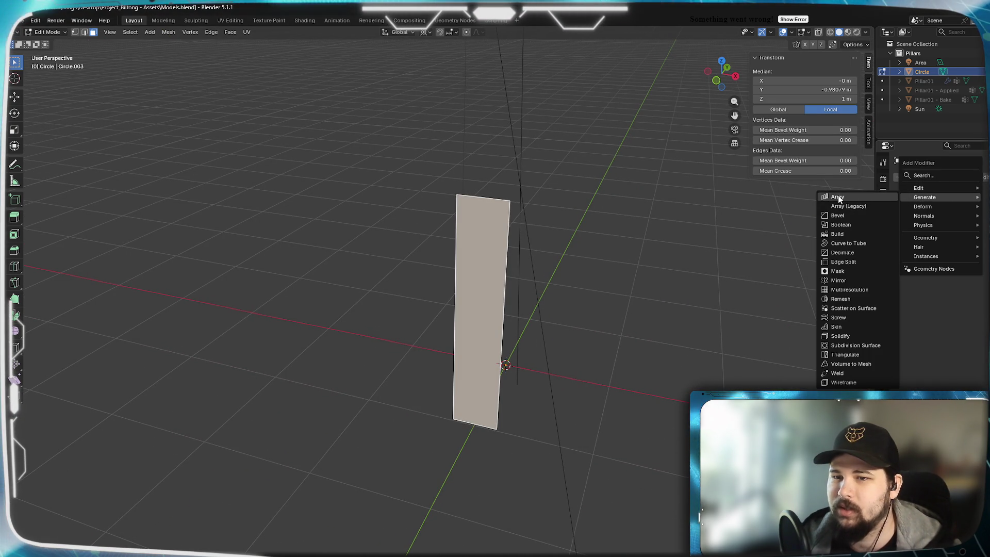
left_click(838, 198)
left_click(971, 206)
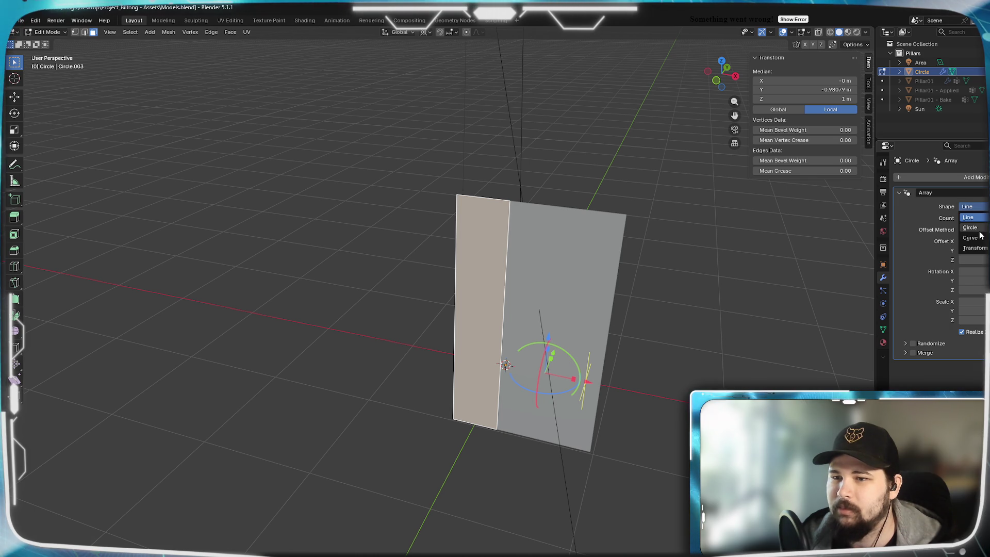
left_click(975, 228)
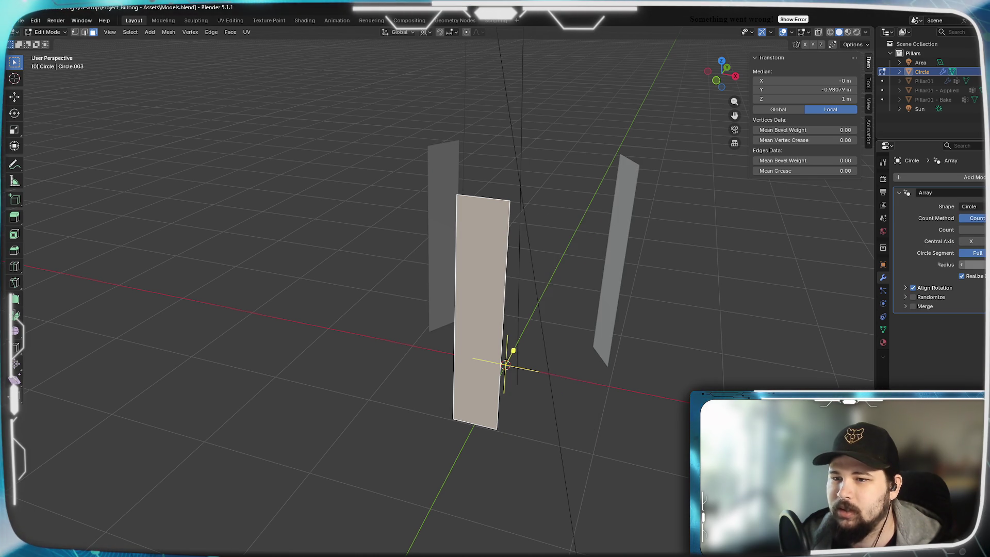
left_click_drag(973, 230, 989, 229)
Check the array's Align Rotation and Merge settings, then frame the panel from the front
mouse_move(486, 243)
middle_mouse_down()
mouse_move(521, 304)
mouse_move(507, 267)
mouse_move(587, 285)
mouse_move(577, 315)
mouse_move(566, 269)
middle_mouse_up()
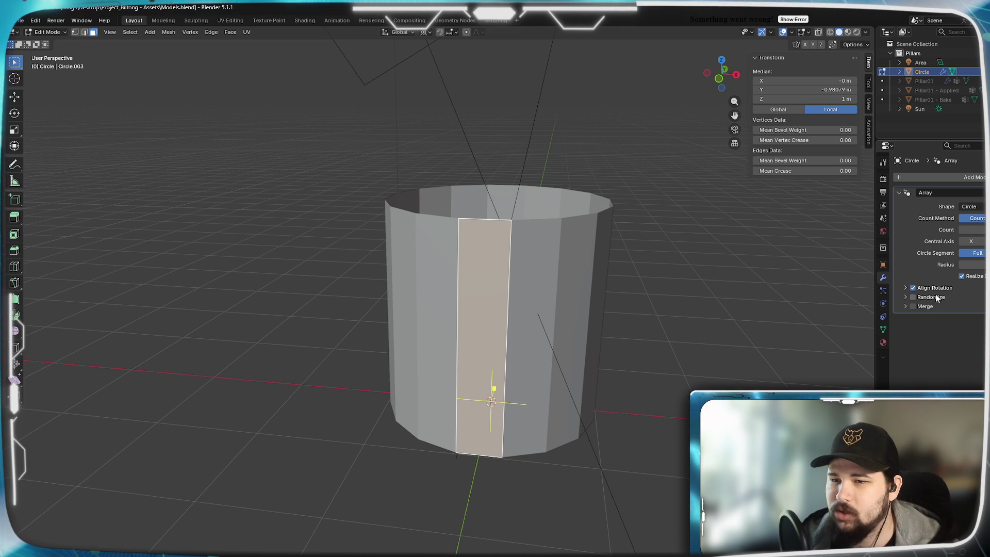
left_click(905, 287)
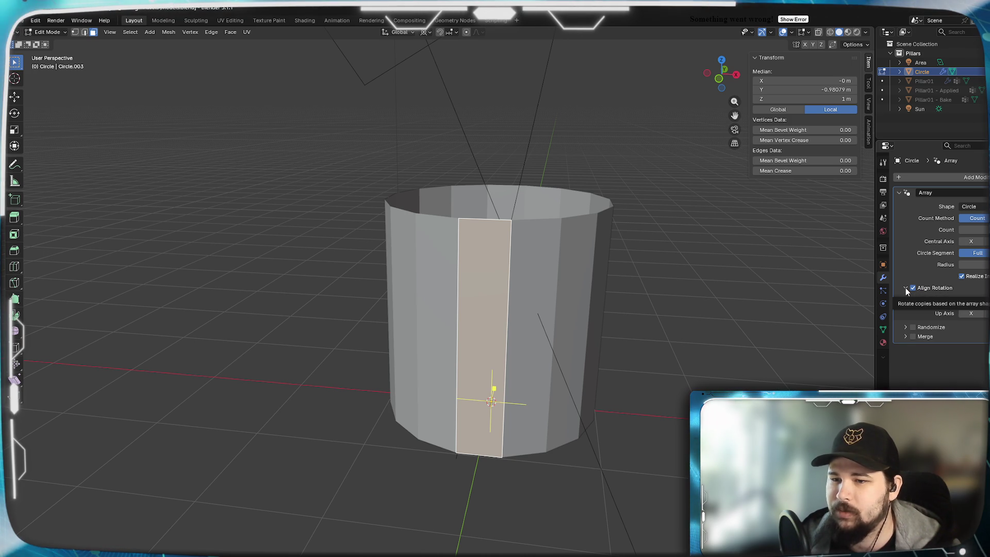
left_click(905, 288)
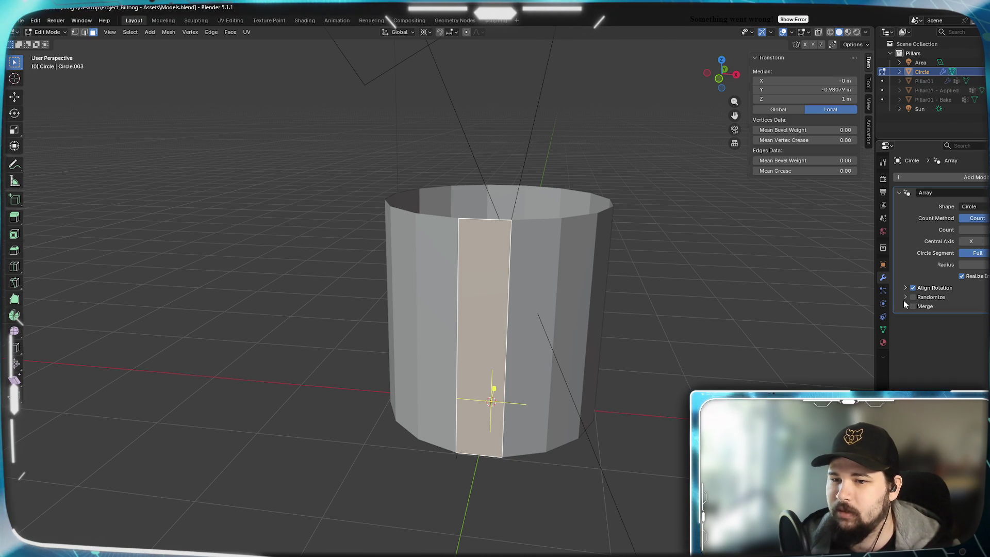
left_click(905, 305)
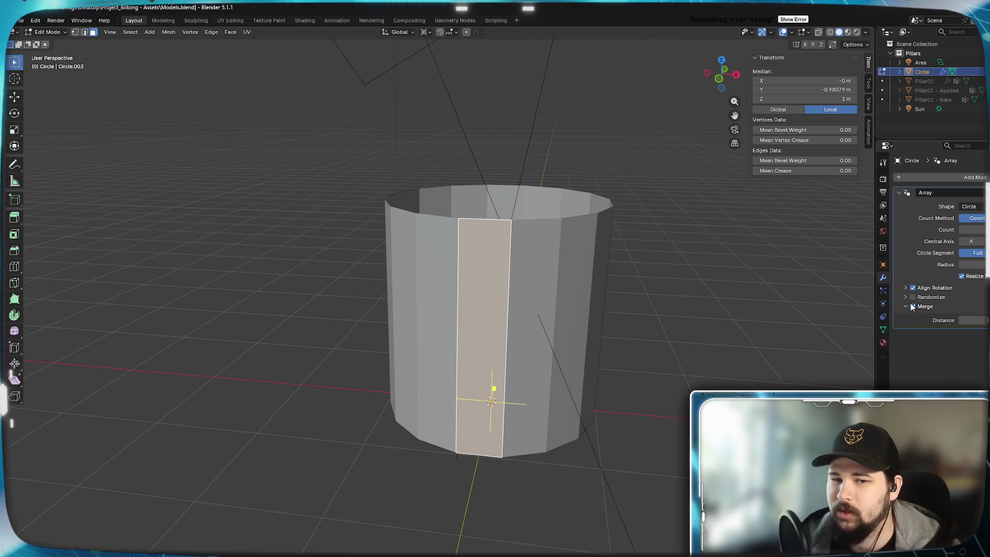
left_click(905, 306)
middle_click_drag(385, 303, 485, 288)
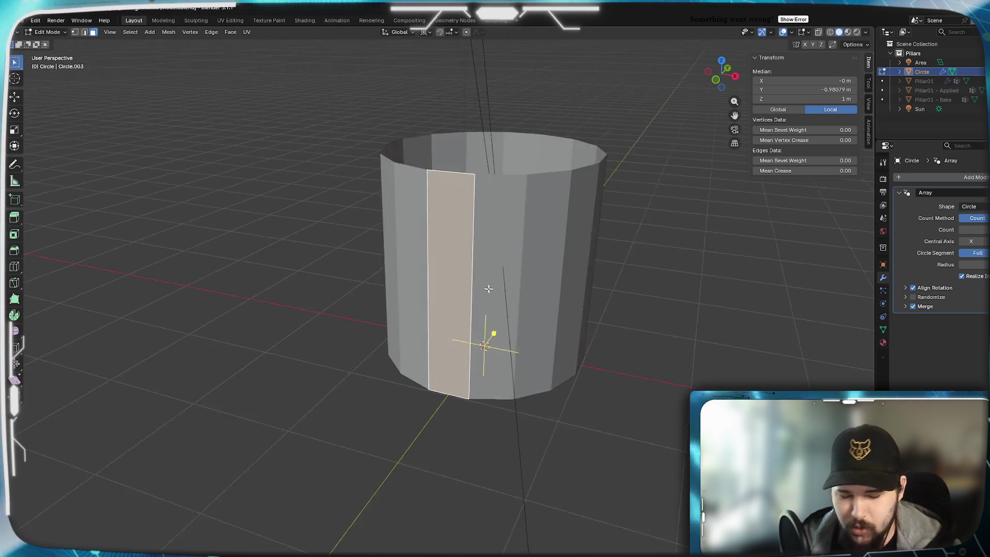
key("KP_1")
key("KP_Decimal")
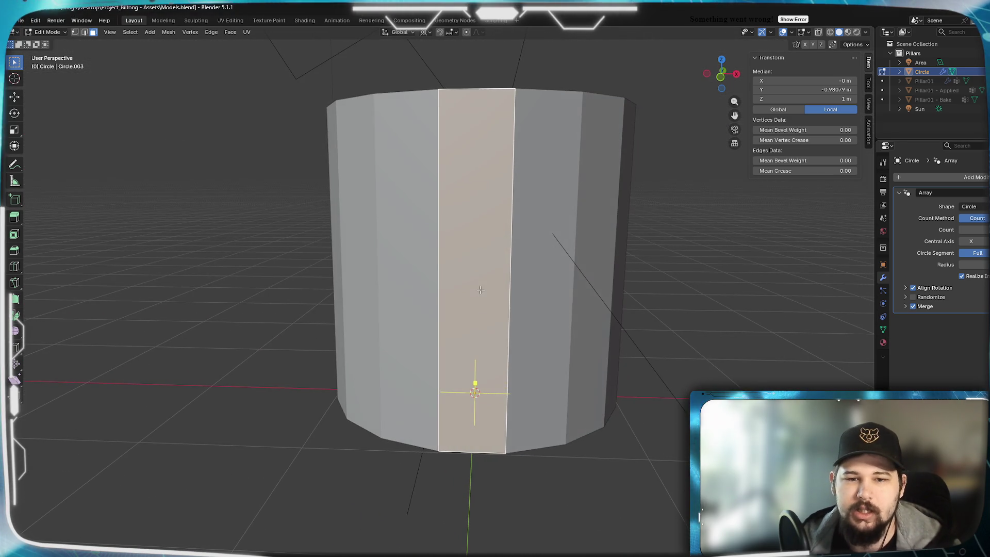
middle_click_drag(480, 289, 608, 199)
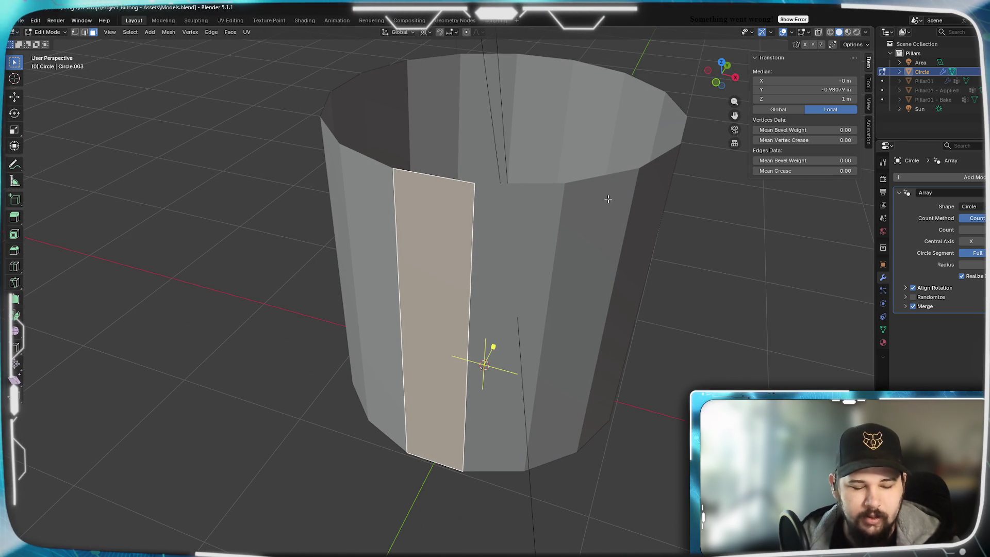
Add two vertical loop cuts to the panel and spread them 2.5× apart along X
scroll(428, 181, "up", 1)
left_click(437, 182)
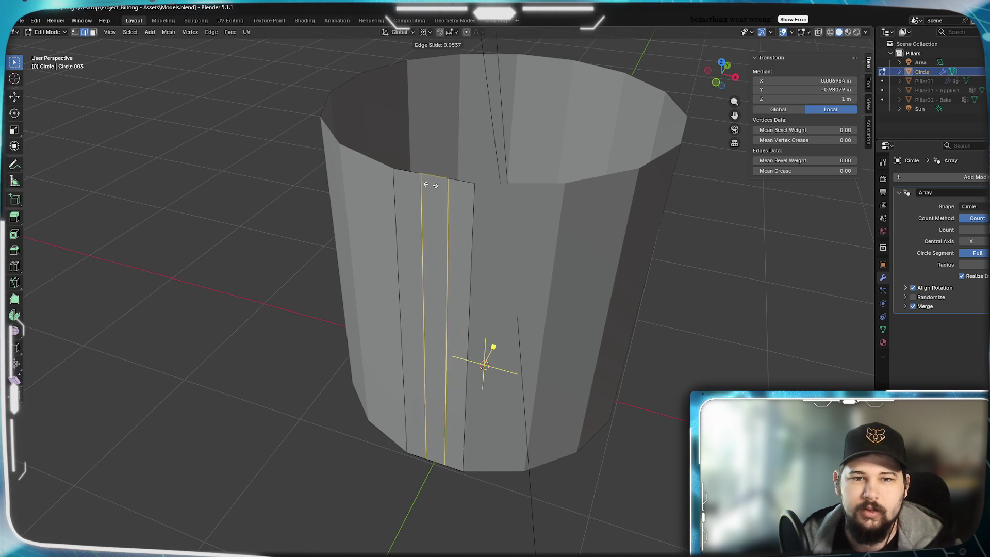
right_click(280, 214)
key("x")
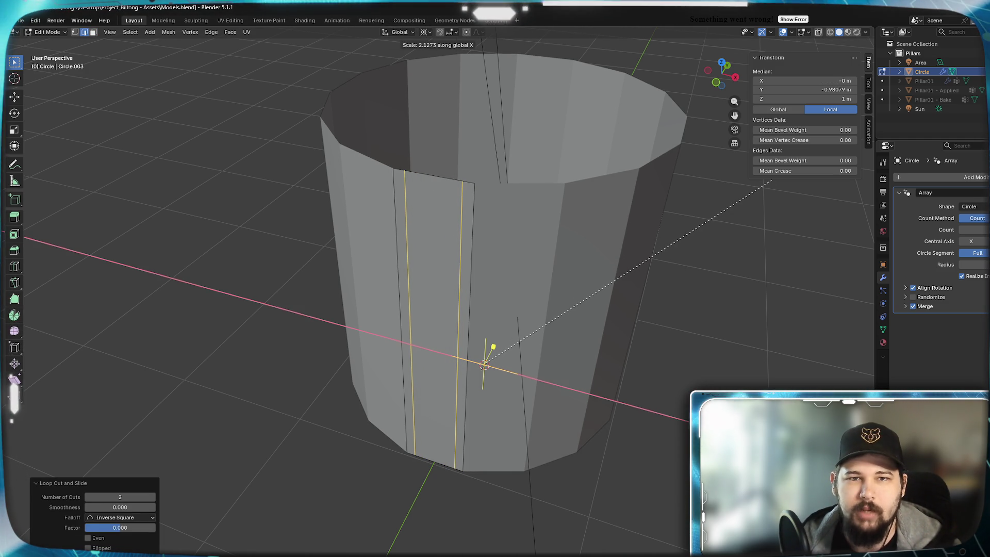
type("2")
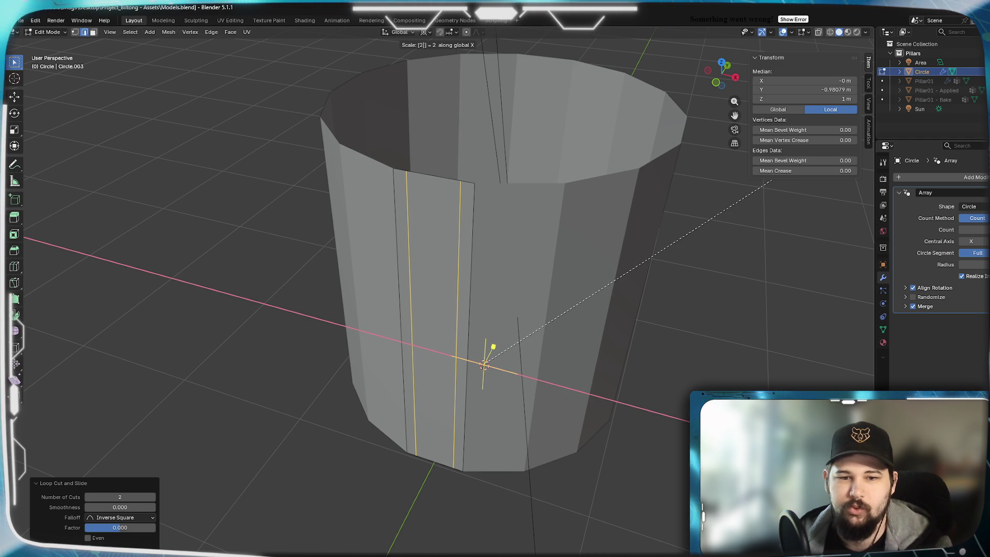
type(".5")
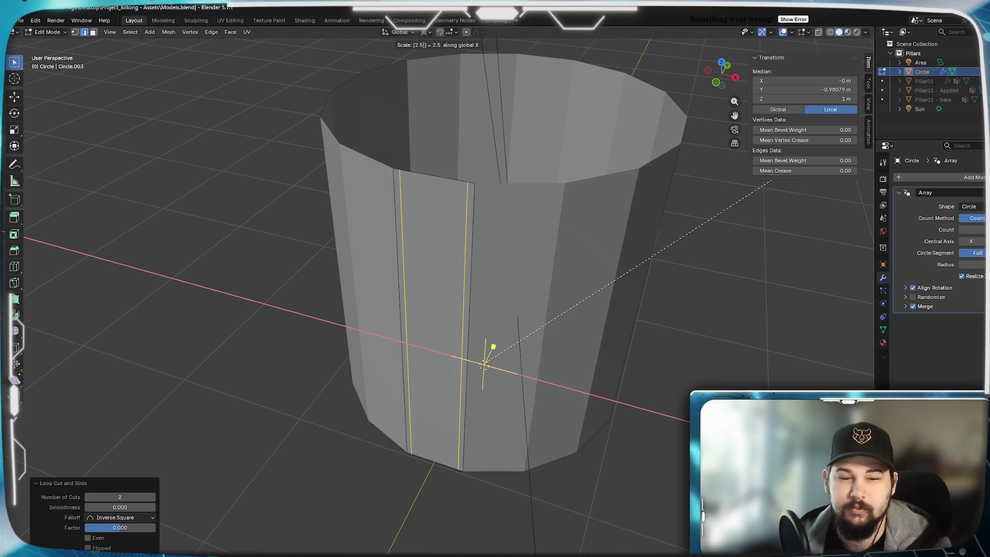
key("Return")
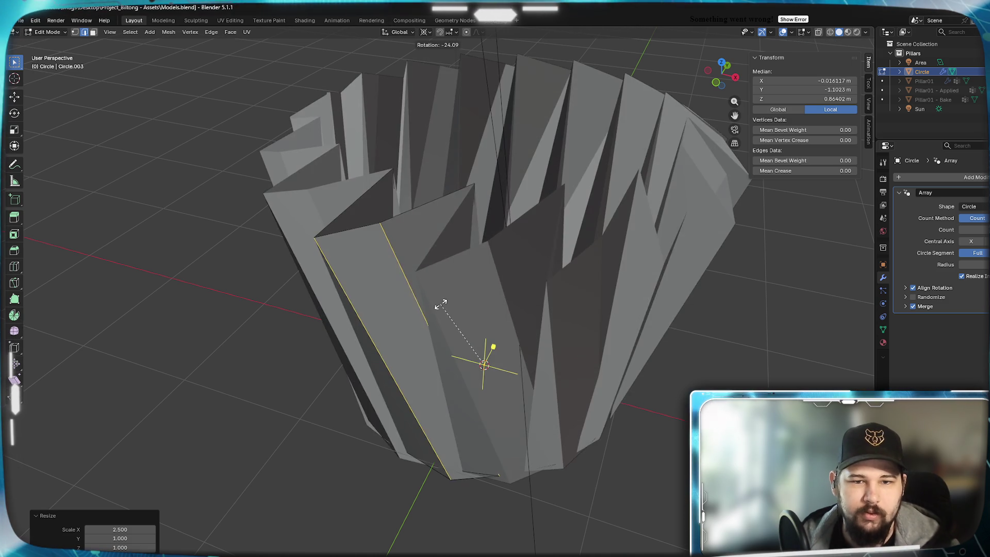
key("Escape")
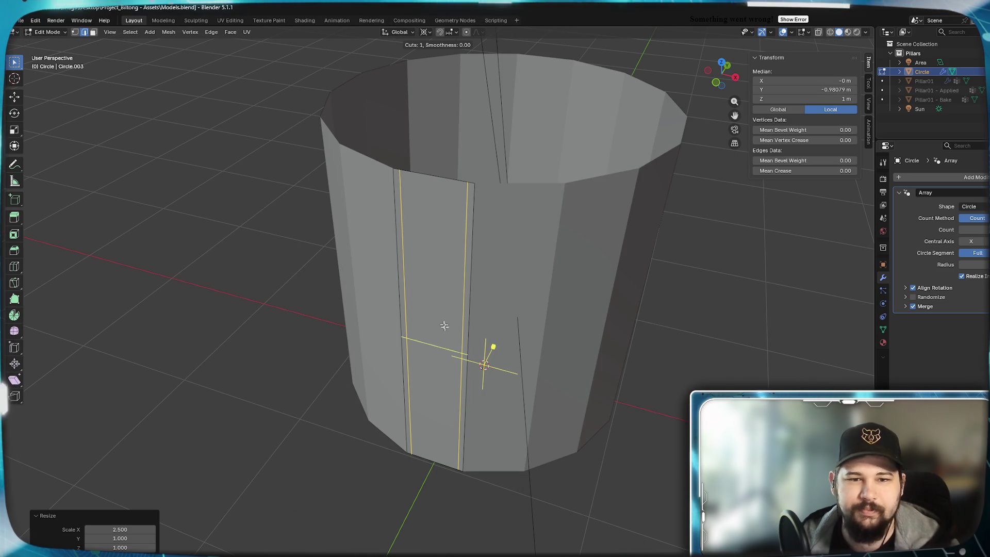
Add two unslid horizontal loop cuts across the panel
scroll(447, 333, "up", 1)
left_click(448, 334)
right_click(584, 359)
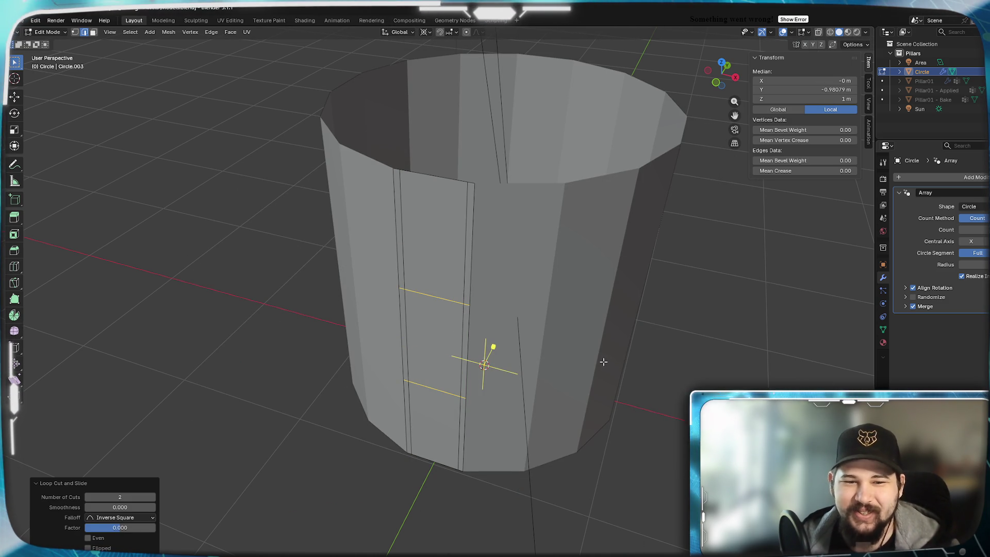
Set the pivot to Median Point and scale the two horizontal loops 2.85× along Z
key("s")
key("z")
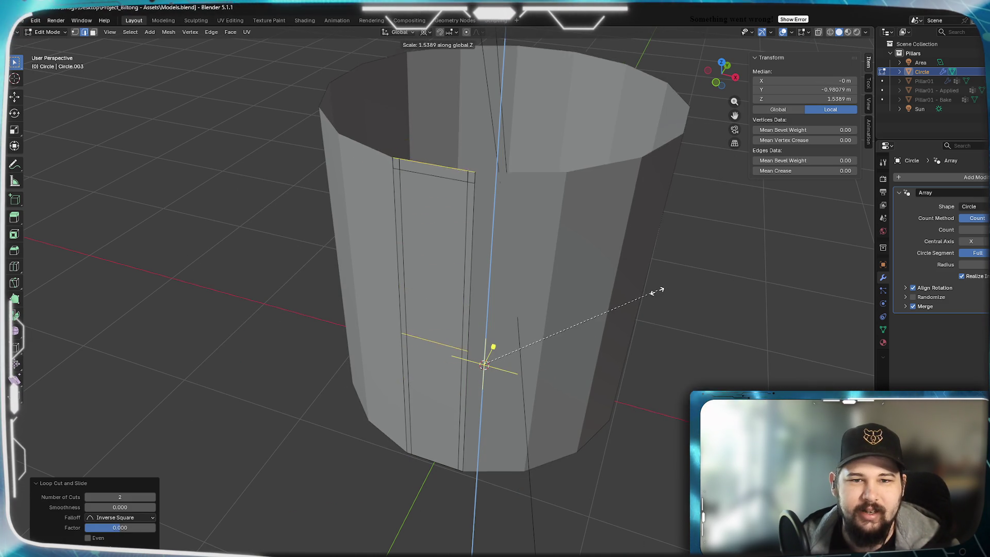
key("Escape")
left_click(425, 32)
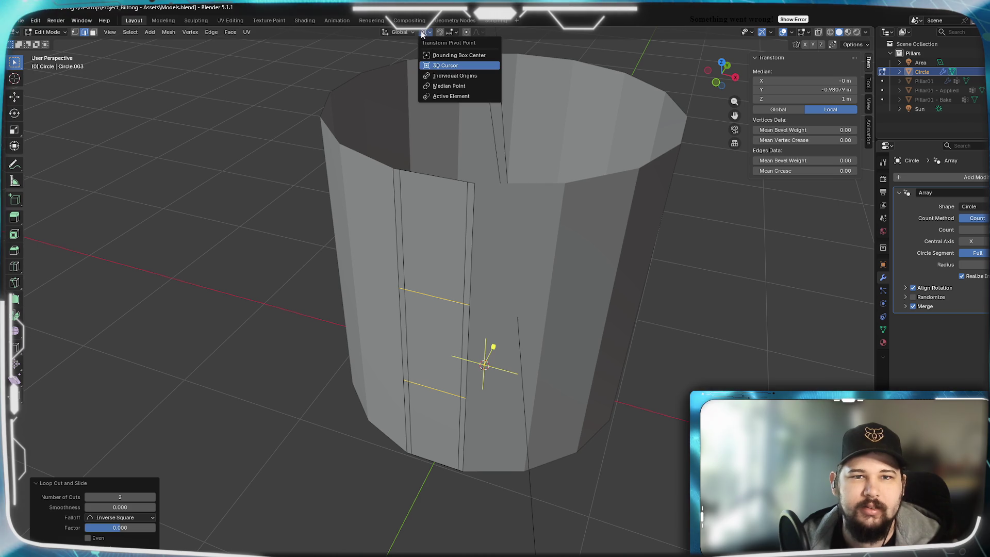
left_click(455, 87)
key("s")
key("z")
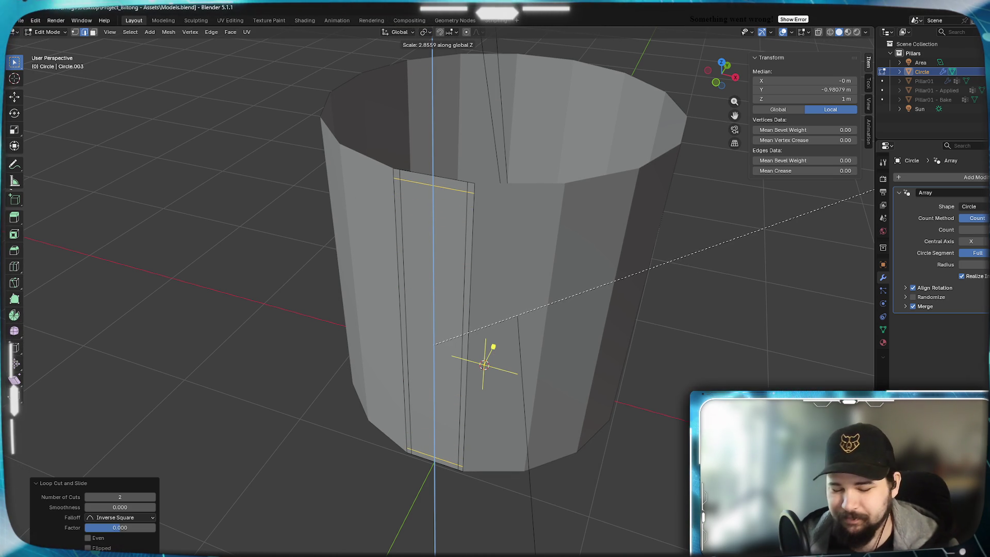
type("2.85")
key("Return")
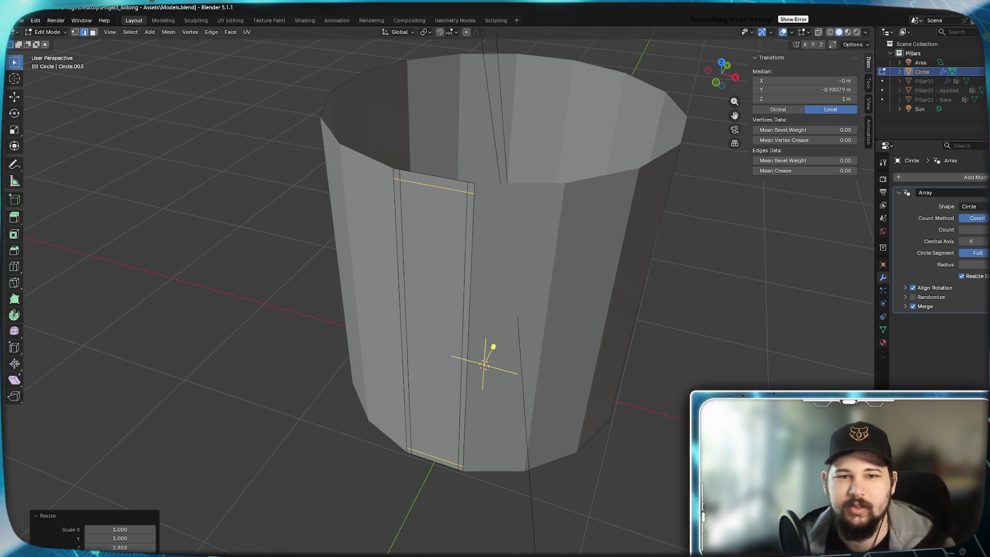
middle_click_drag(433, 326, 521, 304)
scroll(521, 304, "up", 3)
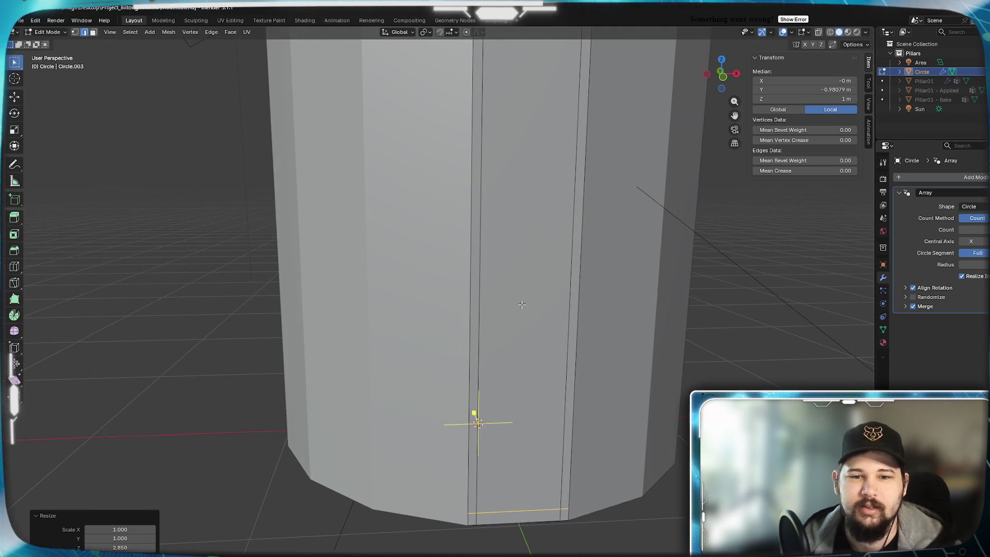
mouse_move(553, 274)
middle_mouse_down()
mouse_move(487, 352)
mouse_move(494, 322)
middle_mouse_up()
Redo the loops' vertical scale at 2.9× along Z, then deselect everything
key("ctrl+z")
key("s")
key("z")
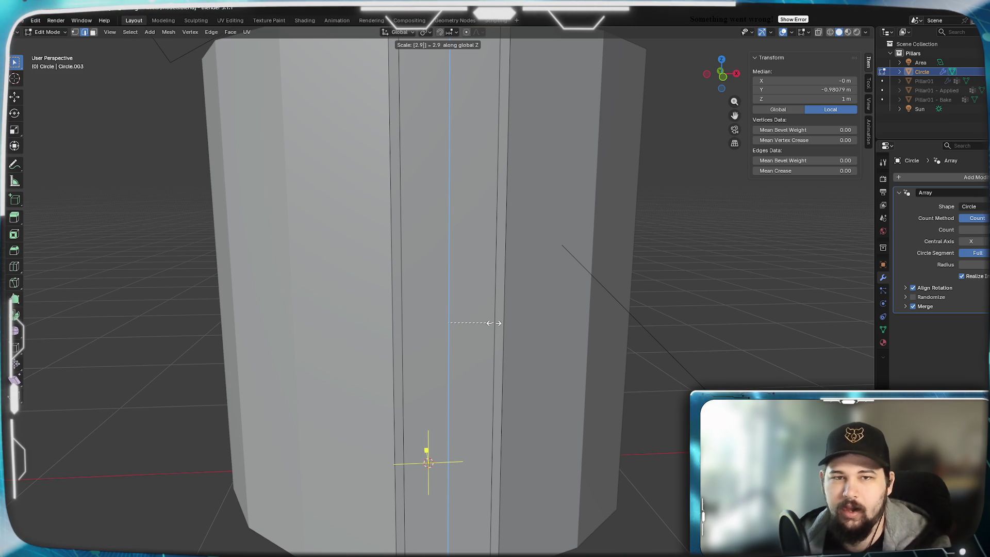
key("Return")
middle_click_drag(497, 211, 463, 303, "shift")
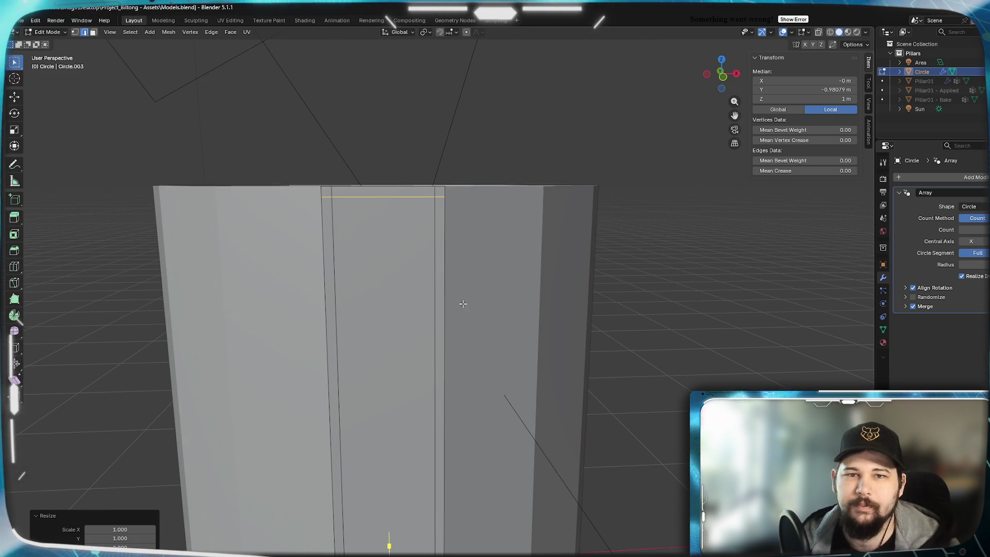
scroll(468, 289, "down", 4)
middle_click_drag(504, 227, 494, 300, "shift")
scroll(506, 257, "up", 2)
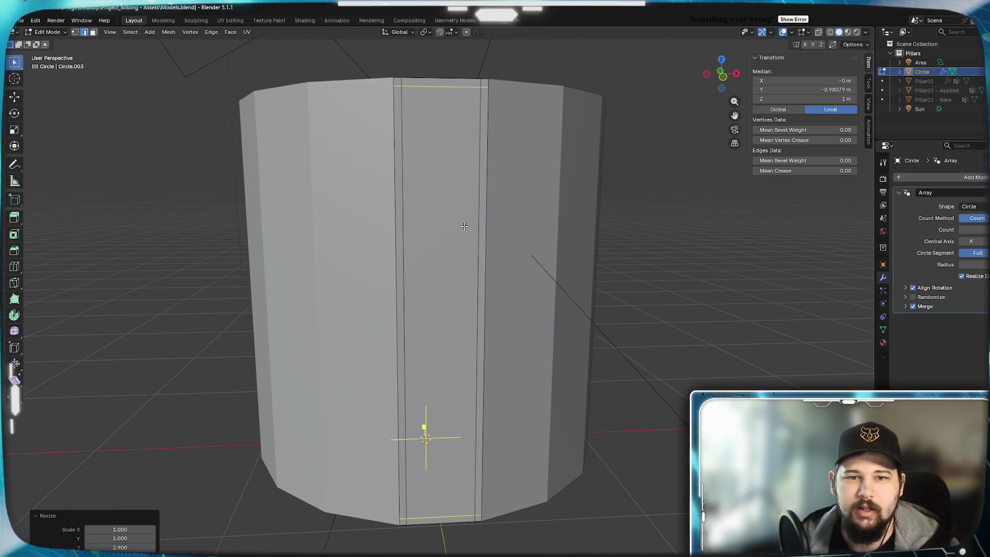
left_click(446, 256)
key("alt+a")
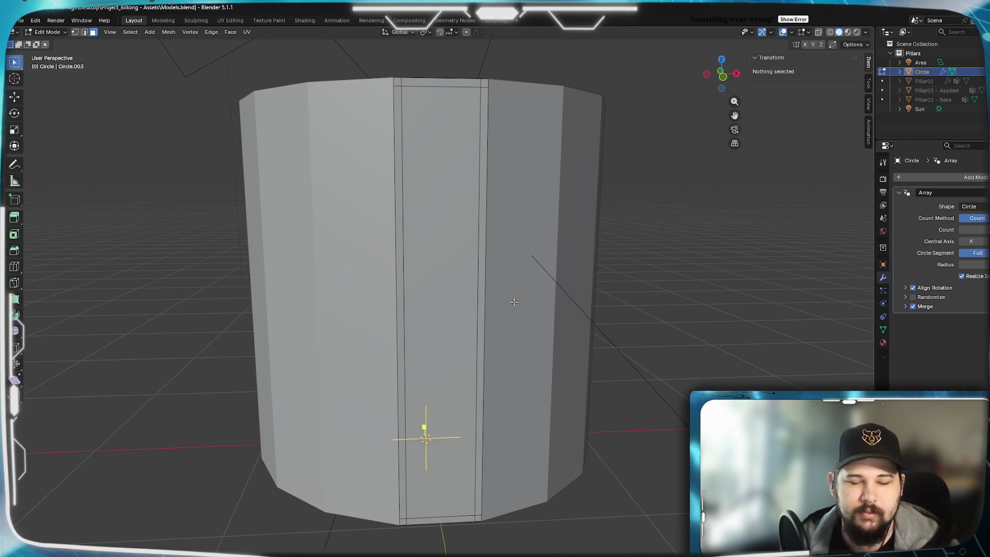
Select the centre flute face strip, undo its accidental move, and extrude it along its normal
left_click_drag(445, 263, 442, 264)
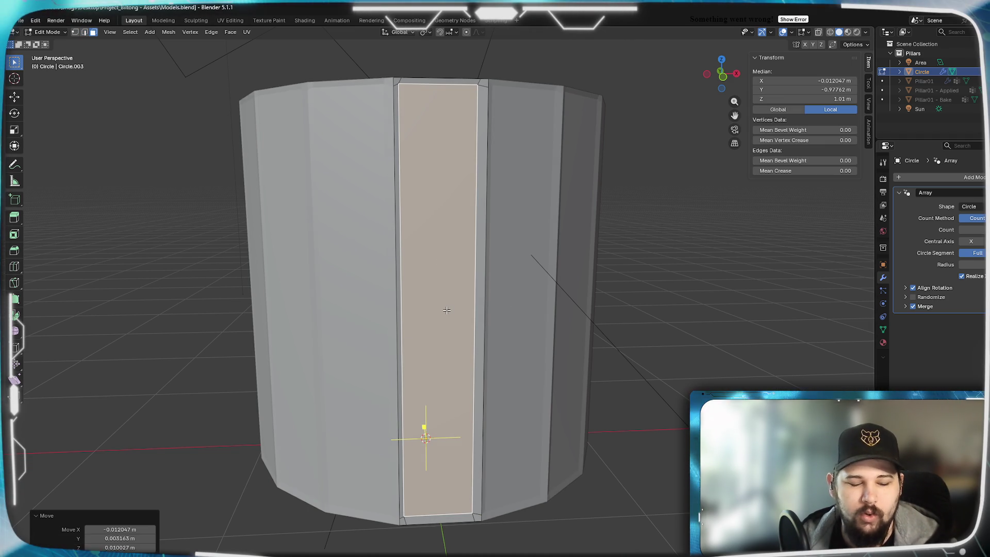
key("ctrl+z")
middle_click_drag(420, 257, 426, 312)
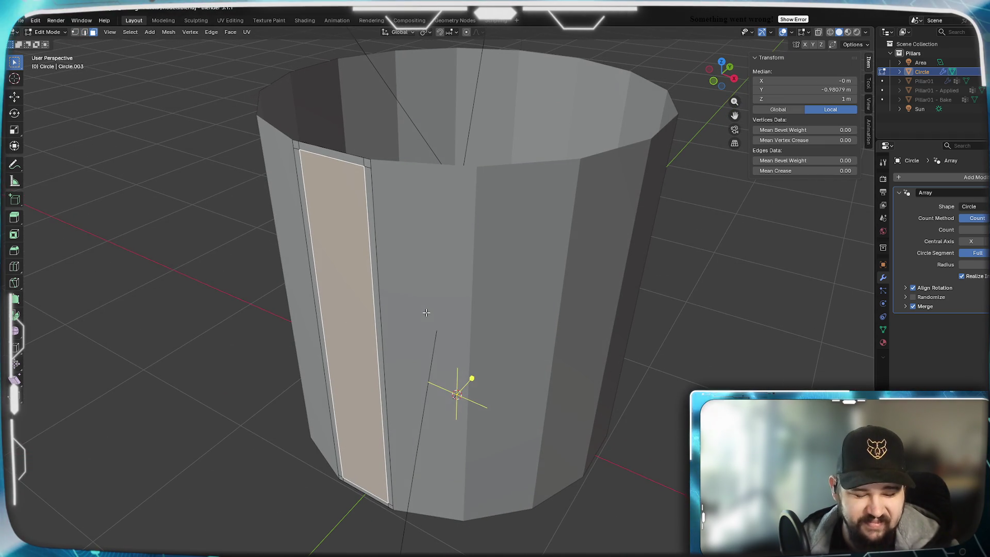
key("e")
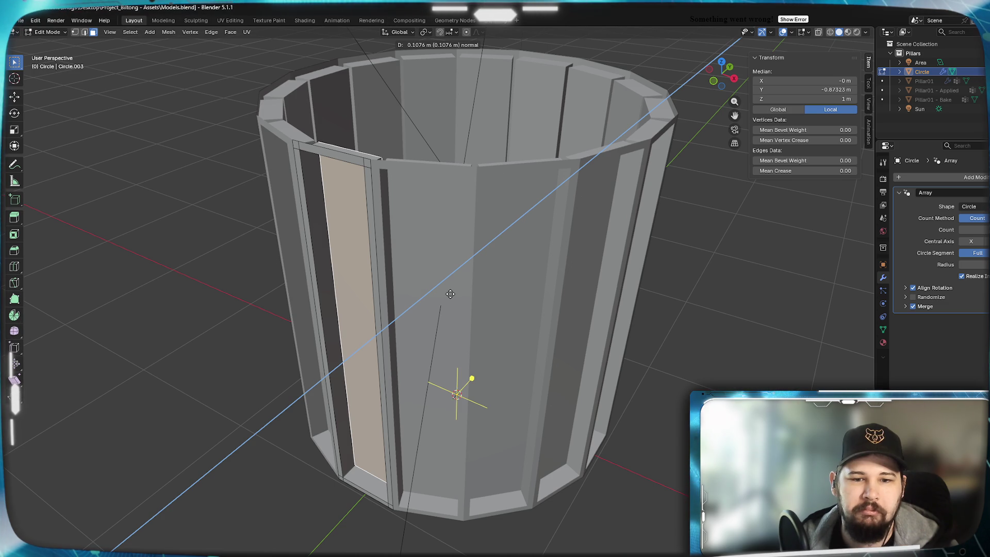
Enter 0.1 m for the flute's inward extrusion and check the ring in Top Orthographic view
type("0.1")
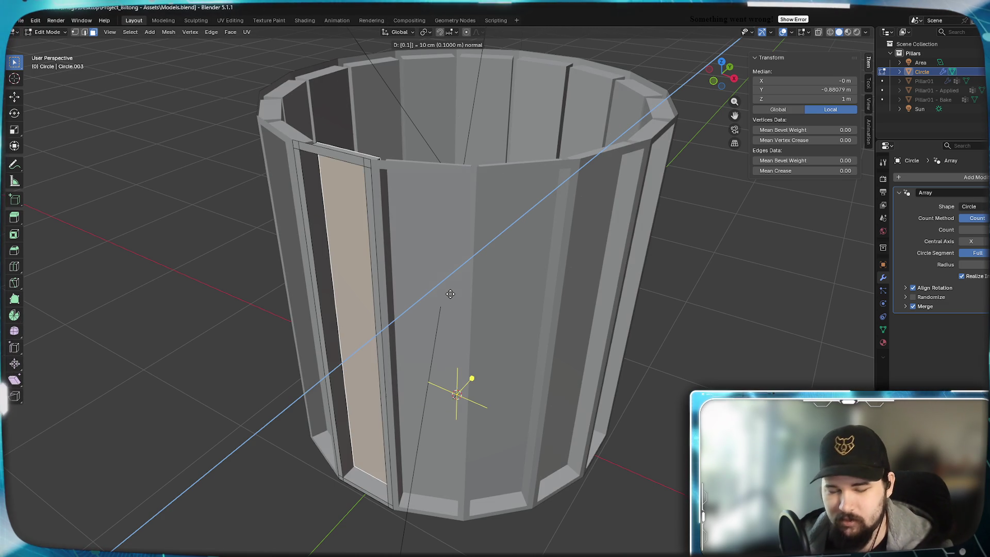
key("Return")
mouse_move(450, 294)
middle_mouse_down()
mouse_move(457, 360)
mouse_move(471, 340)
mouse_move(467, 309)
mouse_move(458, 385)
mouse_move(467, 360)
mouse_move(479, 382)
middle_mouse_up()
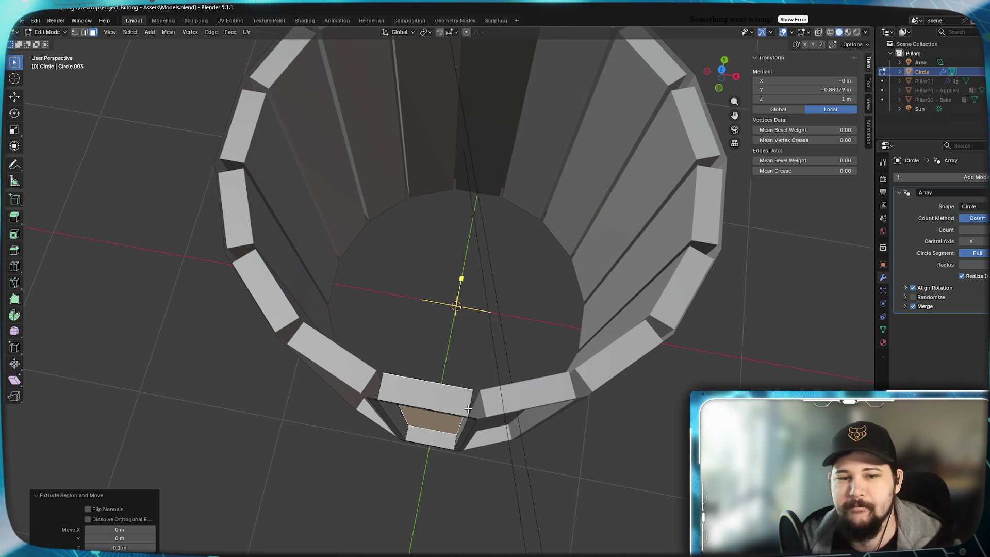
scroll(471, 405, "up", 4)
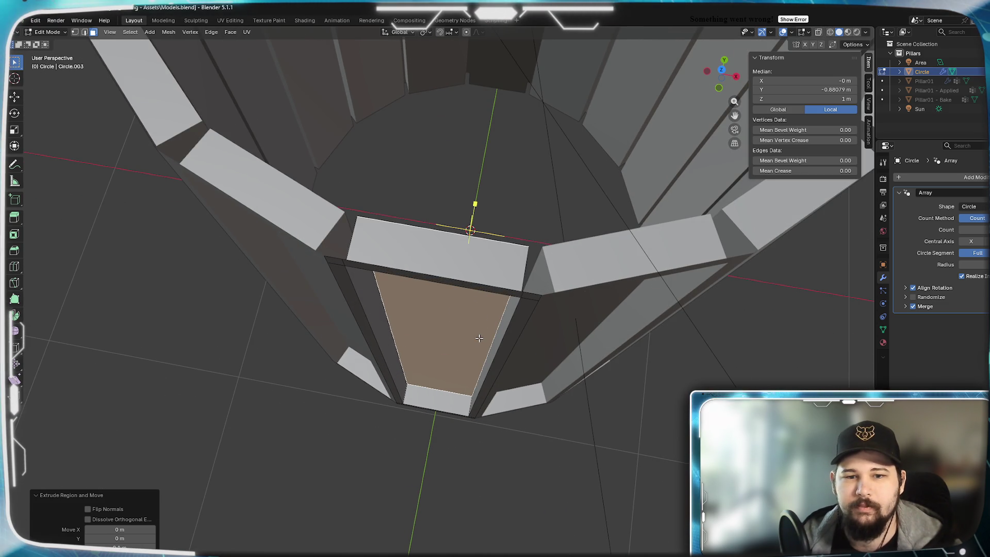
mouse_move(470, 351)
middle_mouse_down()
mouse_move(506, 345)
mouse_move(514, 367)
mouse_move(464, 324)
middle_mouse_up()
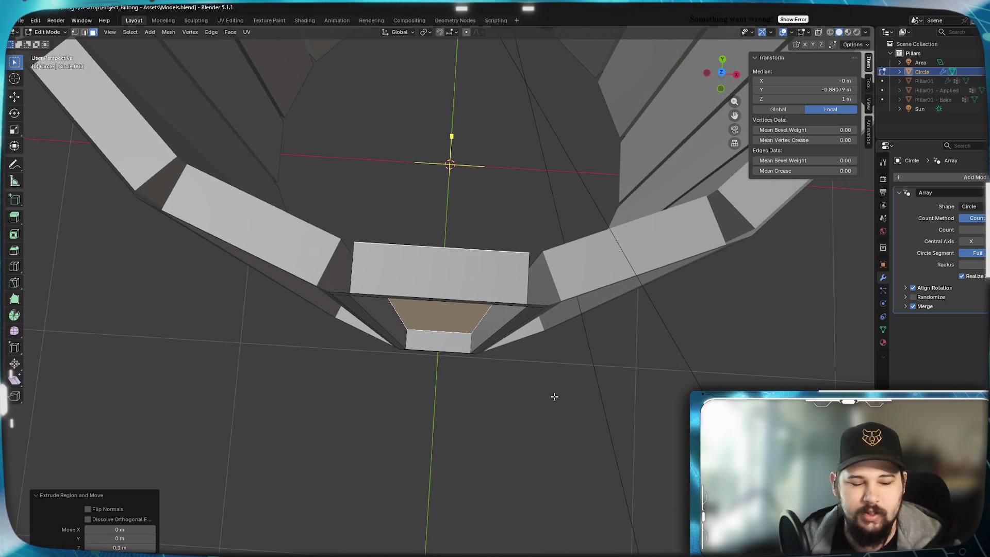
key("KP_7")
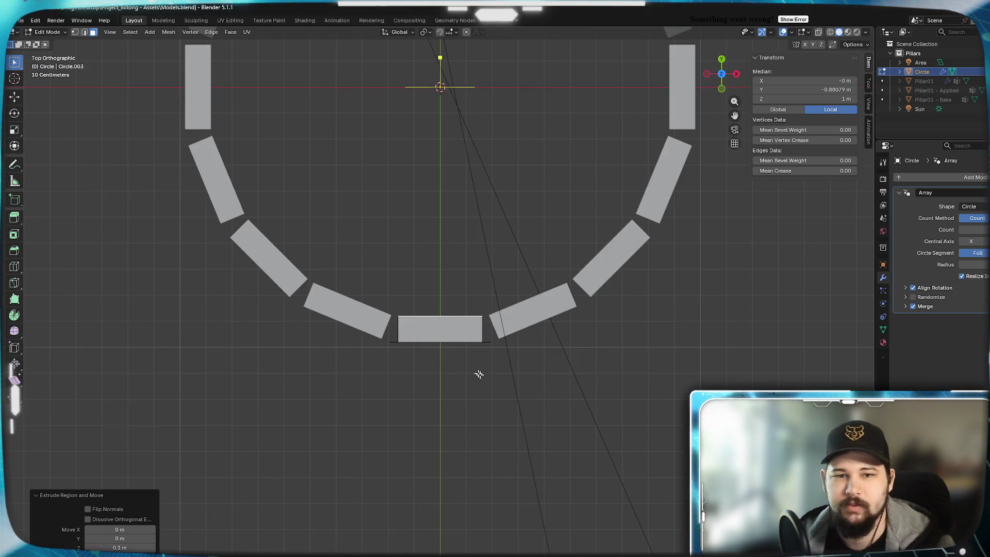
Scale the flute's inner edge to 0.9 along X and orbit back to a three-quarter perspective
scroll(481, 330, "up", 5)
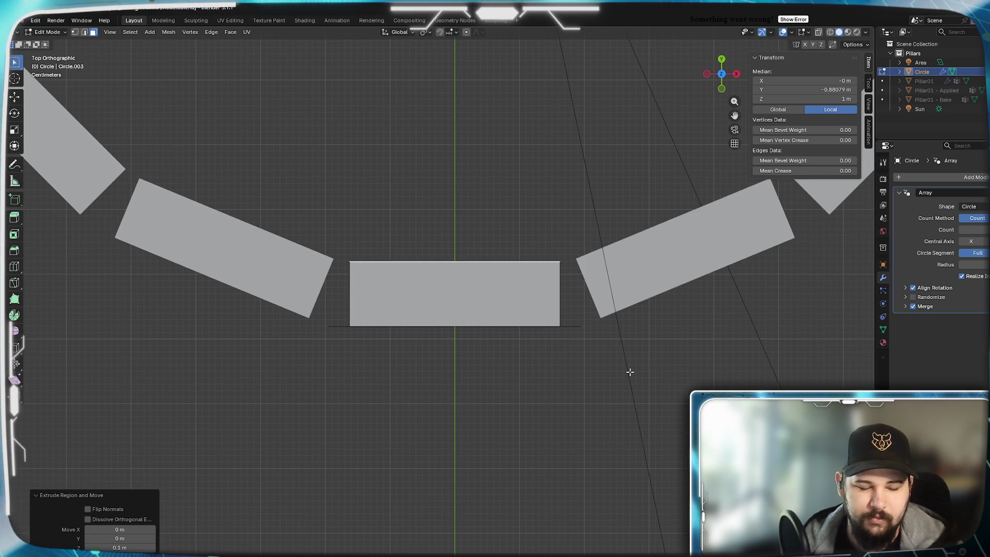
key("x")
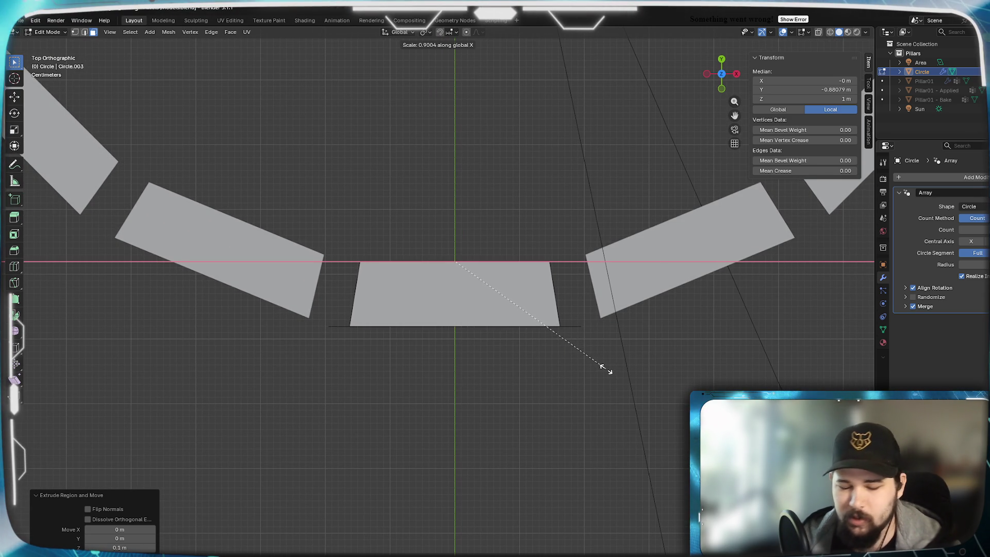
type("0.9")
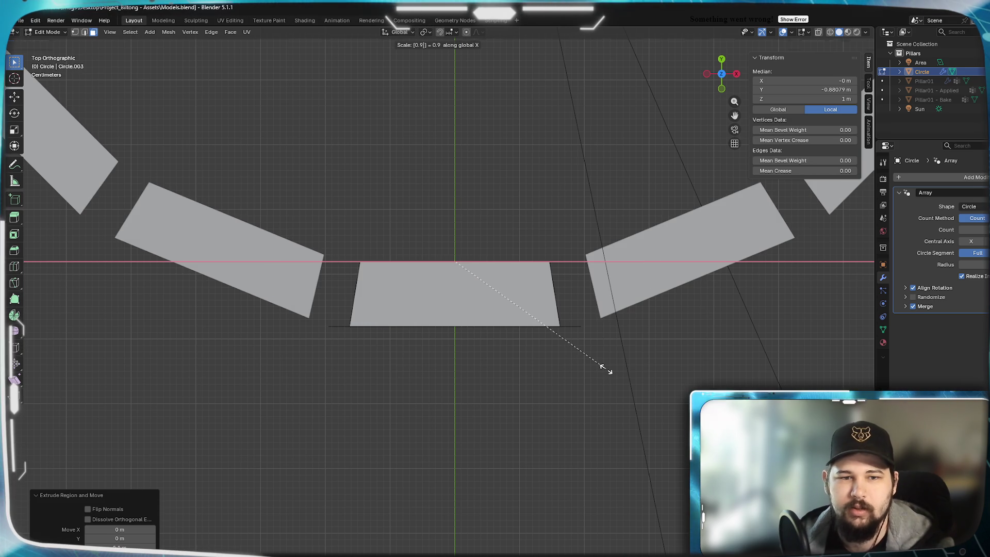
key("Return")
mouse_move(526, 488)
middle_mouse_down()
mouse_move(515, 438)
mouse_move(522, 372)
mouse_move(506, 471)
mouse_move(509, 422)
mouse_move(539, 411)
mouse_move(522, 344)
mouse_move(494, 402)
mouse_move(454, 450)
mouse_move(464, 474)
mouse_move(514, 399)
mouse_move(498, 389)
mouse_move(533, 399)
middle_mouse_up()
mouse_move(541, 366)
middle_mouse_down()
mouse_move(540, 416)
mouse_move(503, 376)
middle_mouse_up()
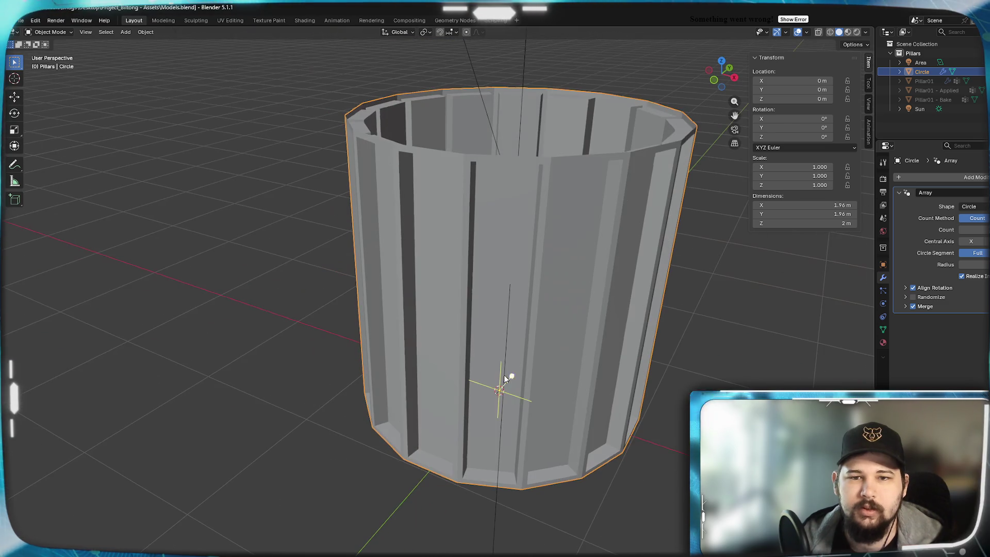
Add a Subdivision Surface modifier to the column and raise its viewport level
left_click(910, 177)
mouse_move(894, 184)
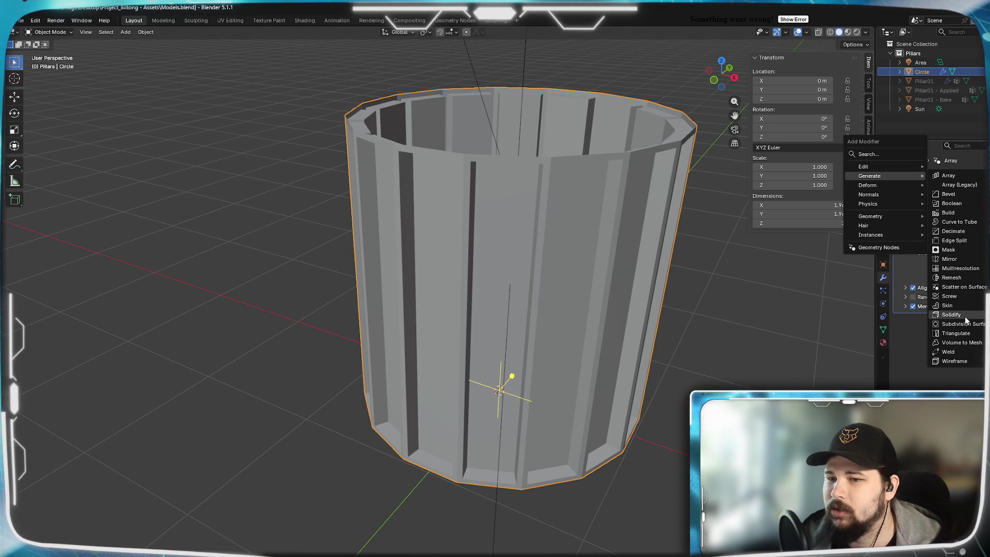
left_click(963, 324)
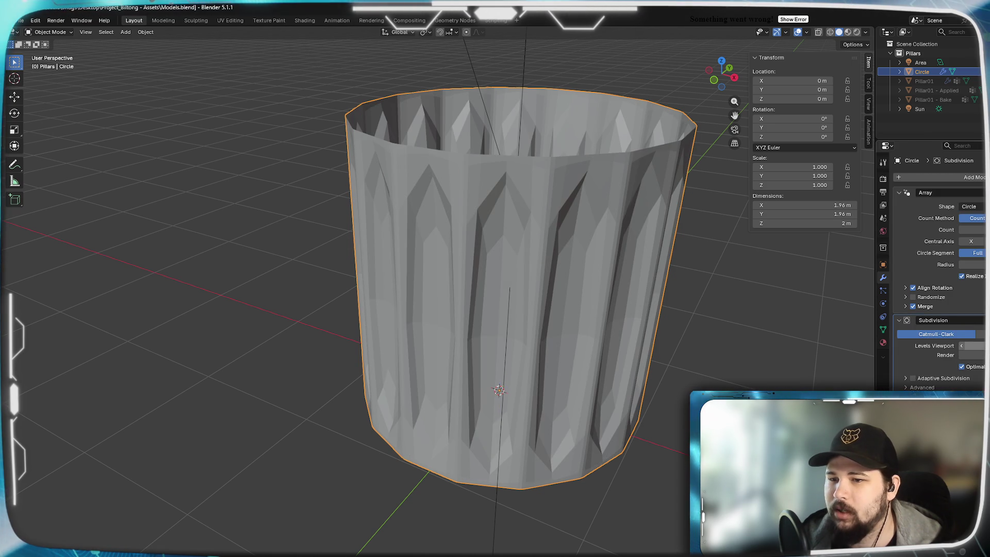
left_click(982, 345)
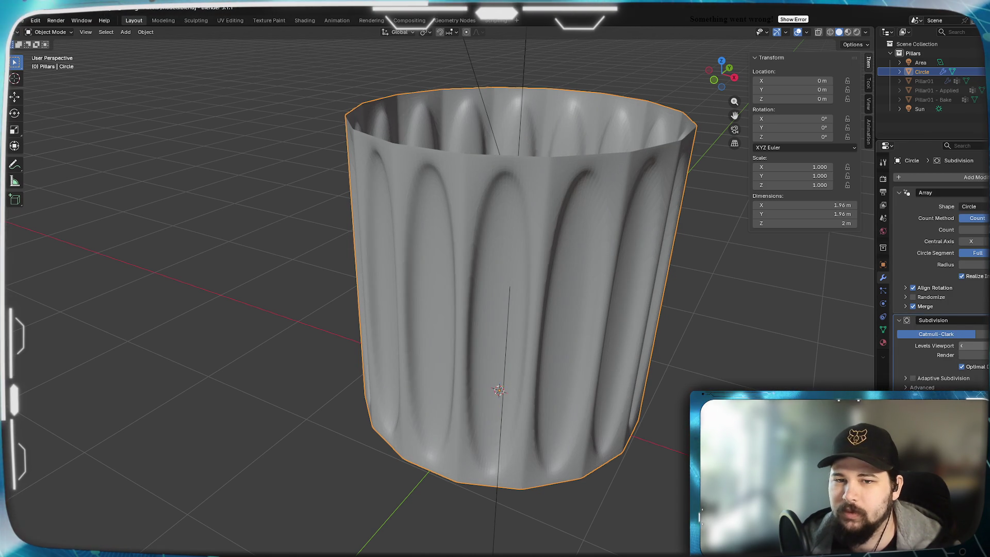
Switch the column into Edit Mode, zoomed in close on the flute strip
mouse_move(558, 299)
middle_mouse_down()
mouse_move(597, 268)
mouse_move(694, 276)
mouse_move(561, 272)
mouse_move(531, 320)
mouse_move(533, 363)
mouse_move(516, 368)
mouse_move(563, 279)
middle_mouse_up()
scroll(517, 366, "down", 1)
key("Tab")
scroll(515, 335, "up", 3)
mouse_move(448, 360)
middle_mouse_down()
mouse_move(448, 276)
mouse_move(479, 344)
middle_mouse_up()
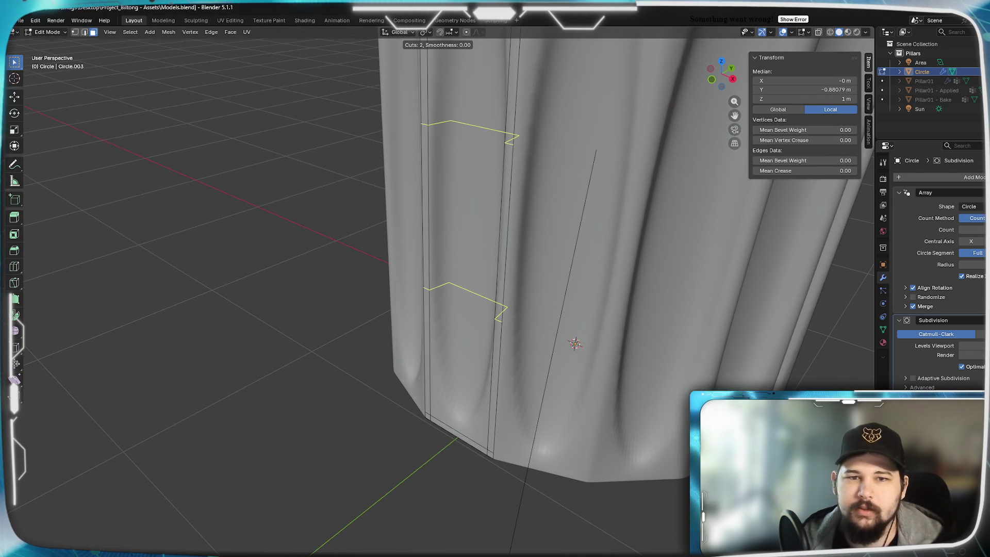
Add two centred loop cuts across the flute strip and scale them 2.4 along Z
left_click(505, 246)
right_click(536, 216)
middle_click_drag(525, 324, 530, 335)
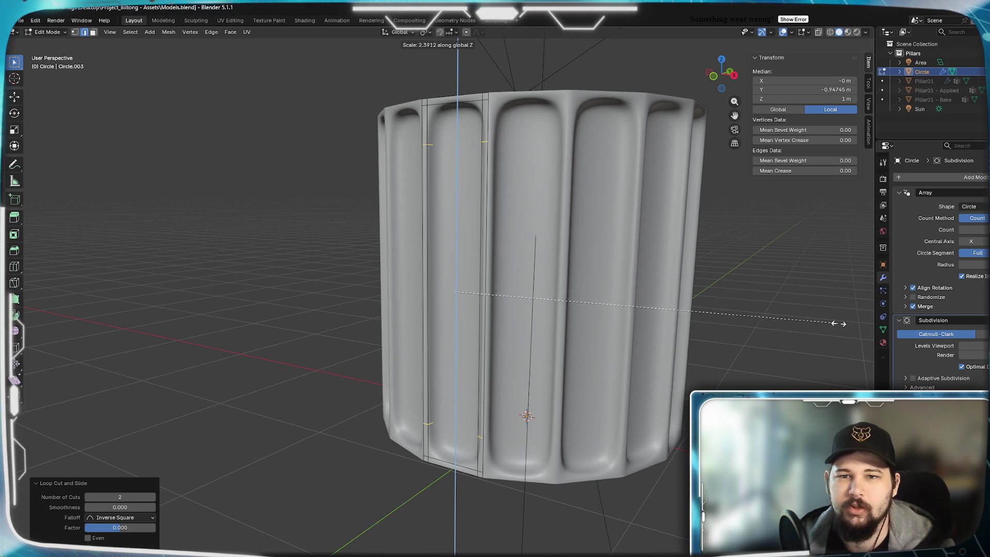
type("2.4")
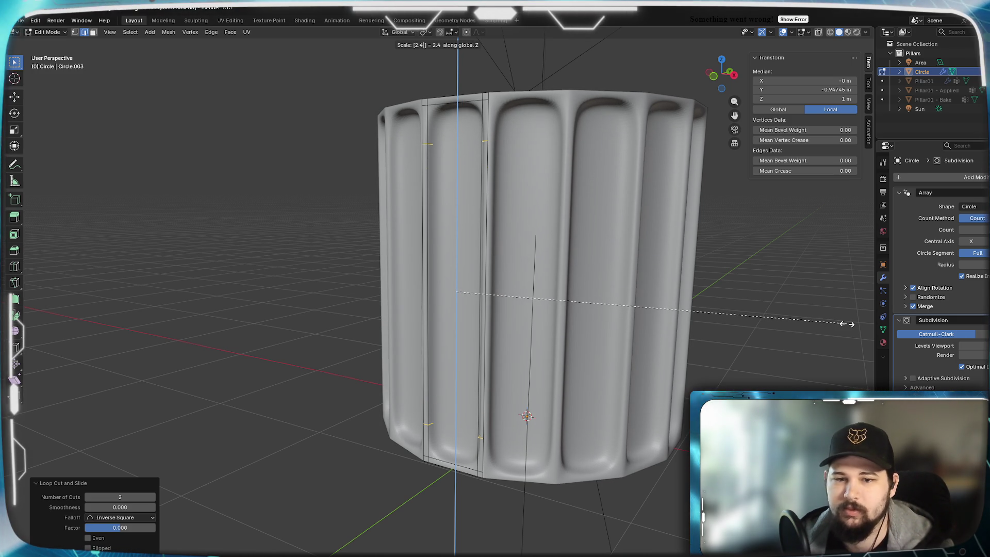
key("Return")
mouse_move(536, 287)
middle_mouse_down()
mouse_move(513, 285)
mouse_move(626, 280)
mouse_move(523, 214)
mouse_move(458, 263)
mouse_move(393, 402)
middle_mouse_up()
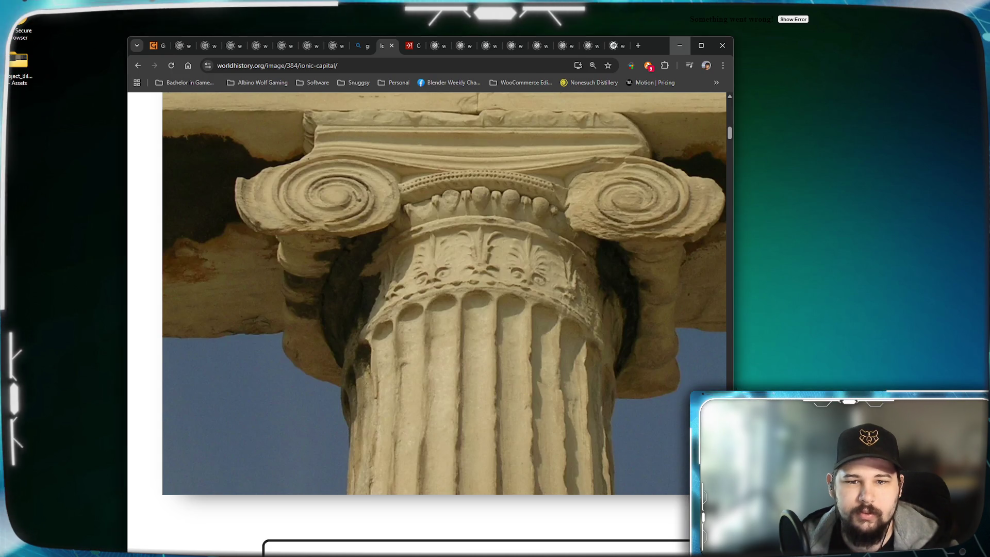
Minimise the Chrome reference window and orbit out to the upright column in Blender
key("alt+Tab")
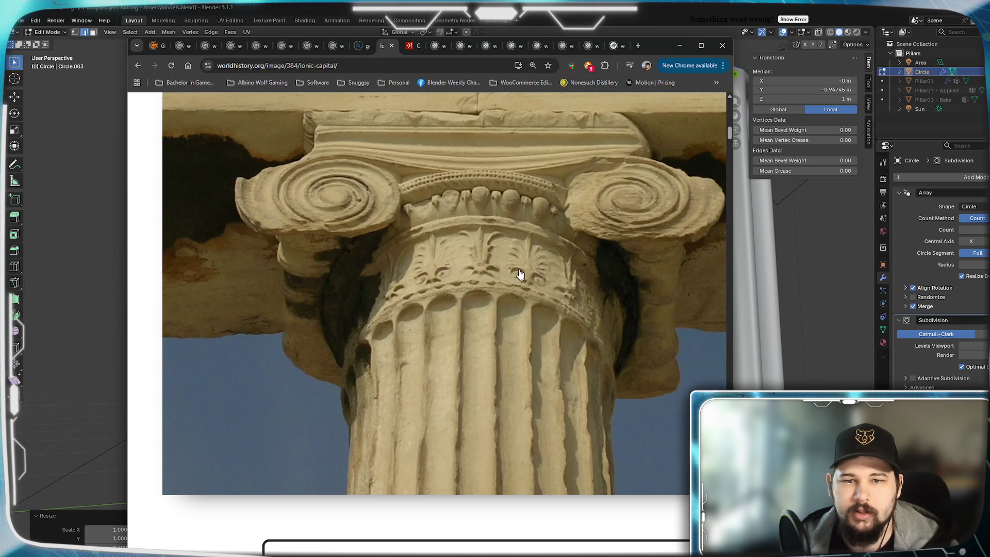
left_click(680, 46)
middle_click_drag(614, 203, 593, 288)
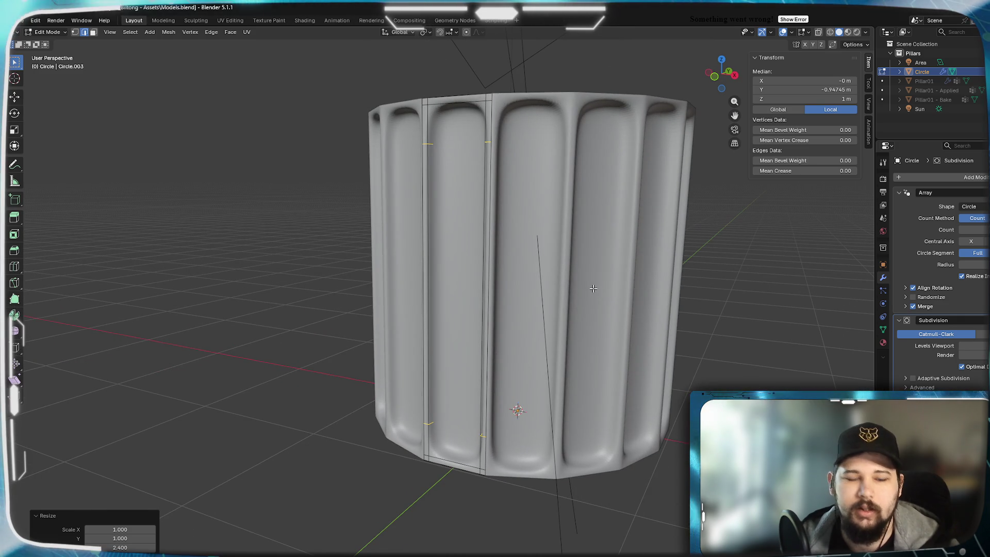
Undo the 2.4 spread and rescale the new loops to 2 along the column's height
key("ctrl+z")
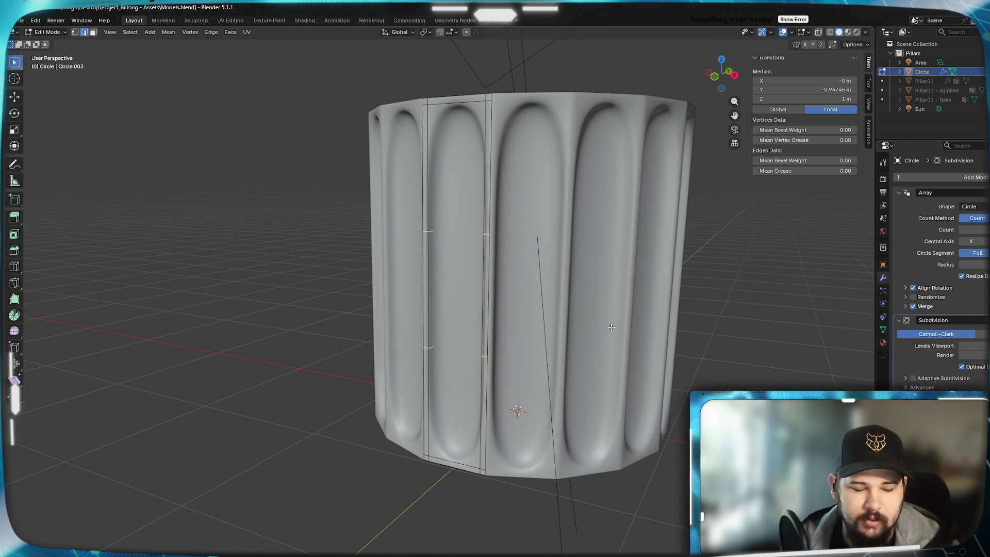
key("z")
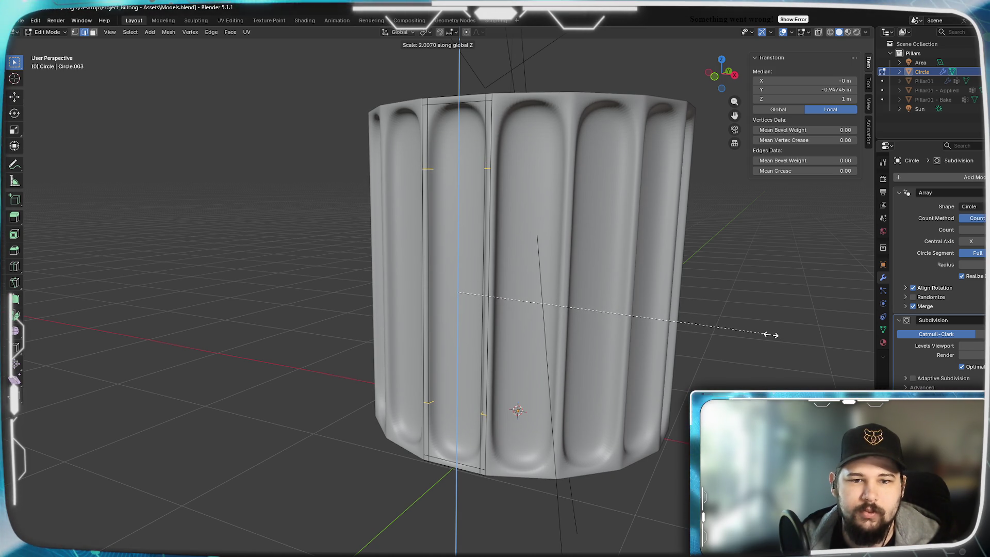
type("2")
key("Return")
mouse_move(455, 284)
middle_mouse_down()
mouse_move(495, 331)
mouse_move(386, 353)
middle_mouse_up()
scroll(530, 354, "up", 6)
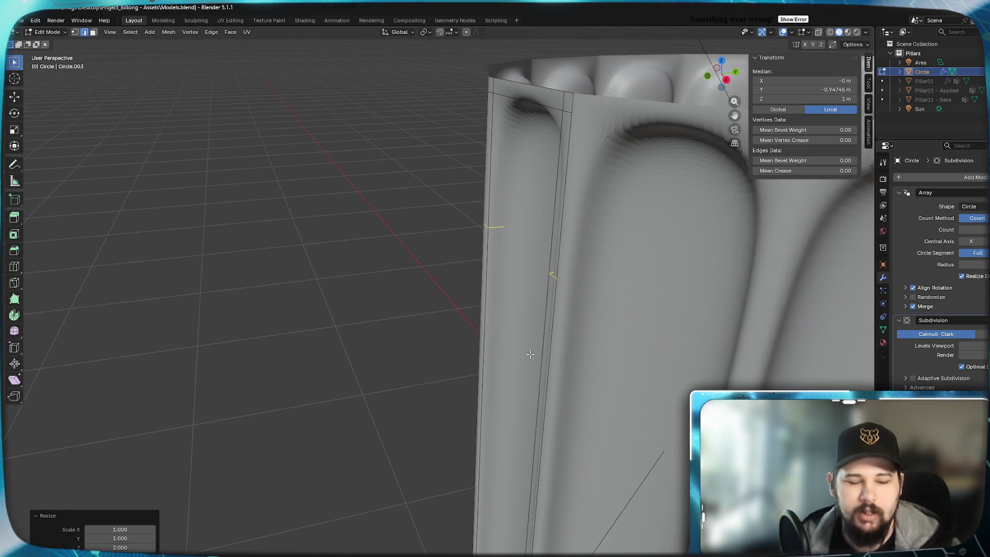
Brush-select the strip and slide a new edge loop close to the flute's edge
key("c")
scroll(528, 353, "up", 4)
left_click(513, 314)
right_click(460, 290)
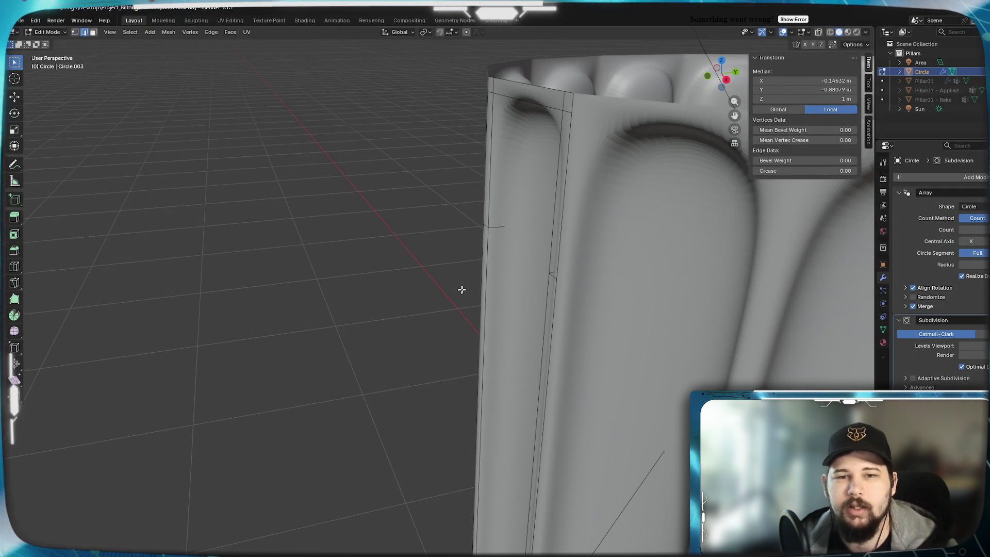
left_click(516, 205)
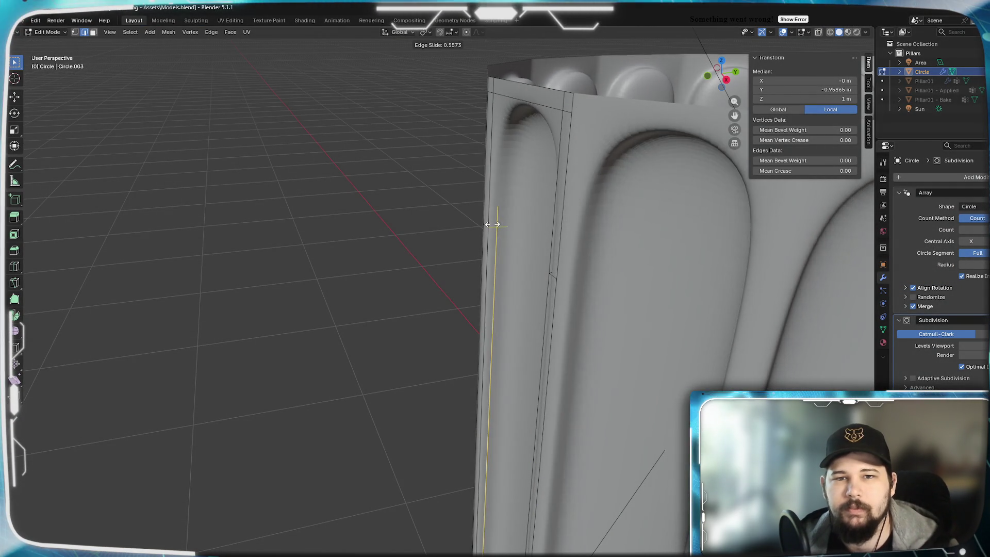
left_click_drag(484, 224, 488, 228)
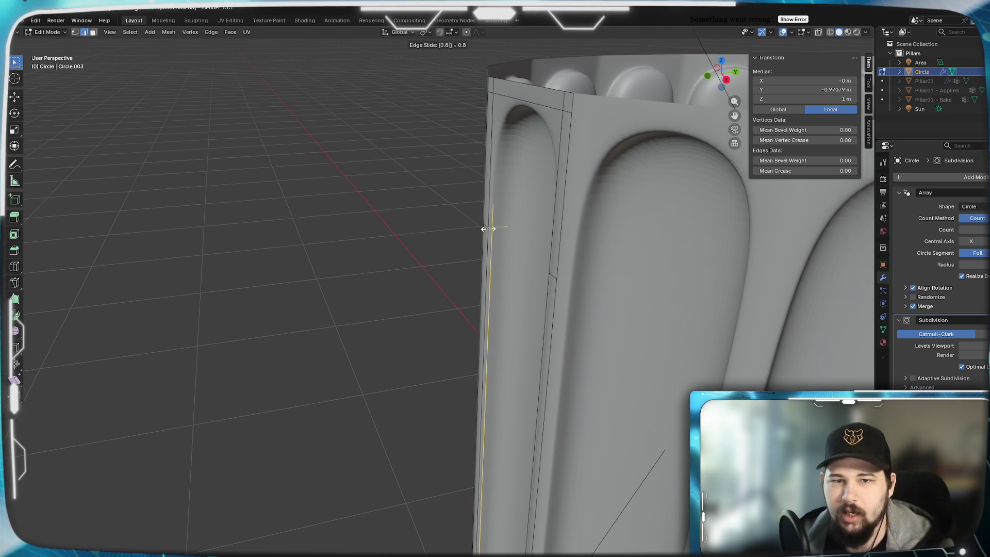
left_click(488, 229)
Return to Object Mode and orbit around the whole fluted column
scroll(347, 325, "down", 5)
middle_click_drag(371, 318, 411, 307)
mouse_move(473, 394)
middle_mouse_down()
mouse_move(499, 320)
mouse_move(390, 314)
mouse_move(468, 293)
mouse_move(433, 335)
mouse_move(372, 353)
mouse_move(489, 333)
mouse_move(409, 369)
mouse_move(395, 334)
mouse_move(409, 327)
mouse_move(459, 360)
mouse_move(503, 340)
mouse_move(505, 321)
mouse_move(501, 335)
middle_mouse_up()
key("Tab")
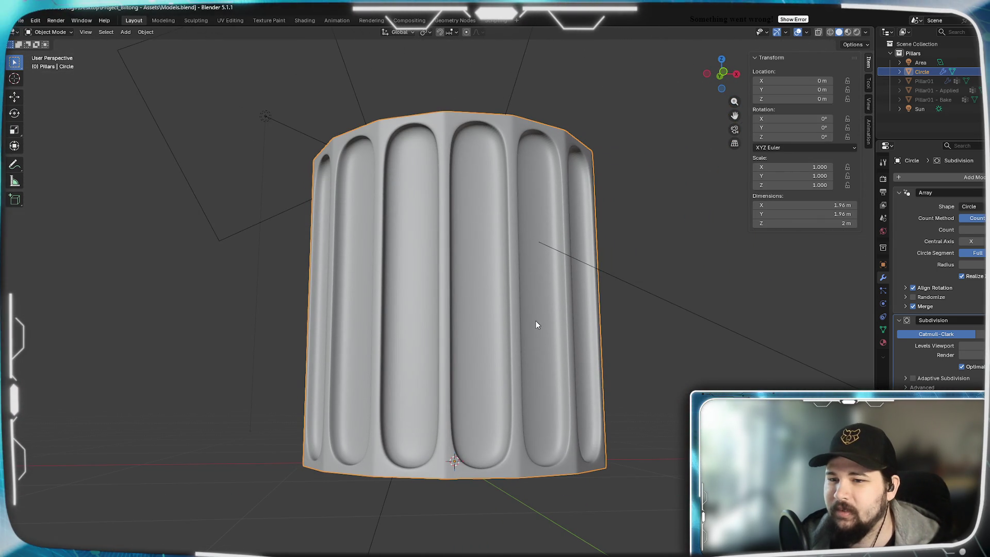
mouse_move(559, 295)
middle_mouse_down()
mouse_move(594, 297)
mouse_move(560, 408)
mouse_move(490, 329)
mouse_move(543, 332)
mouse_move(503, 294)
mouse_move(464, 365)
mouse_move(472, 297)
mouse_move(494, 305)
middle_mouse_up()
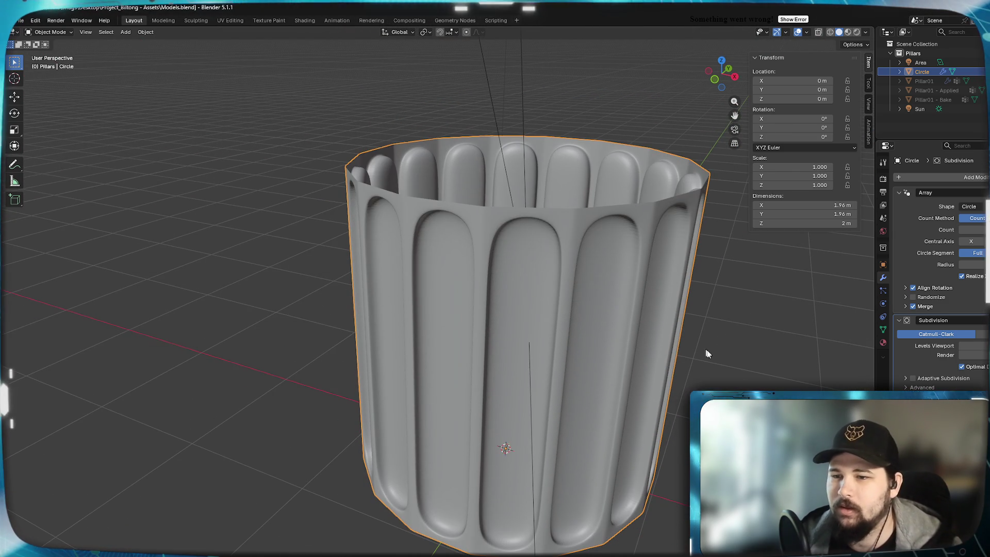
Toggle Adaptive Subdivision on and off, then briefly view the Ionic capital photo in Chrome
left_click(912, 379)
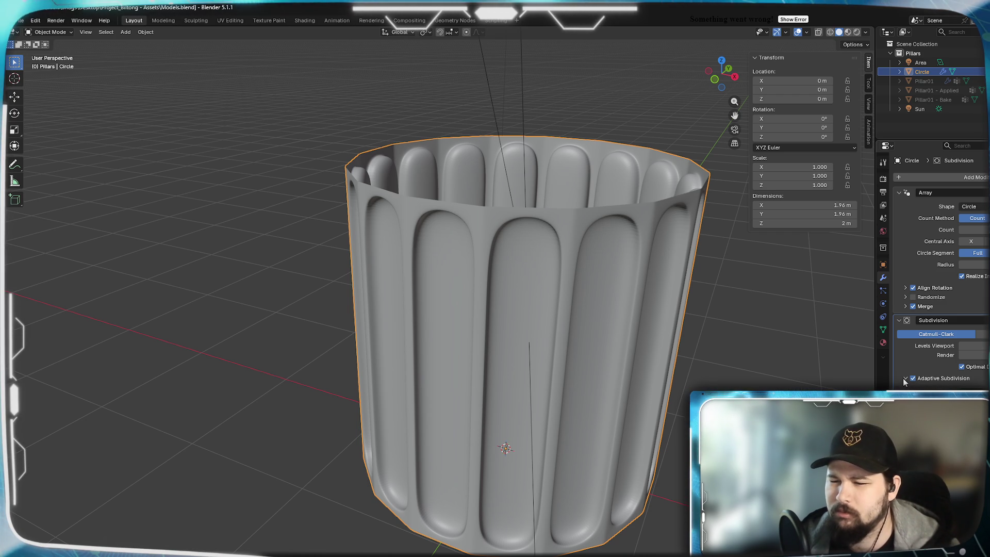
left_click(911, 378)
mouse_move(464, 335)
middle_mouse_down()
mouse_move(497, 320)
mouse_move(481, 338)
mouse_move(508, 327)
mouse_move(499, 354)
mouse_move(464, 355)
mouse_move(486, 372)
mouse_move(512, 362)
mouse_move(460, 355)
mouse_move(490, 364)
mouse_move(461, 424)
mouse_move(411, 409)
mouse_move(455, 417)
mouse_move(489, 373)
mouse_move(479, 367)
mouse_move(475, 380)
mouse_move(486, 332)
mouse_move(468, 327)
mouse_move(457, 367)
mouse_move(397, 396)
mouse_move(411, 425)
mouse_move(390, 453)
mouse_move(464, 374)
mouse_move(434, 397)
mouse_move(496, 413)
mouse_move(465, 410)
middle_mouse_up()
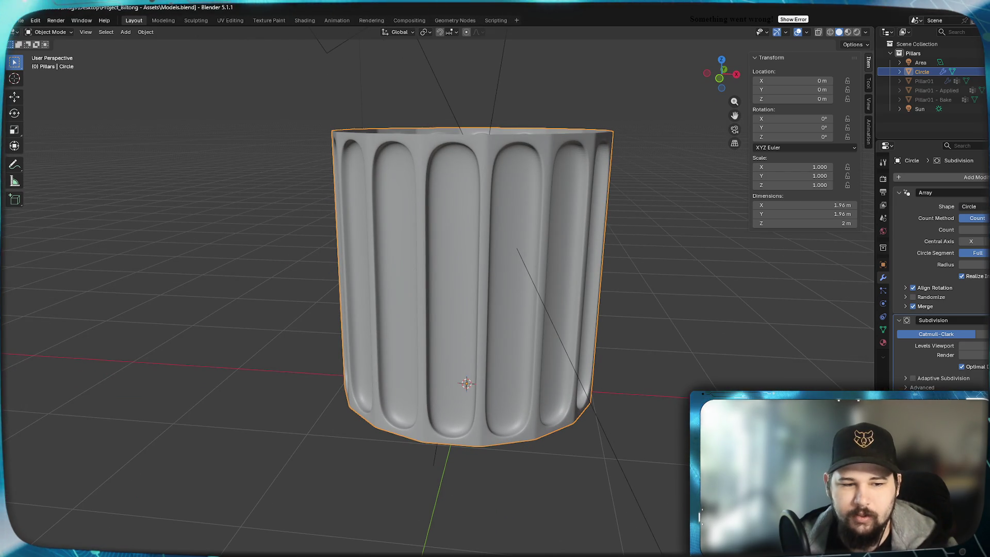
key("alt+Tab")
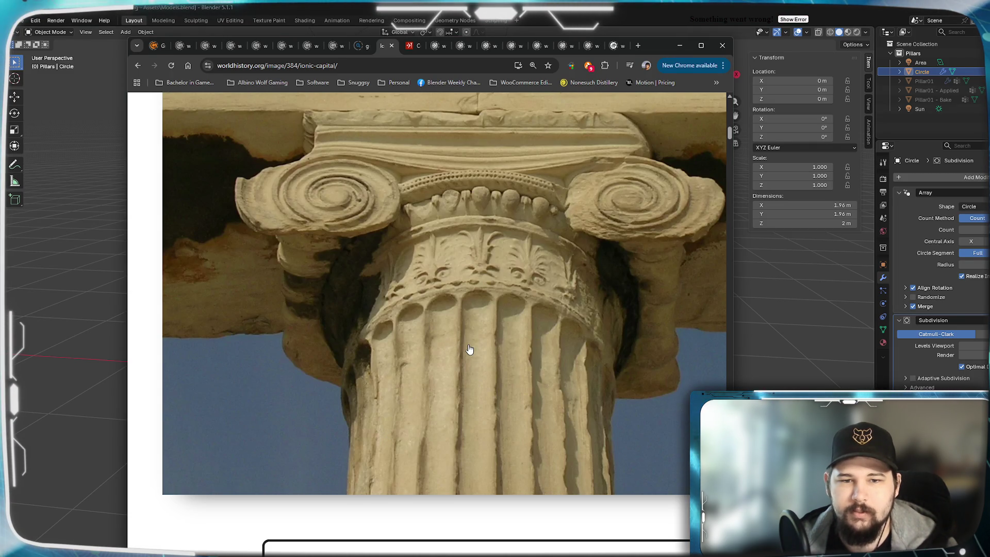
left_click(678, 46)
Enter Edit Mode and, in face select mode, pick the faces of one flute
key("Tab")
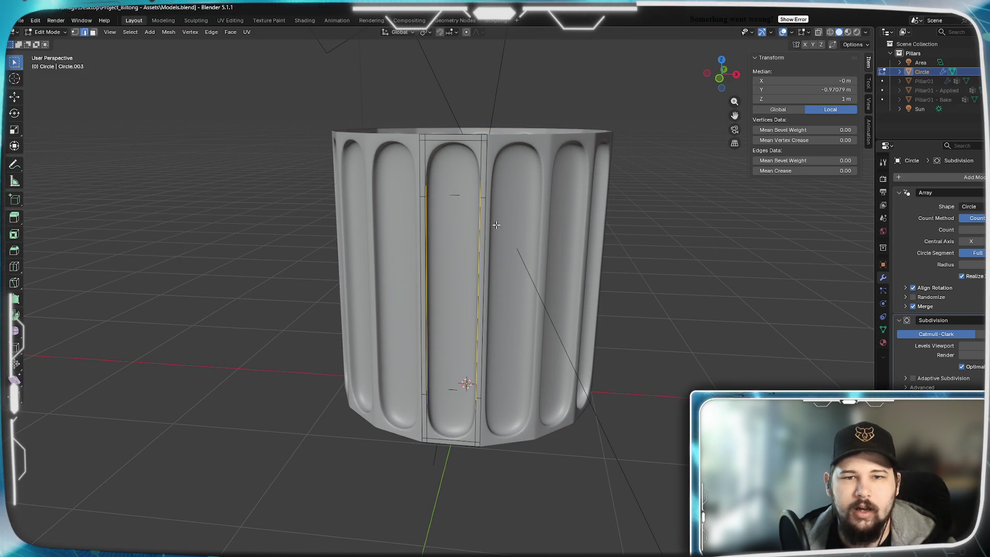
scroll(462, 224, "up", 3)
mouse_move(462, 225)
middle_mouse_down()
mouse_move(472, 322)
mouse_move(463, 330)
mouse_move(442, 309)
mouse_move(365, 292)
mouse_move(386, 308)
middle_mouse_up()
left_click(402, 308, "alt")
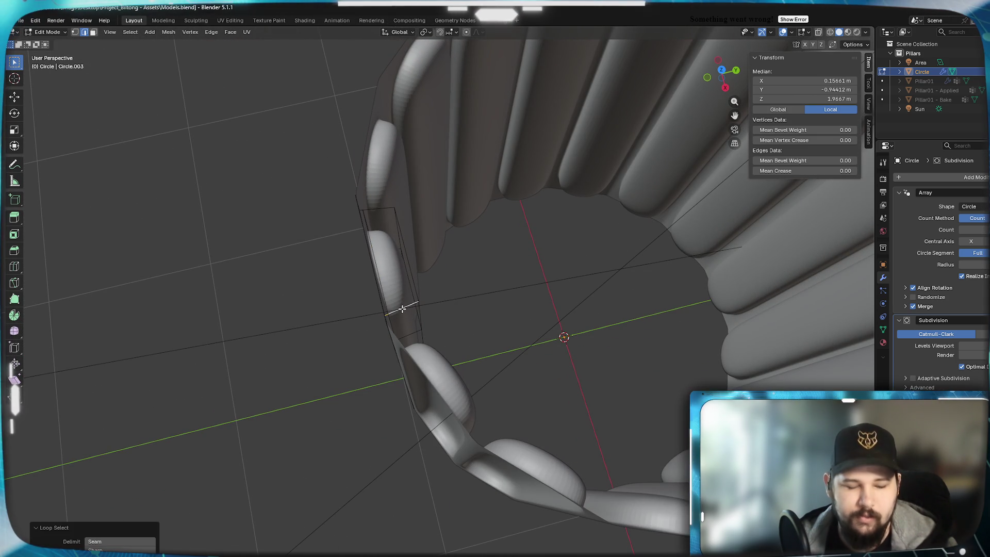
left_click(94, 34)
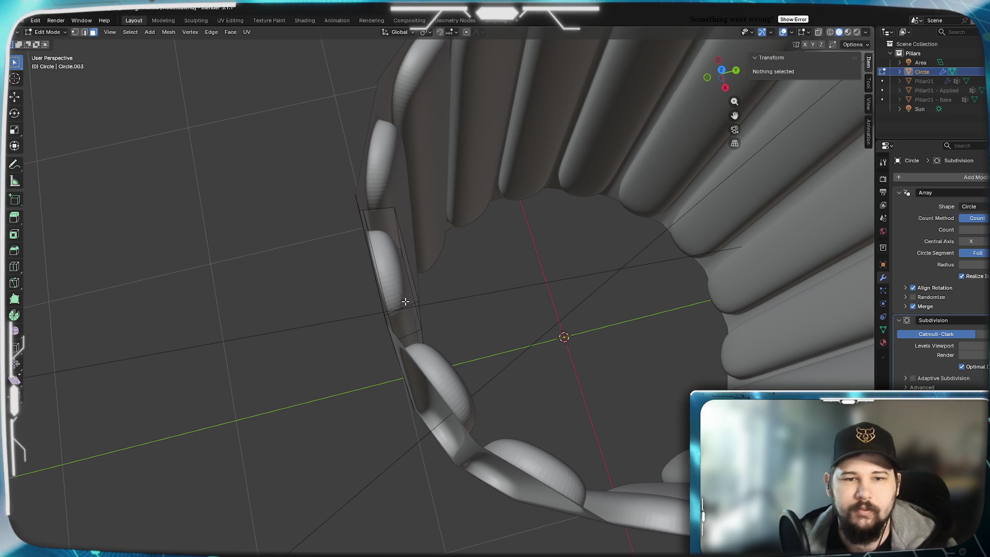
left_click(408, 305)
mouse_move(408, 304)
middle_mouse_down()
mouse_move(304, 296)
mouse_move(376, 255)
middle_mouse_up()
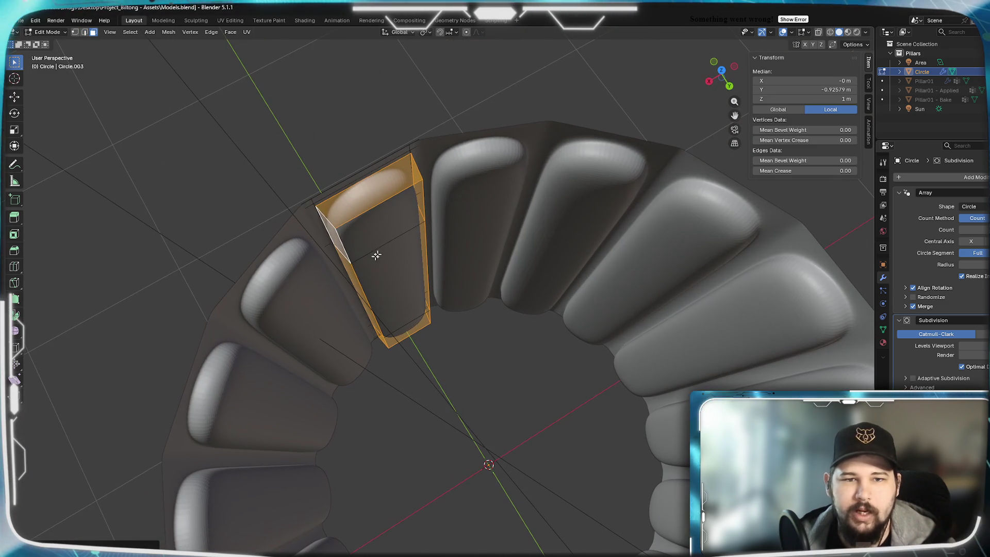
left_click(377, 193, "ctrl")
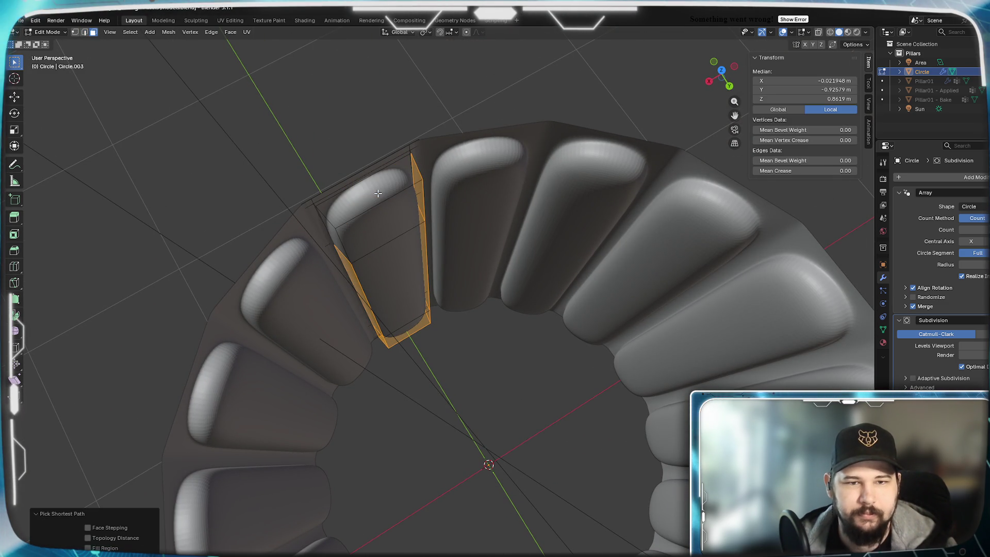
mouse_move(404, 321)
middle_mouse_down()
mouse_move(417, 289)
mouse_move(413, 299)
middle_mouse_up()
mouse_move(350, 199)
middle_mouse_down()
mouse_move(380, 230)
mouse_move(366, 227)
middle_mouse_up()
left_click(341, 234, "shift")
middle_click_drag(413, 326, 374, 374)
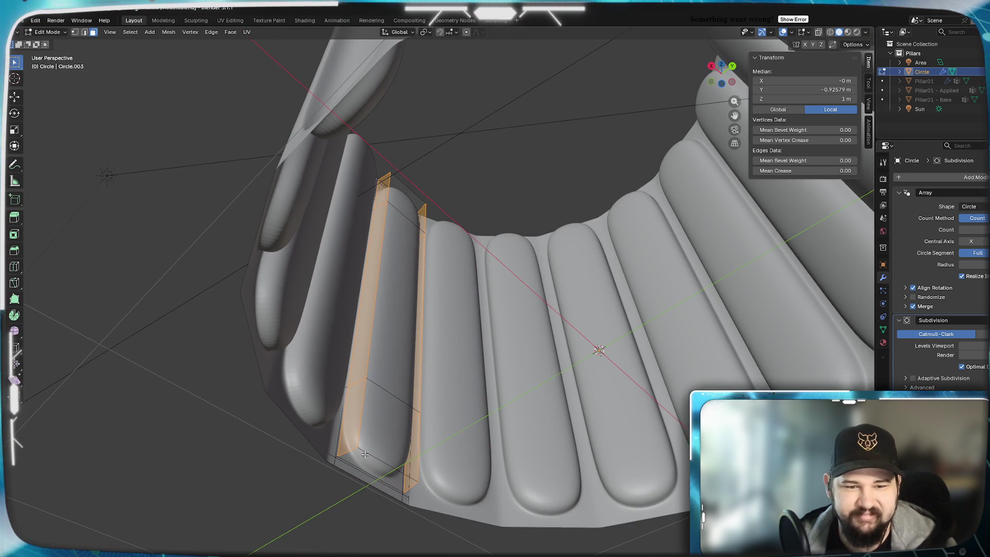
mouse_move(323, 292)
middle_mouse_down()
mouse_move(387, 402)
mouse_move(507, 423)
middle_mouse_up()
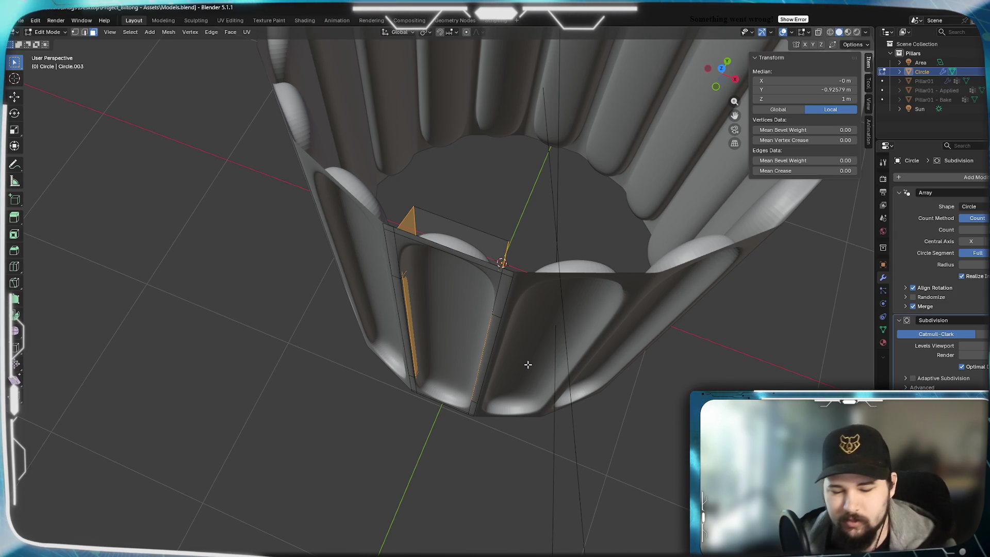
In top view, narrow the selection to the two thin strips bordering the flute
key("KP_7")
scroll(498, 351, "up", 5)
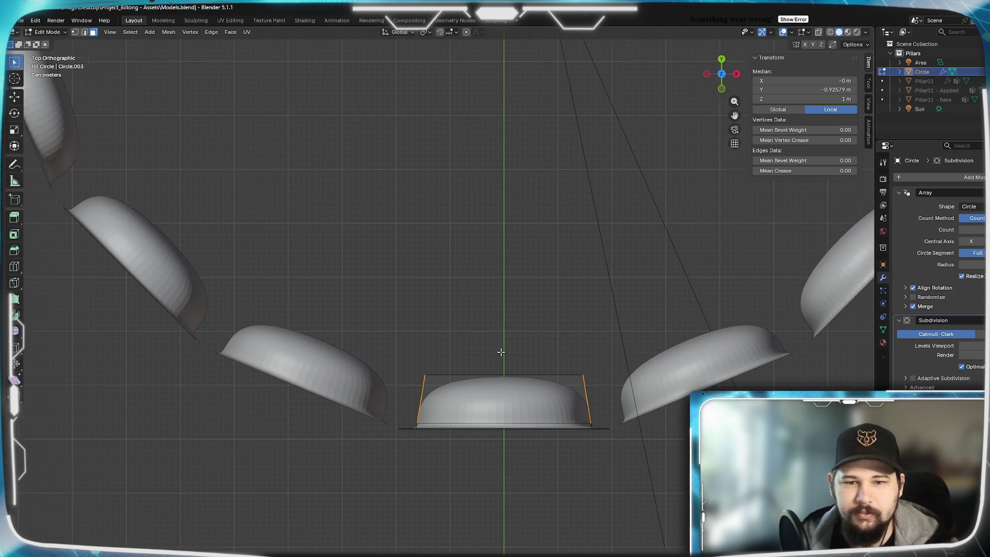
mouse_move(499, 354)
middle_mouse_down()
mouse_move(478, 347)
mouse_move(485, 335)
mouse_move(471, 356)
mouse_move(462, 433)
mouse_move(507, 256)
middle_mouse_up()
scroll(485, 335, "down", 3)
scroll(507, 256, "up", 4)
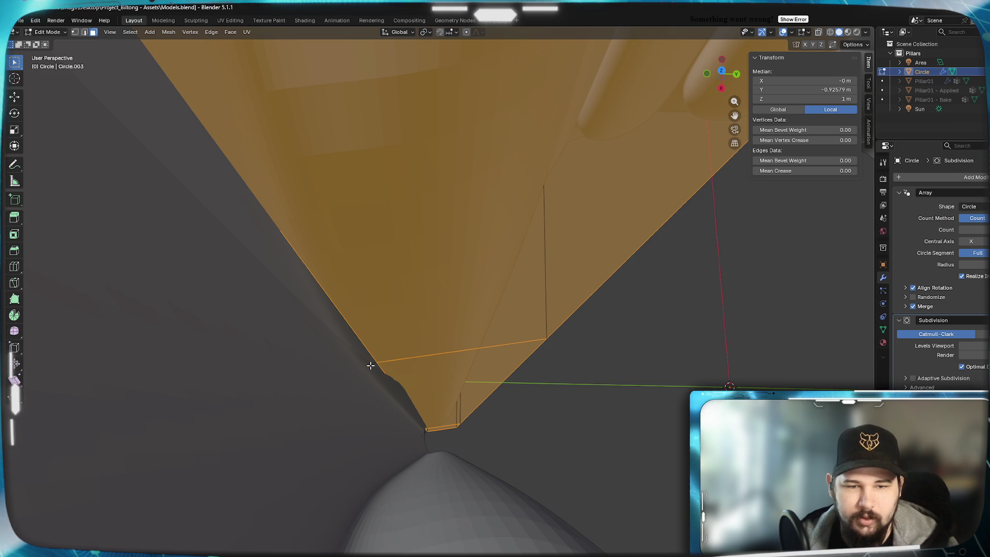
left_click(370, 365, "alt")
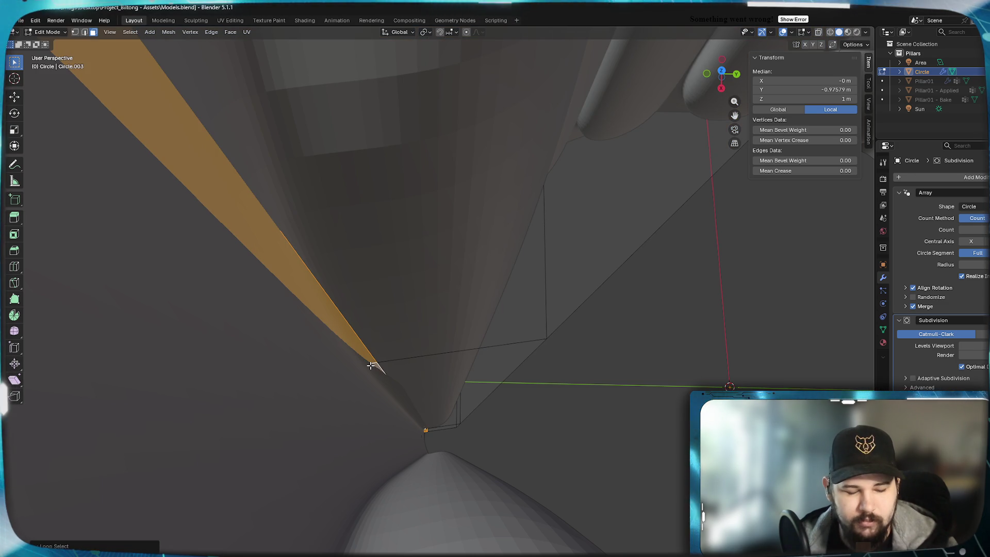
left_click(430, 356, "ctrl+alt")
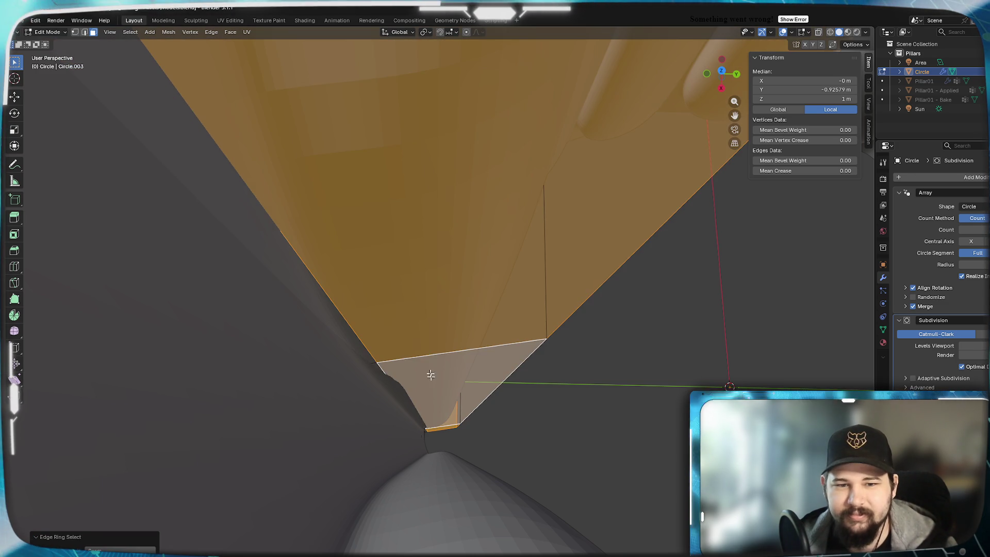
left_click(370, 364, "shift")
scroll(393, 382, "down", 5)
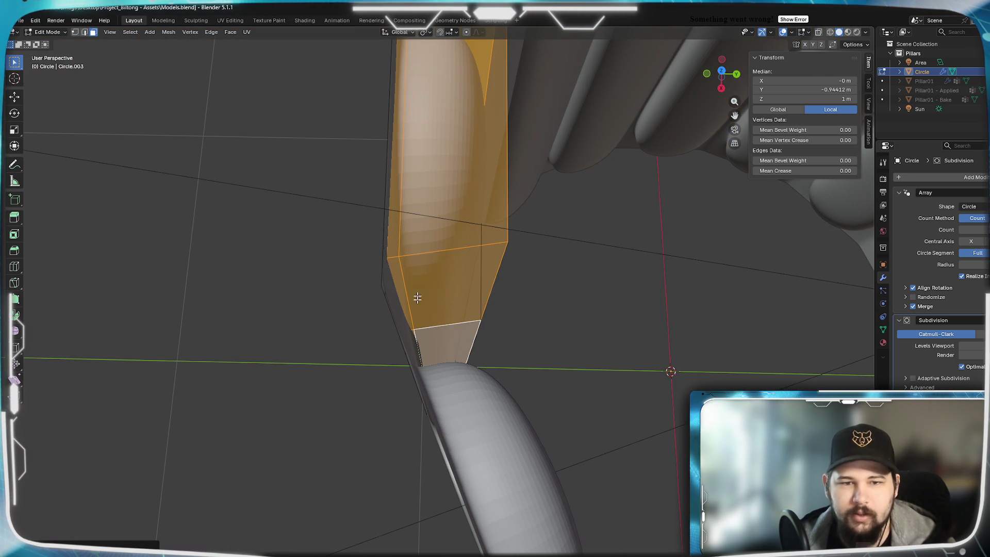
left_click(397, 220, "shift")
mouse_move(490, 304)
middle_mouse_down()
mouse_move(512, 270)
mouse_move(523, 162)
mouse_move(487, 247)
middle_mouse_up()
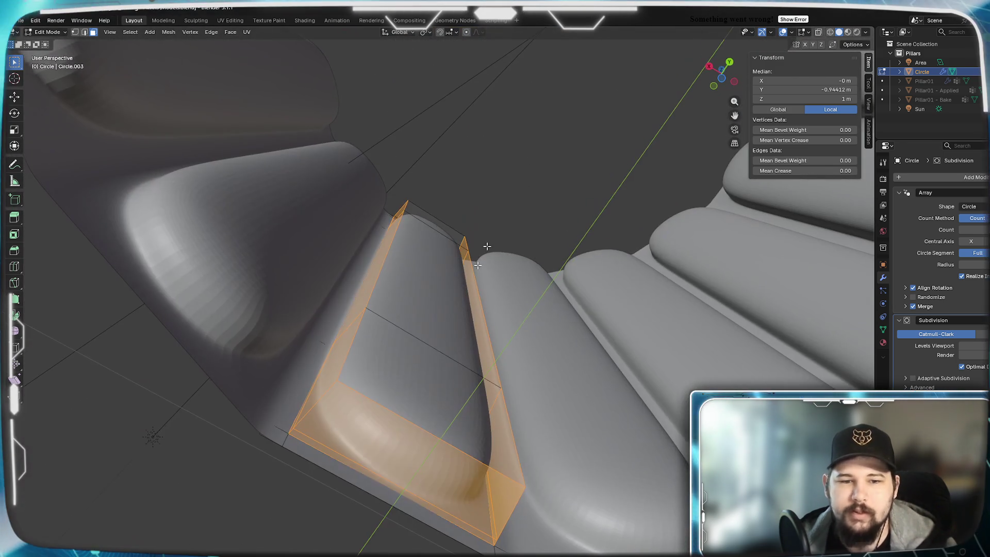
left_click(333, 452, "shift")
Scale the two strips 1.1 along X and return to Object Mode
middle_click_drag(338, 501, 507, 503)
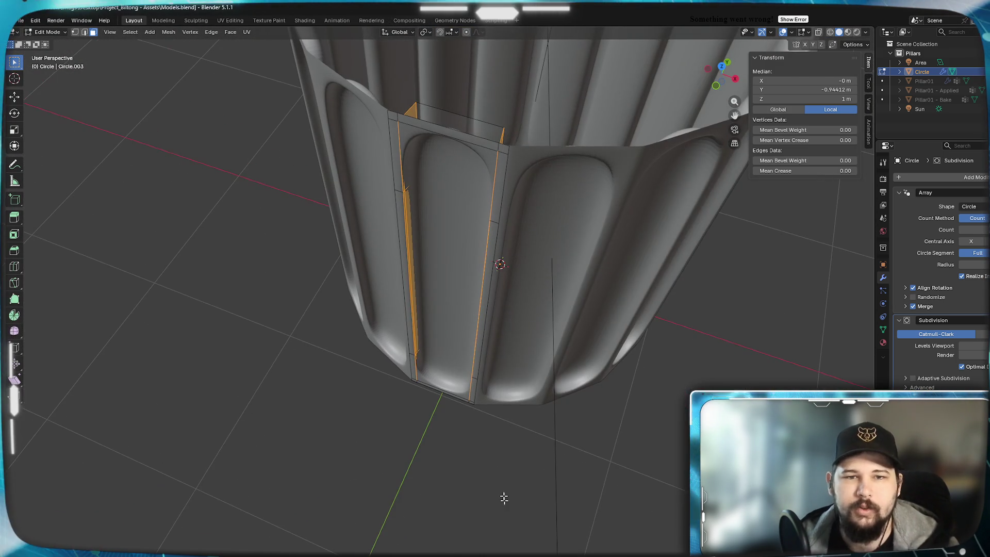
key("KP_7")
scroll(495, 331, "up", 5)
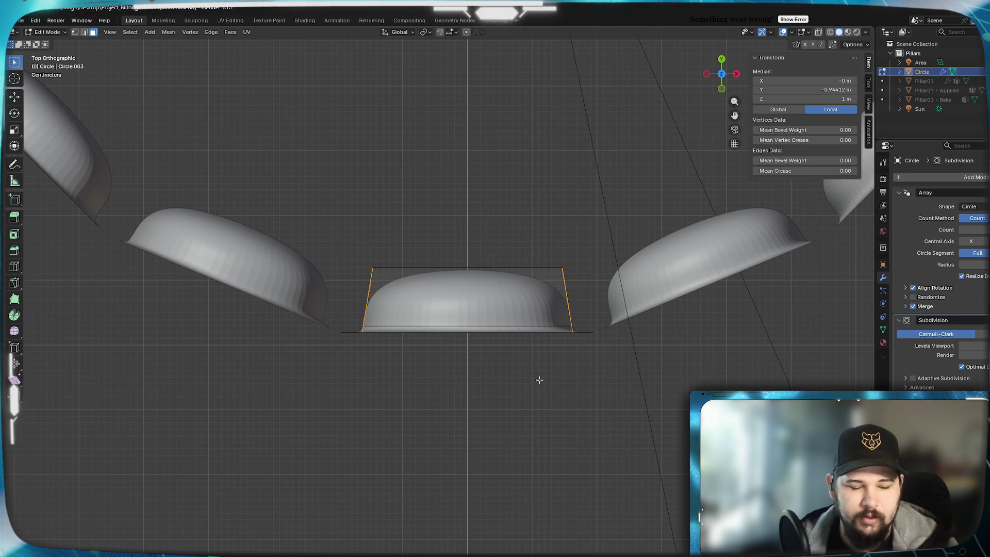
key("x")
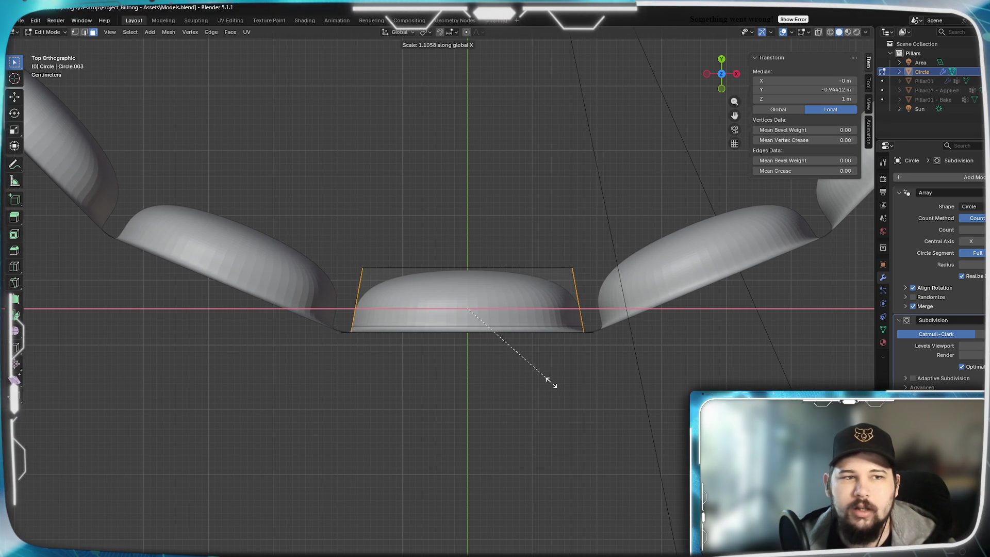
type("1.1")
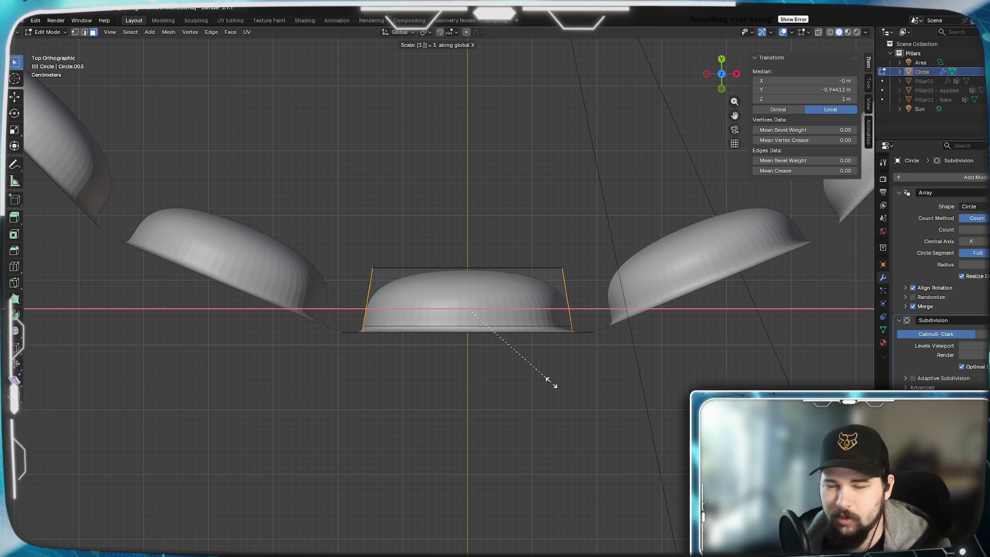
mouse_move(551, 383)
middle_mouse_down()
mouse_move(469, 347)
mouse_move(469, 426)
mouse_move(494, 332)
mouse_move(492, 348)
mouse_move(422, 349)
mouse_move(506, 349)
mouse_move(532, 328)
mouse_move(570, 345)
mouse_move(485, 355)
middle_mouse_up()
key("Tab")
Zoom and orbit around the flute tops, then switch the column into Edit Mode
scroll(508, 320, "down", 5)
scroll(421, 348, "up", 4)
scroll(421, 348, "down", 3)
scroll(486, 354, "up", 6)
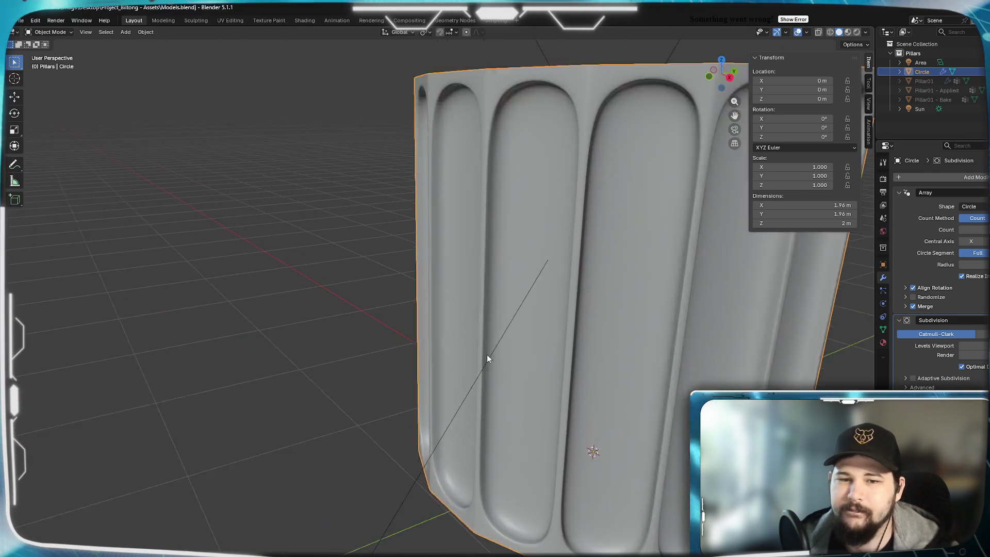
scroll(552, 366, "down", 1)
scroll(528, 354, "up", 2)
scroll(527, 354, "down", 2)
mouse_move(542, 372)
middle_mouse_down()
mouse_move(523, 375)
mouse_move(579, 379)
mouse_move(616, 368)
mouse_move(594, 343)
mouse_move(601, 331)
mouse_move(601, 365)
mouse_move(540, 344)
mouse_move(615, 355)
mouse_move(619, 387)
mouse_move(566, 376)
mouse_move(523, 336)
mouse_move(552, 442)
mouse_move(576, 358)
mouse_move(431, 313)
middle_mouse_up()
scroll(517, 372, "up", 1)
scroll(516, 372, "down", 5)
scroll(601, 366, "down", 2)
key("Tab")
Select a flute's face loop and move it 0.02 m along Y in top view
left_click(412, 190)
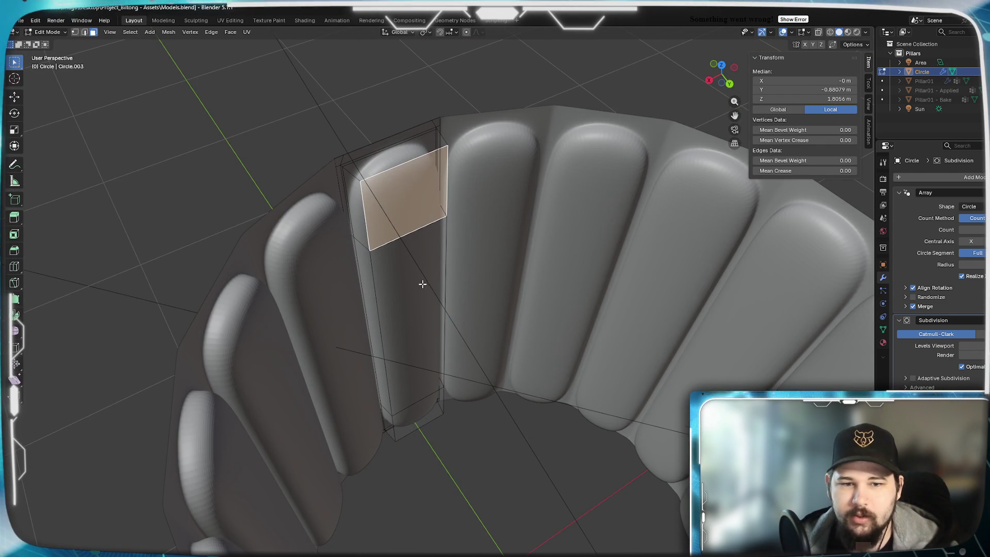
left_click(420, 352, "alt")
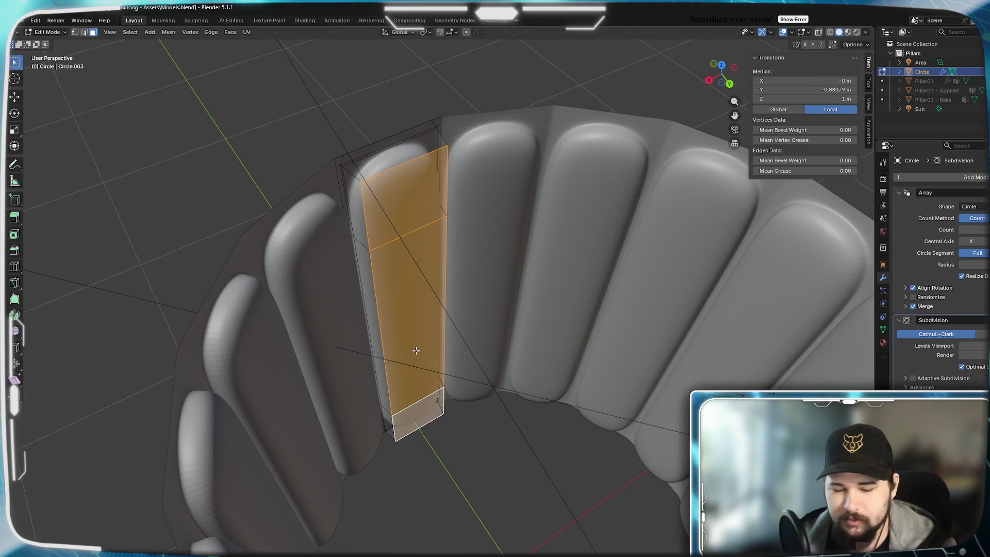
key("KP_7")
scroll(415, 347, "up", 5)
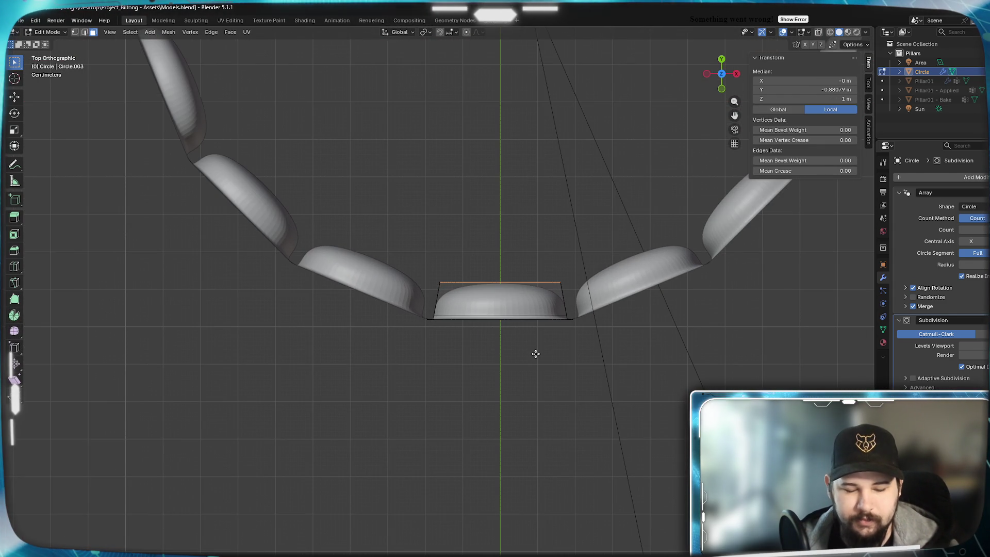
mouse_move(542, 345)
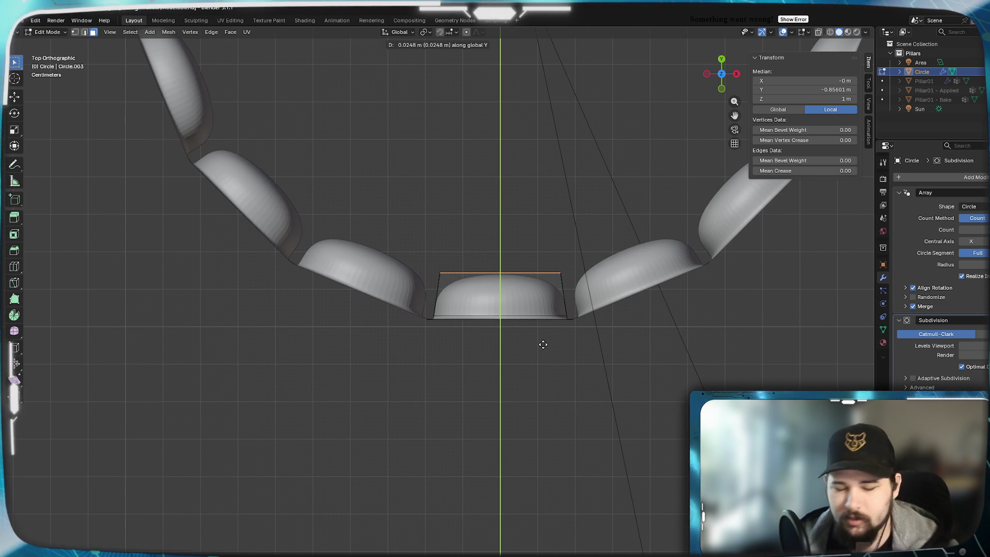
type("0.05")
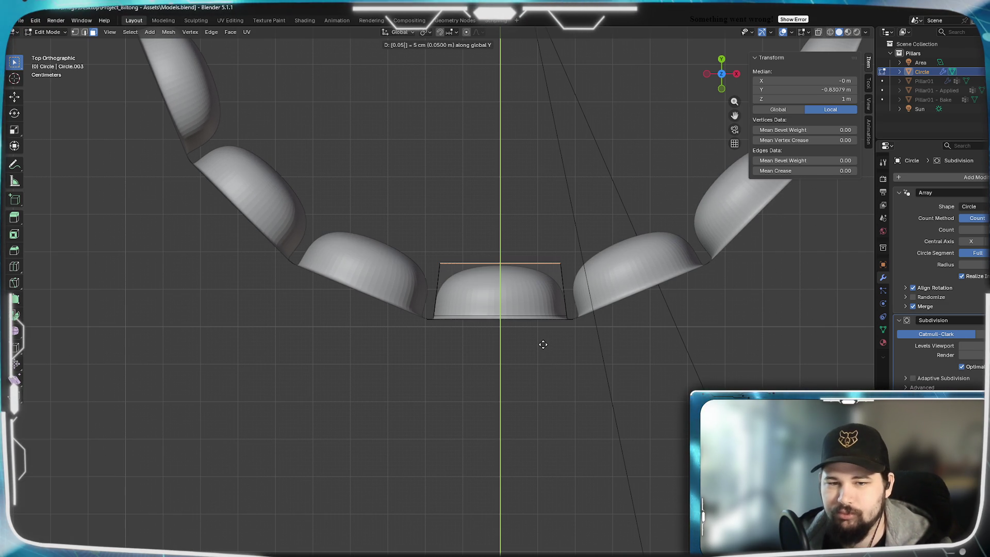
key("BackSpace")
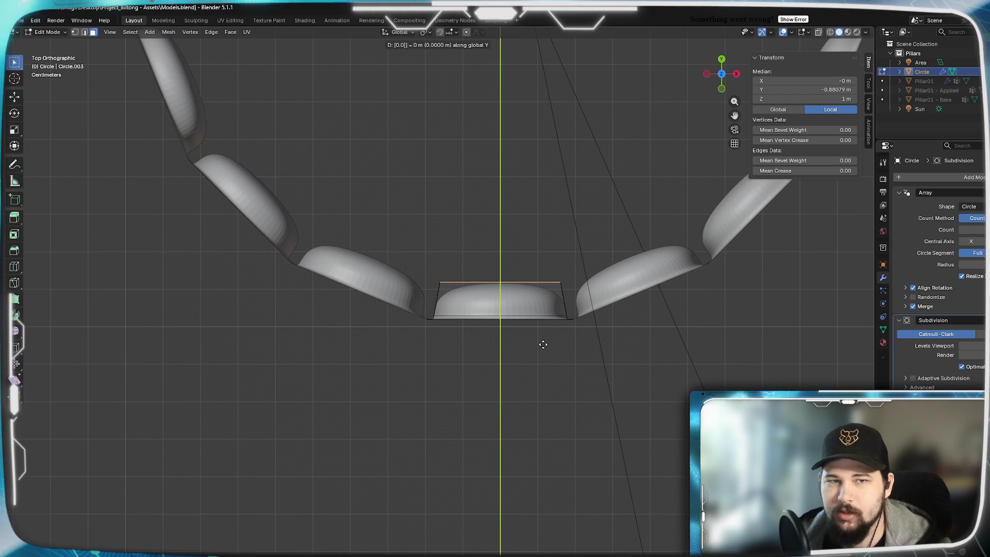
type("2")
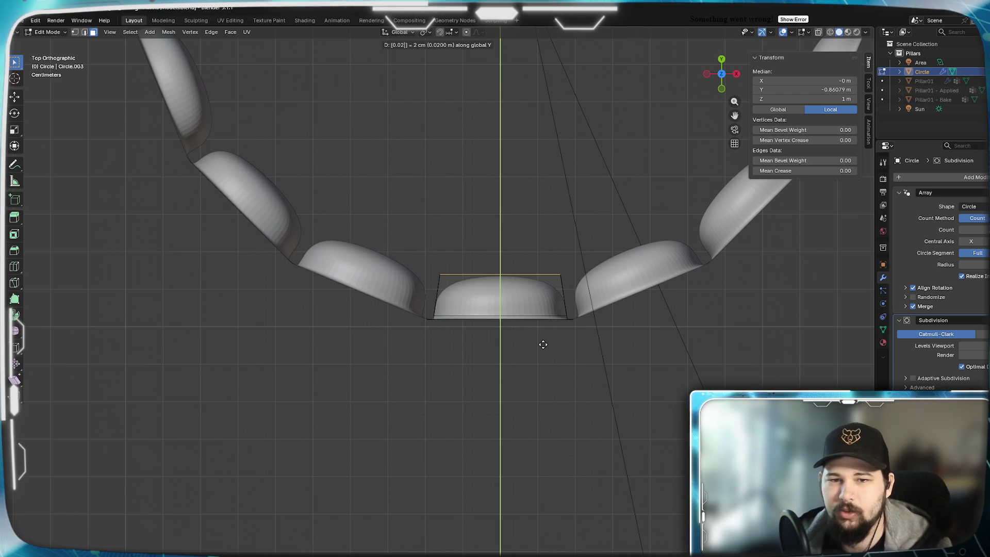
key("Return")
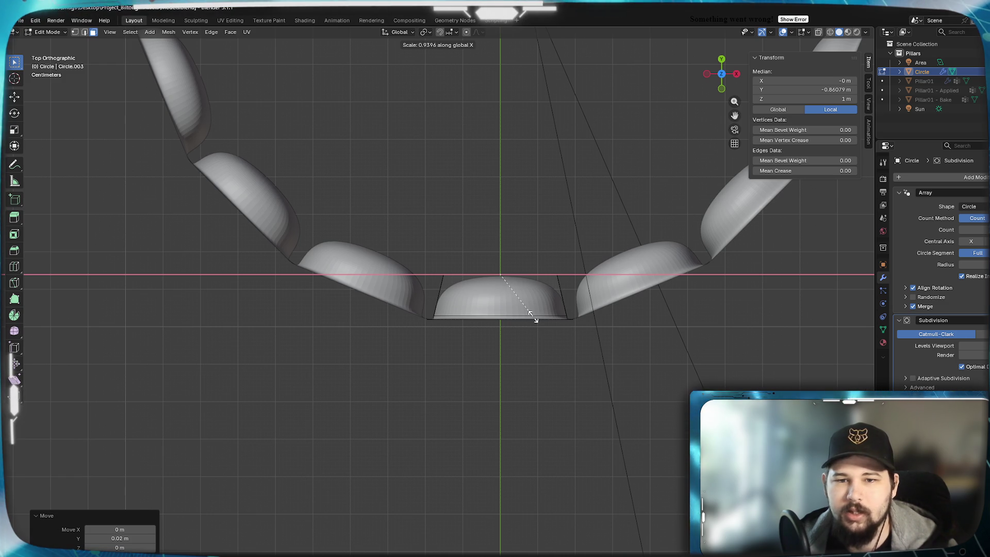
Scale the flute profile to 0.95 along X and inspect the column in Object Mode
type("0.95")
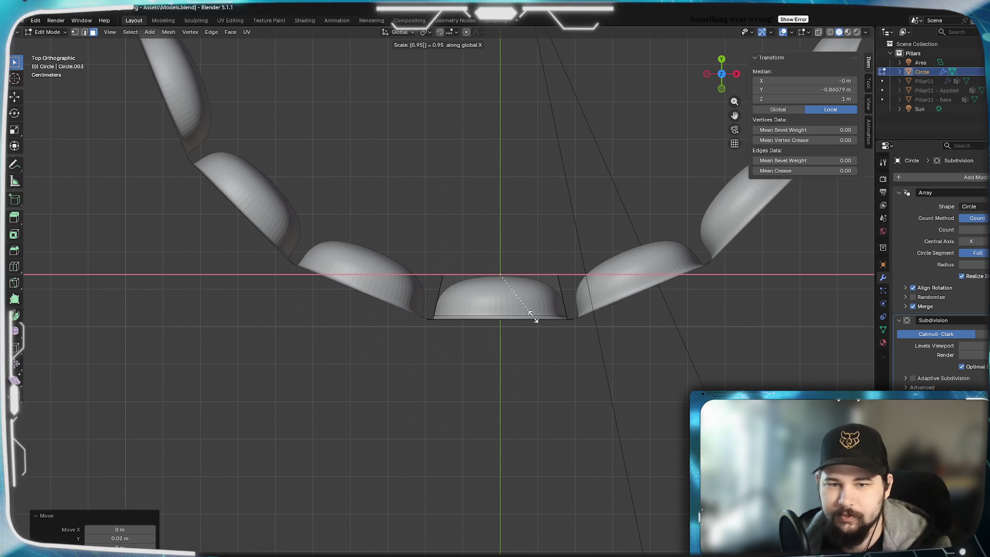
scroll(533, 317, "down", 5)
key("Tab")
mouse_move(517, 404)
middle_mouse_down()
mouse_move(499, 325)
mouse_move(518, 336)
mouse_move(462, 306)
mouse_move(535, 336)
mouse_move(490, 332)
mouse_move(493, 364)
mouse_move(506, 326)
mouse_move(443, 320)
mouse_move(439, 360)
mouse_move(479, 400)
mouse_move(468, 396)
mouse_move(468, 343)
mouse_move(424, 331)
mouse_move(408, 344)
mouse_move(526, 361)
mouse_move(462, 367)
mouse_move(485, 371)
mouse_move(471, 345)
mouse_move(447, 192)
middle_mouse_up()
scroll(518, 340, "up", 1)
scroll(507, 330, "down", 4)
scroll(462, 305, "down", 3)
scroll(491, 332, "up", 2)
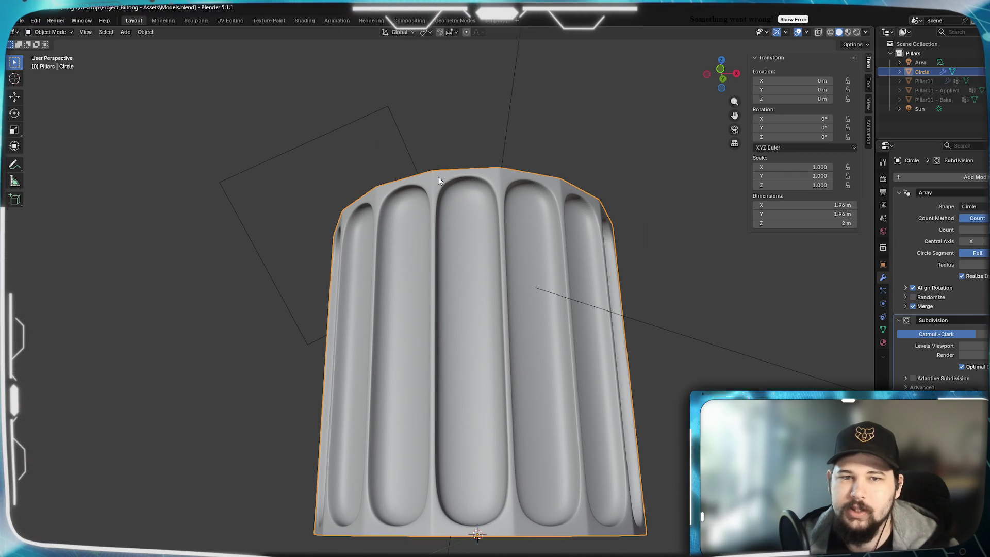
Orbit around the fluted column, then lower the Subdivision modifier's Levels Viewport so it looks faceted
mouse_move(509, 183)
middle_mouse_down()
mouse_move(460, 287)
mouse_move(519, 256)
mouse_move(445, 291)
mouse_move(483, 267)
mouse_move(464, 302)
mouse_move(513, 300)
mouse_move(468, 313)
mouse_move(481, 239)
mouse_move(510, 286)
mouse_move(508, 327)
mouse_move(492, 338)
mouse_move(489, 365)
mouse_move(465, 281)
middle_mouse_up()
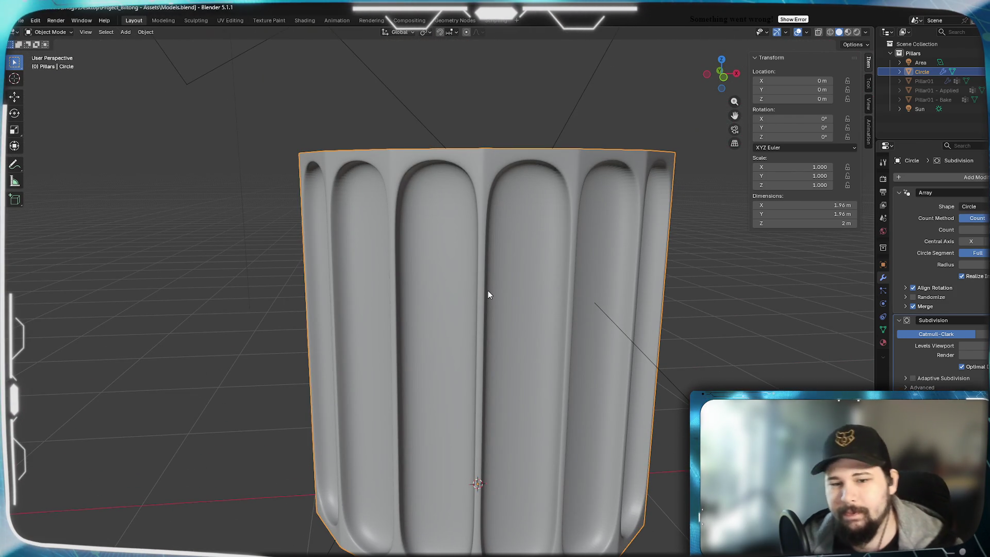
mouse_move(434, 260)
middle_mouse_down()
mouse_move(424, 291)
mouse_move(402, 306)
mouse_move(411, 318)
mouse_move(419, 248)
mouse_move(419, 276)
mouse_move(522, 285)
mouse_move(381, 274)
mouse_move(434, 309)
middle_mouse_up()
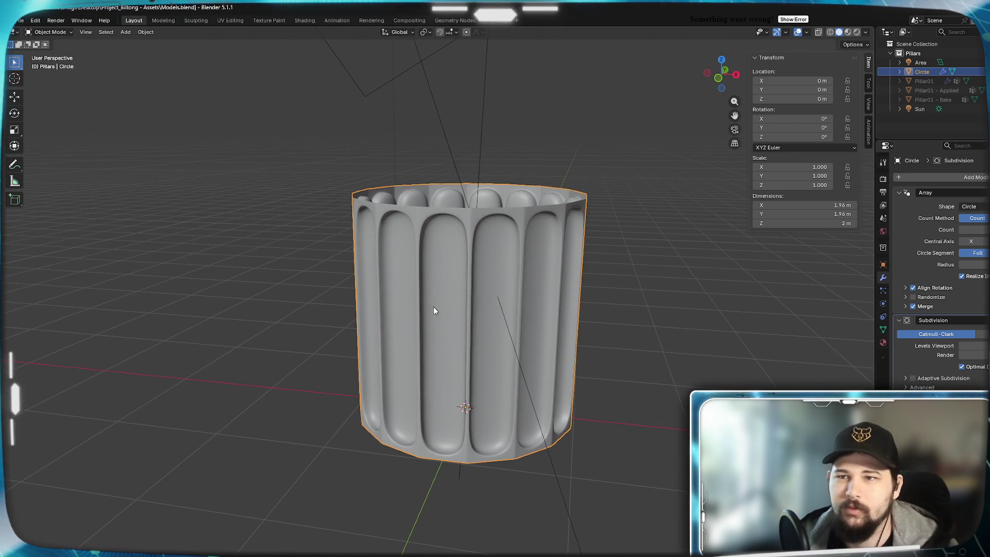
mouse_move(508, 274)
middle_mouse_down()
mouse_move(614, 303)
mouse_move(530, 310)
middle_mouse_up()
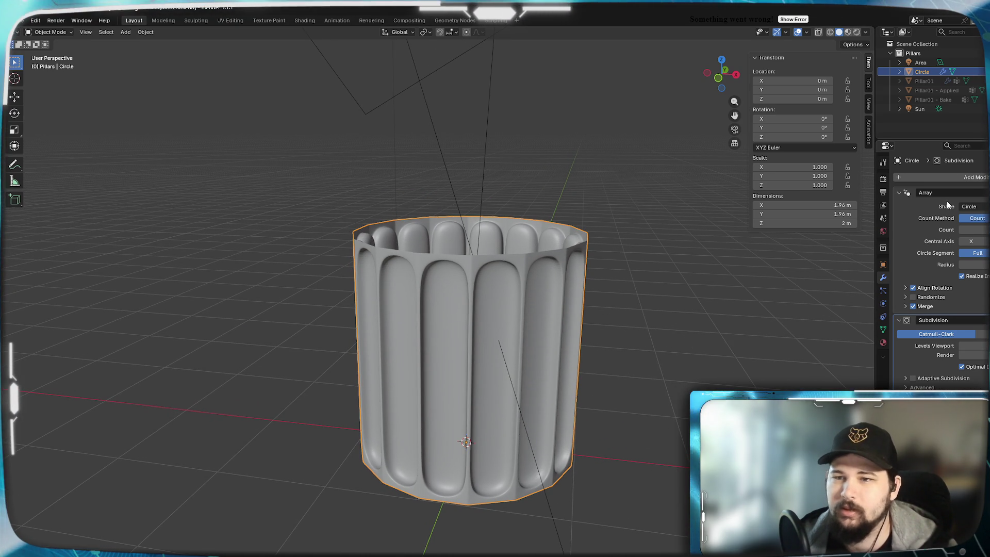
left_click(960, 345)
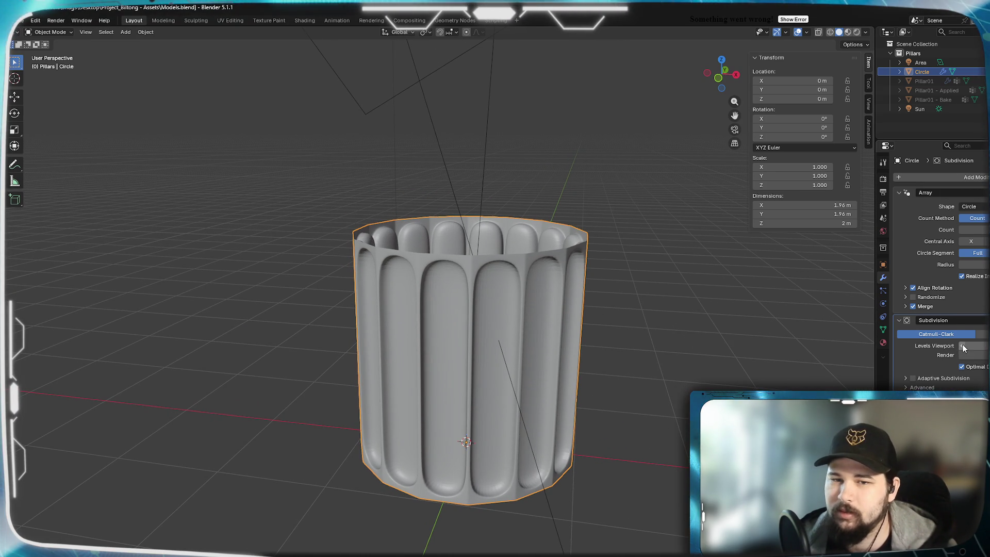
Apply Shade Smooth to the fluted column
right_click(478, 315)
left_click(447, 315)
mouse_move(497, 335)
middle_mouse_down()
mouse_move(492, 350)
mouse_move(521, 342)
mouse_move(429, 359)
mouse_move(538, 357)
mouse_move(493, 382)
mouse_move(502, 376)
middle_mouse_up()
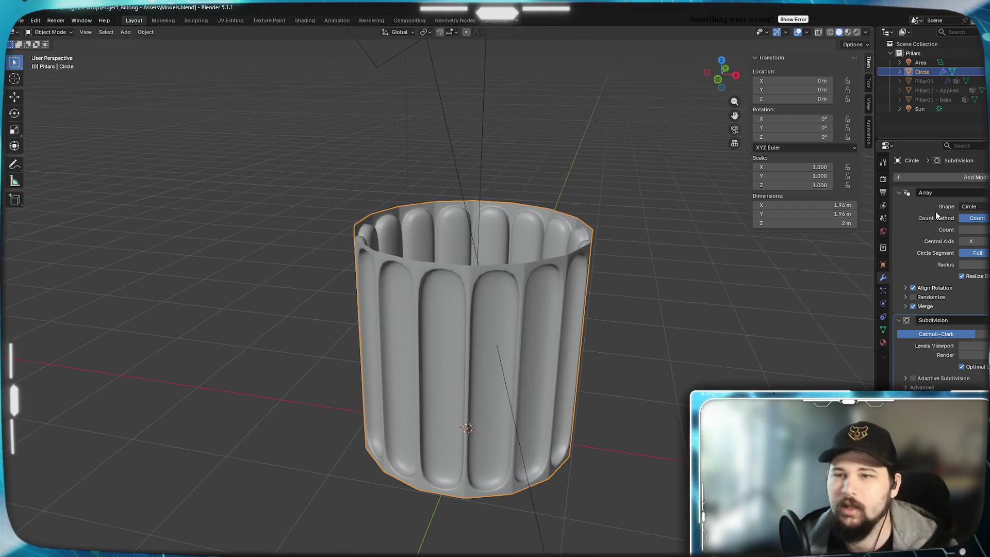
Rename the Circle object to Pillar_Segment_01 in the Outliner
double_click(921, 71)
type("Pillar")
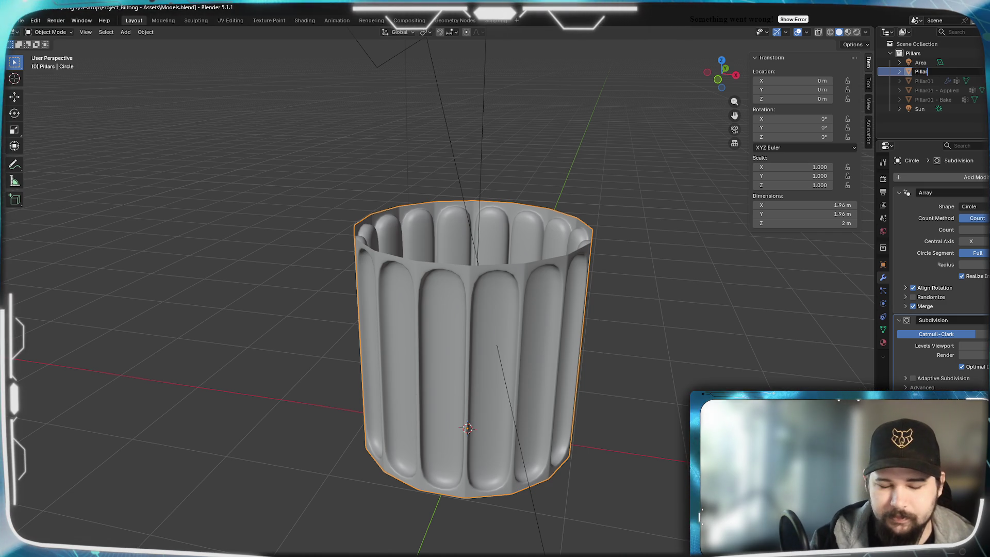
type("_Segment")
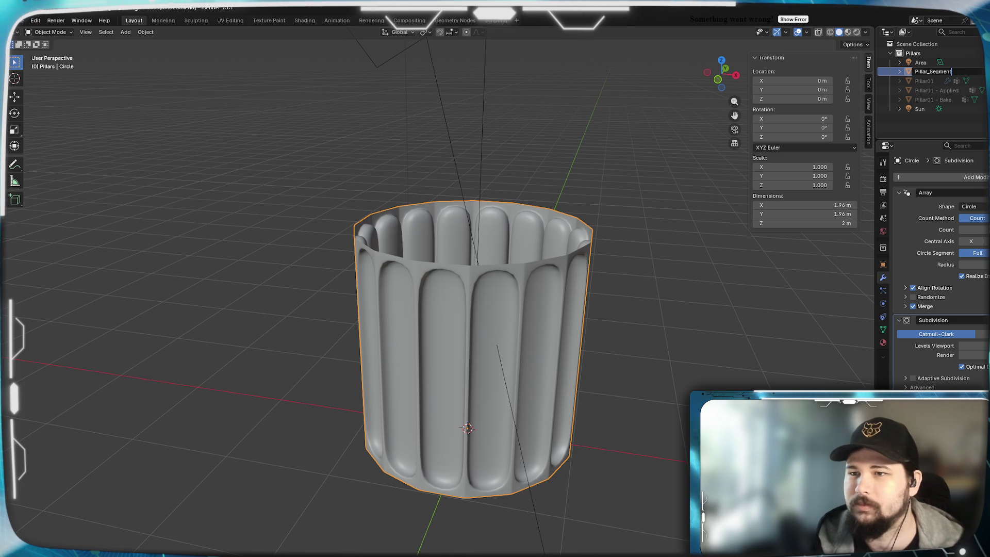
type("_01")
key("Return")
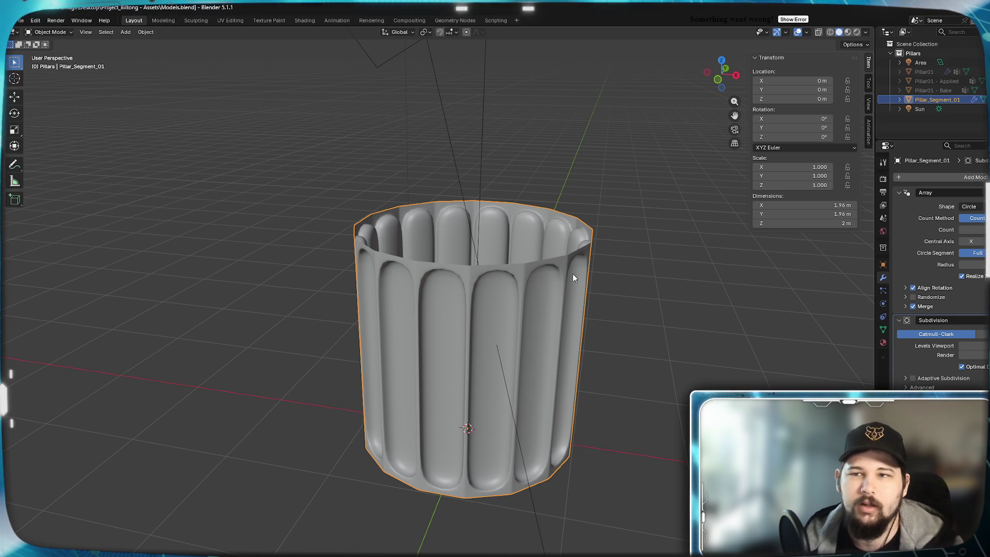
mouse_move(534, 315)
middle_mouse_down()
mouse_move(527, 297)
mouse_move(520, 379)
mouse_move(539, 372)
mouse_move(530, 349)
middle_mouse_up()
Duplicate the column in place with Shift+D, cancelling the move
key("shift+d")
key("Escape")
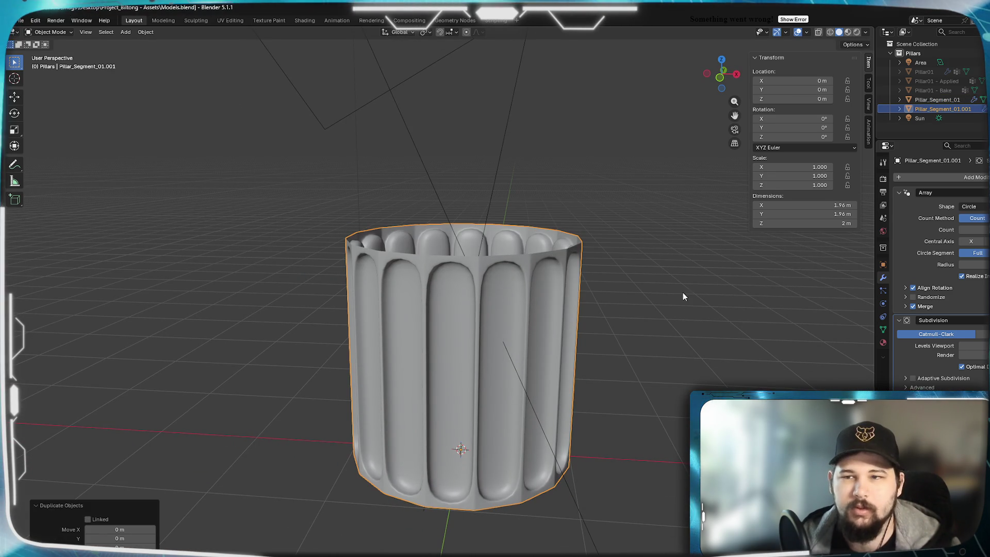
left_click(963, 107)
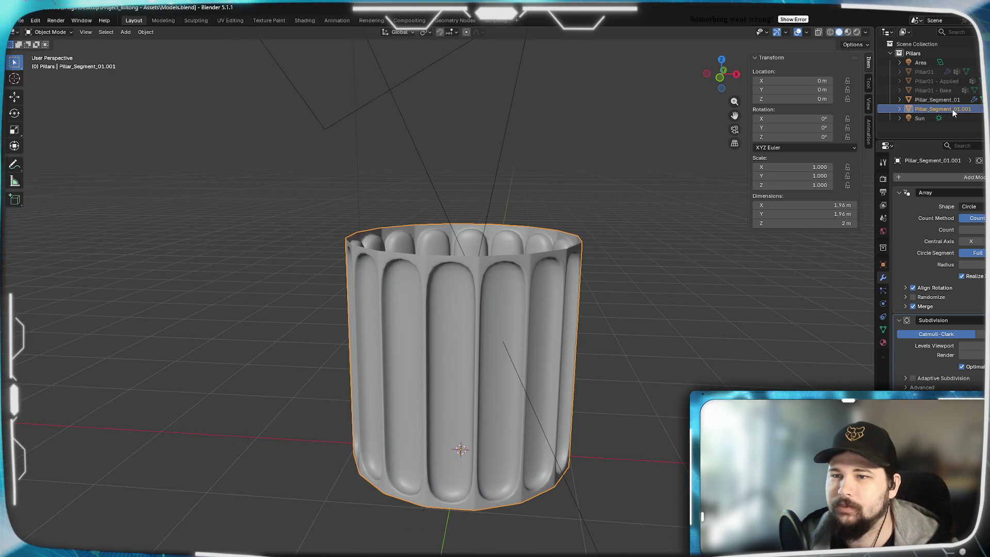
Rename the copy to 'Pillar_Segment_01 - Chipped'
double_click(951, 109)
type("- Ch")
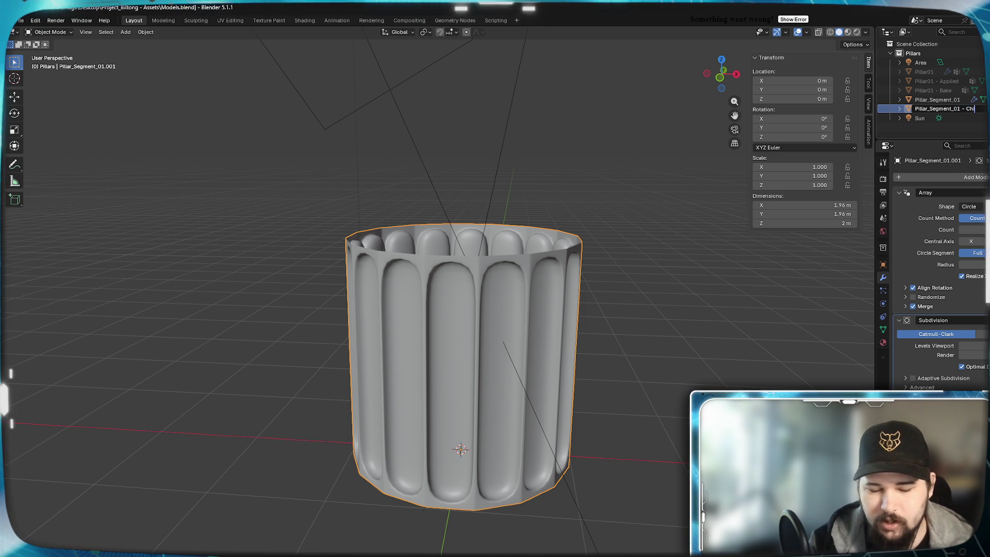
type("pped")
key("Return")
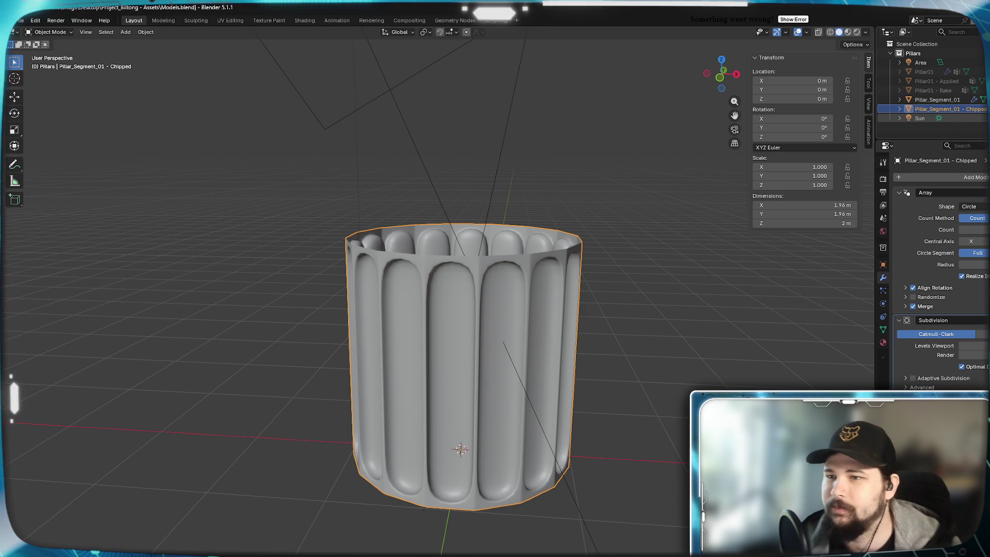
mouse_move(573, 301)
middle_mouse_down()
mouse_move(546, 305)
mouse_move(484, 287)
mouse_move(490, 309)
mouse_move(531, 320)
mouse_move(567, 314)
mouse_move(518, 349)
middle_mouse_up()
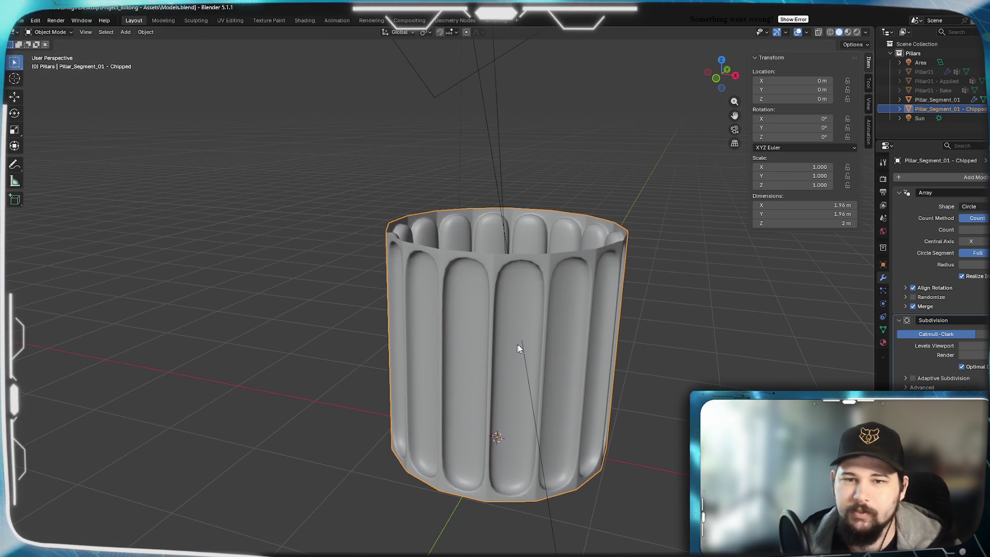
left_click(980, 192)
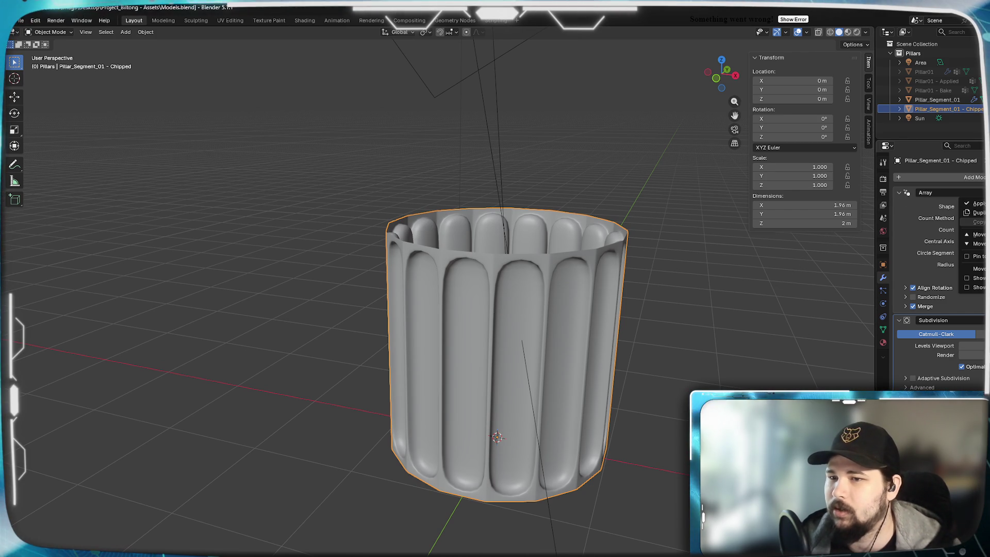
left_click(979, 204)
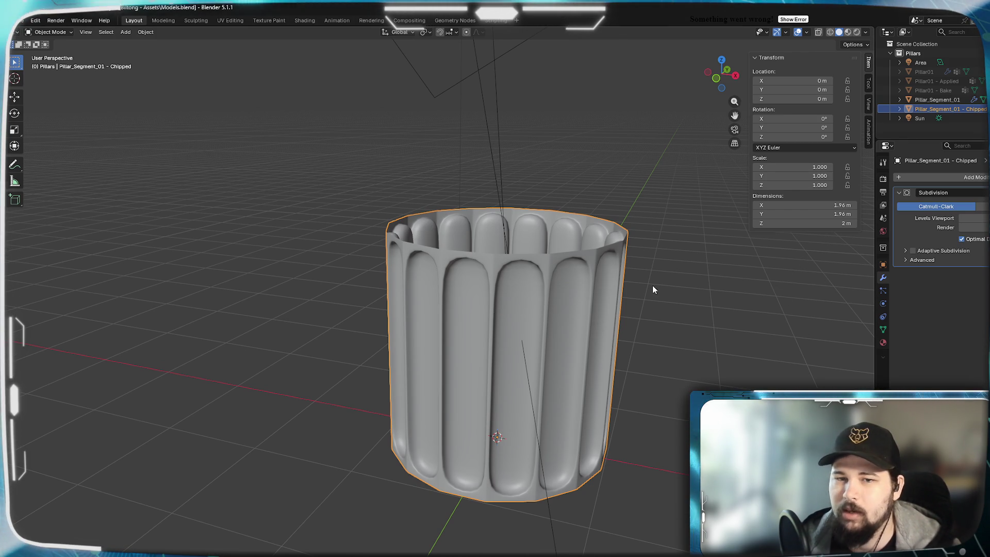
key("Tab")
mouse_move(538, 305)
middle_mouse_down()
mouse_move(536, 361)
mouse_move(549, 260)
mouse_move(545, 315)
middle_mouse_up()
scroll(549, 294, "up", 3)
scroll(545, 315, "up", 2)
scroll(544, 315, "up", 2)
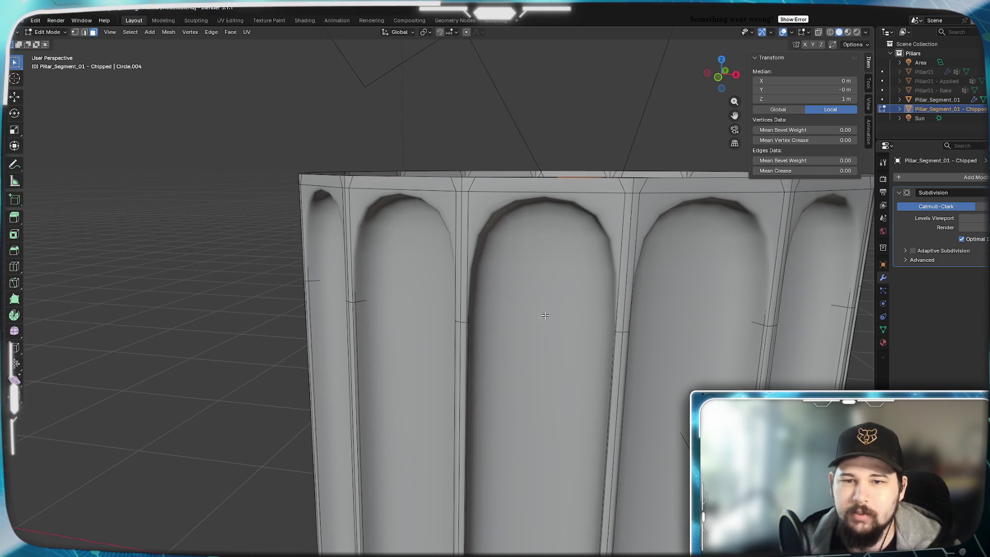
left_click(632, 204, "alt")
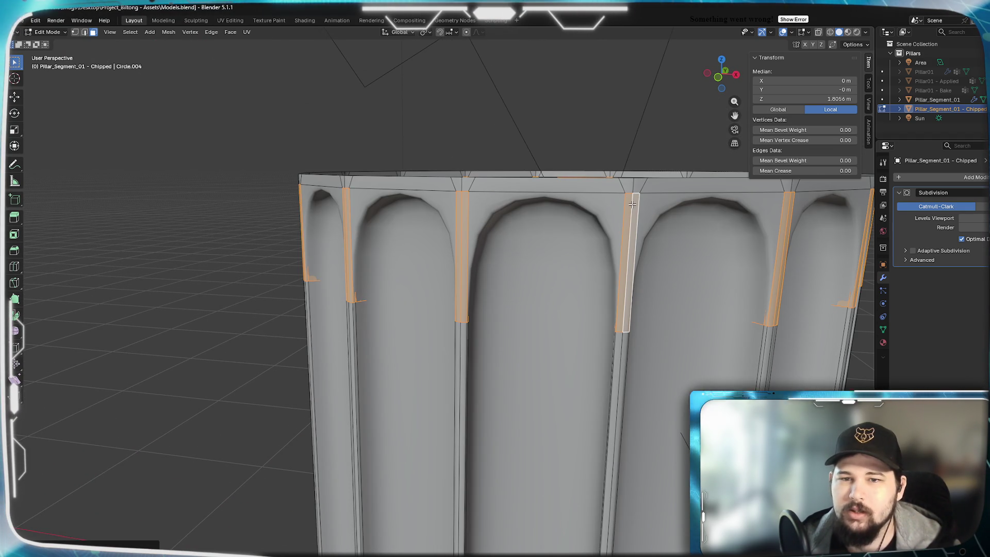
key("2")
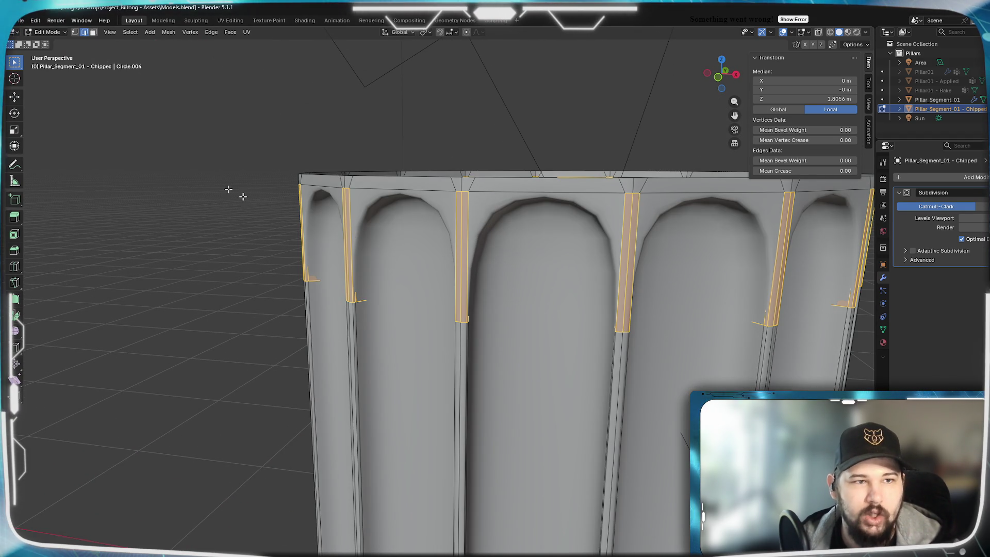
left_click(462, 248, "alt")
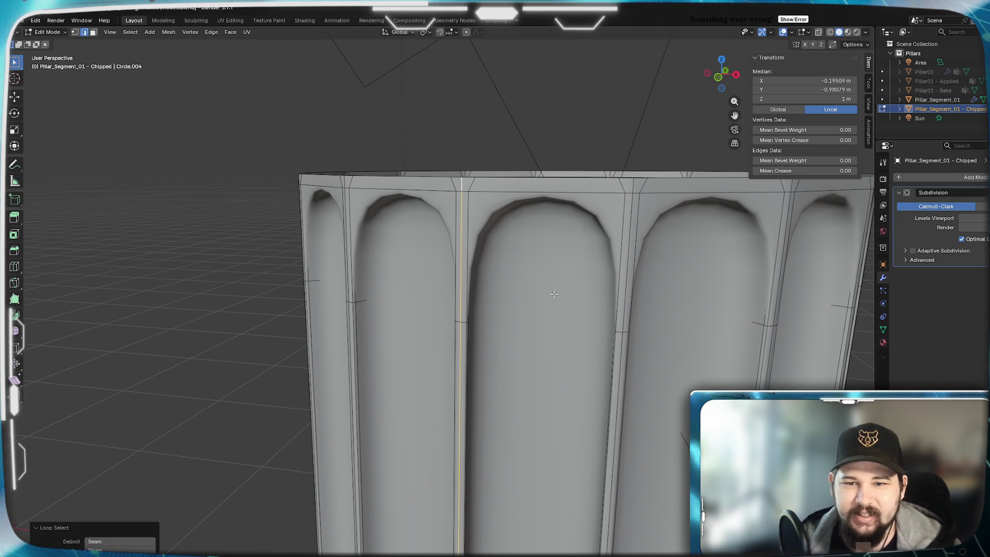
scroll(553, 294, "down", 5)
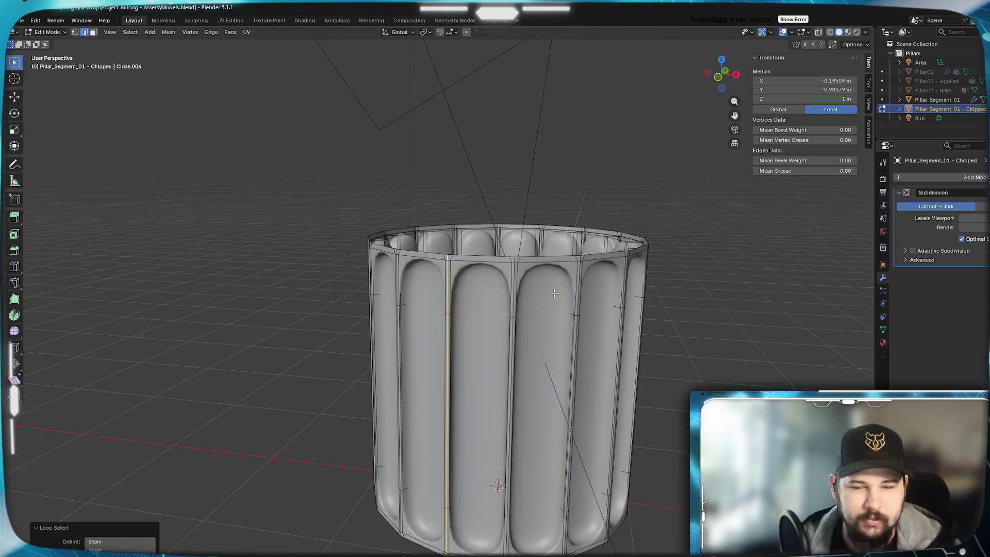
left_click(554, 294, "ctrl+alt")
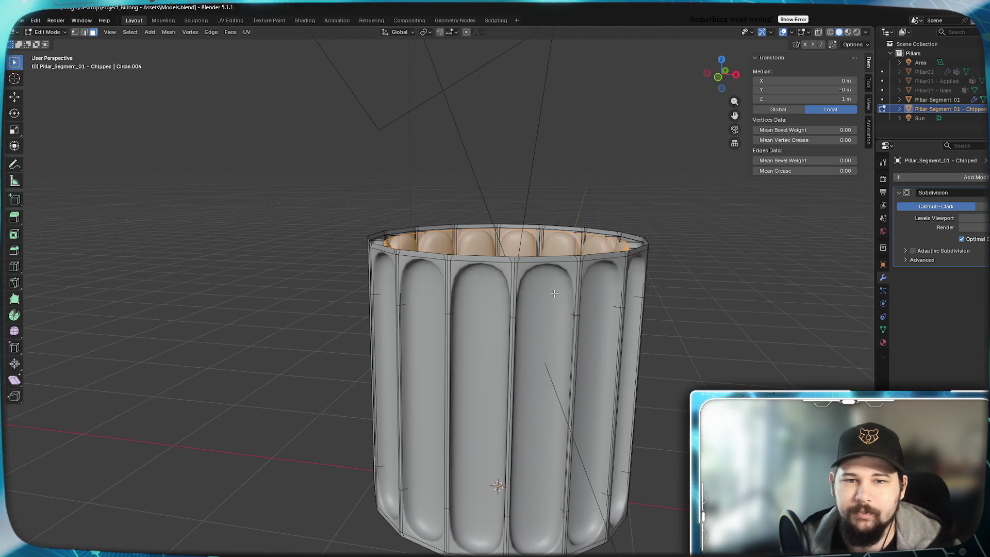
key("Tab")
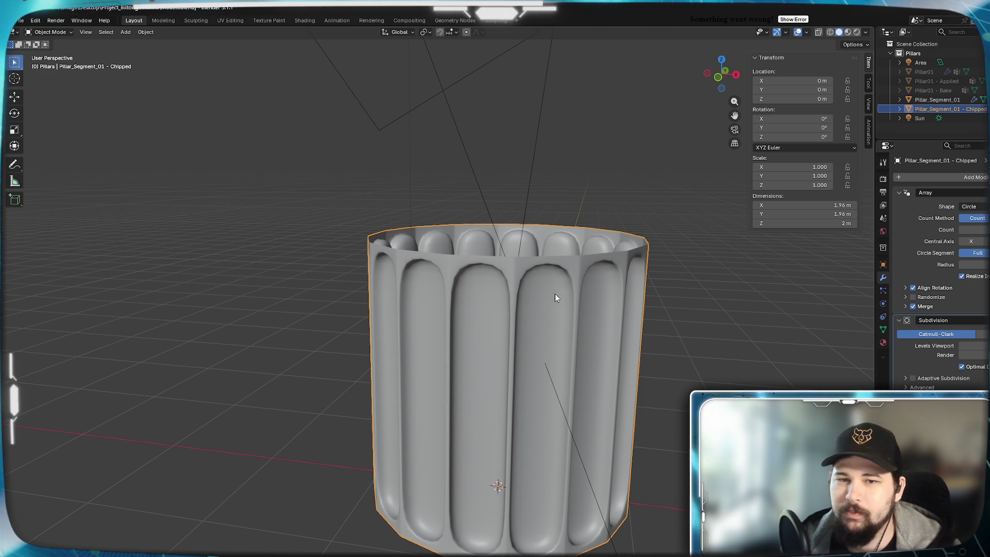
In Edit Mode, select a flute edge path and the vertical edge loops beside it
mouse_move(613, 330)
middle_mouse_down()
mouse_move(561, 348)
mouse_move(569, 320)
middle_mouse_up()
key("Tab")
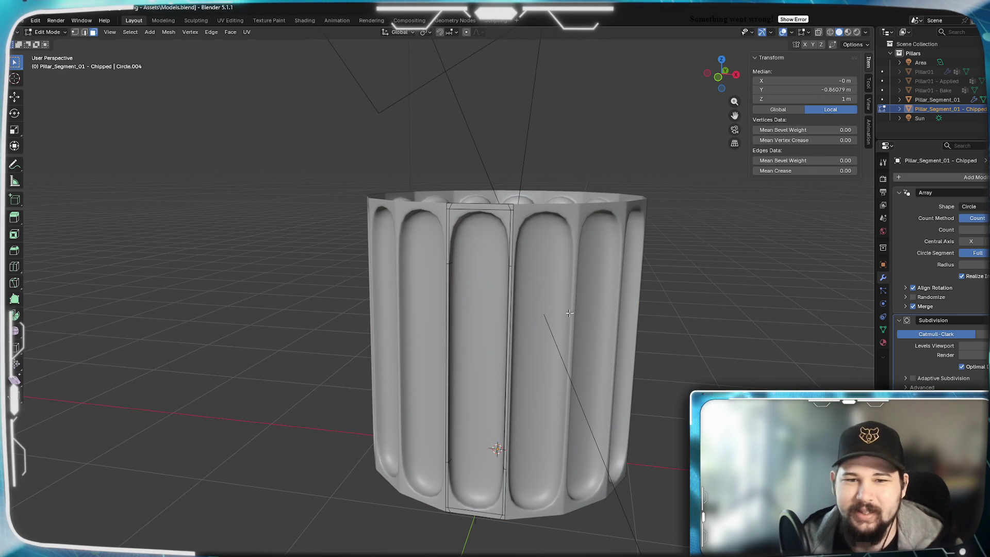
scroll(577, 257, "up", 4)
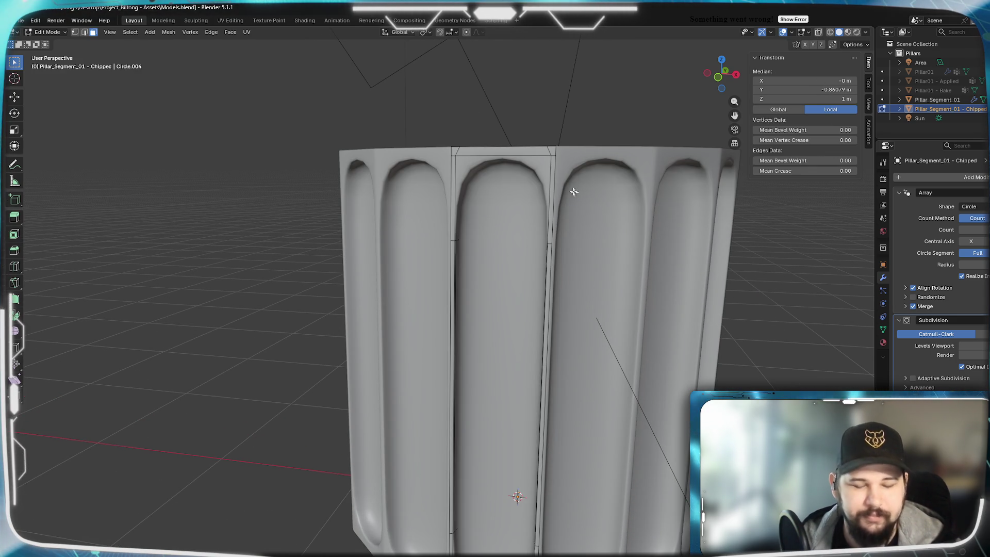
left_click(551, 201, "ctrl")
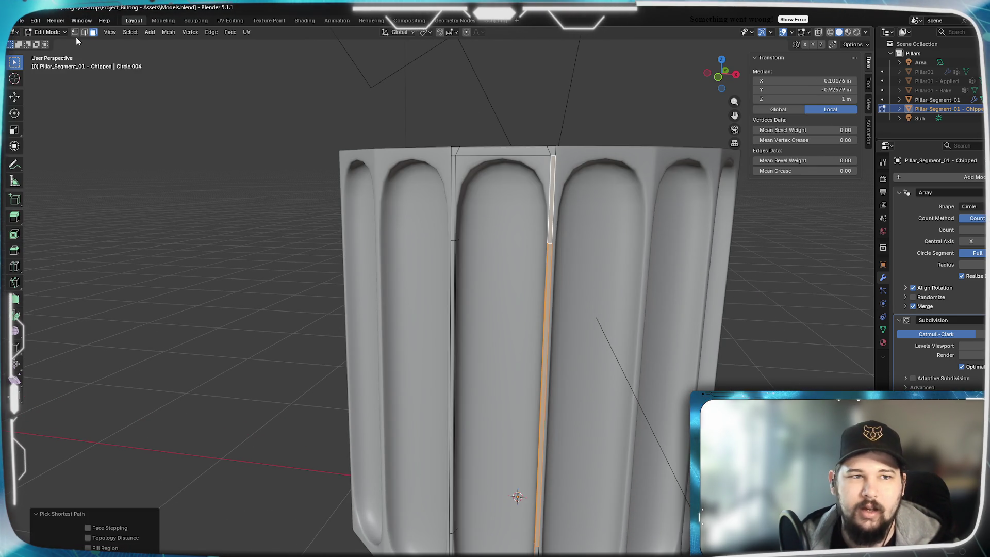
left_click(556, 174, "alt")
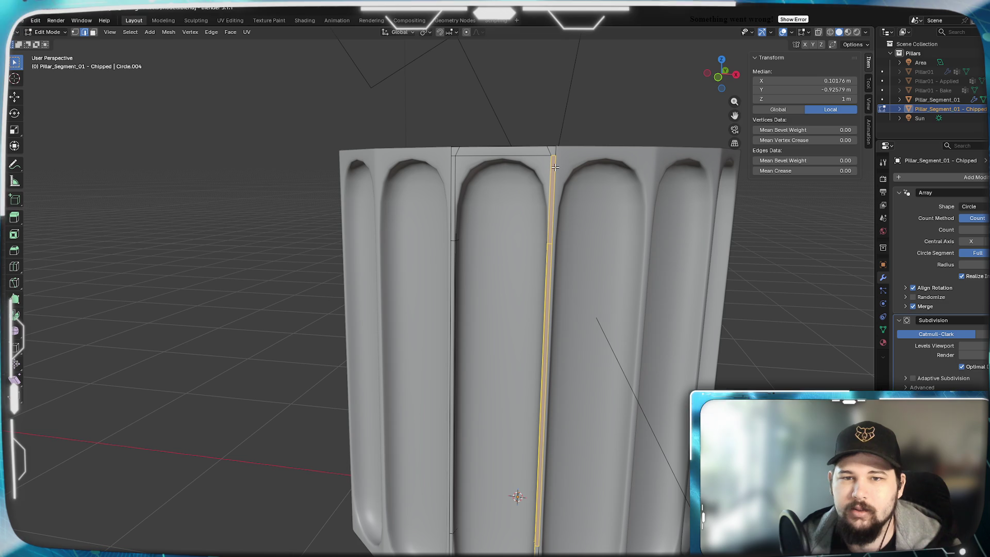
left_click(455, 163, "alt")
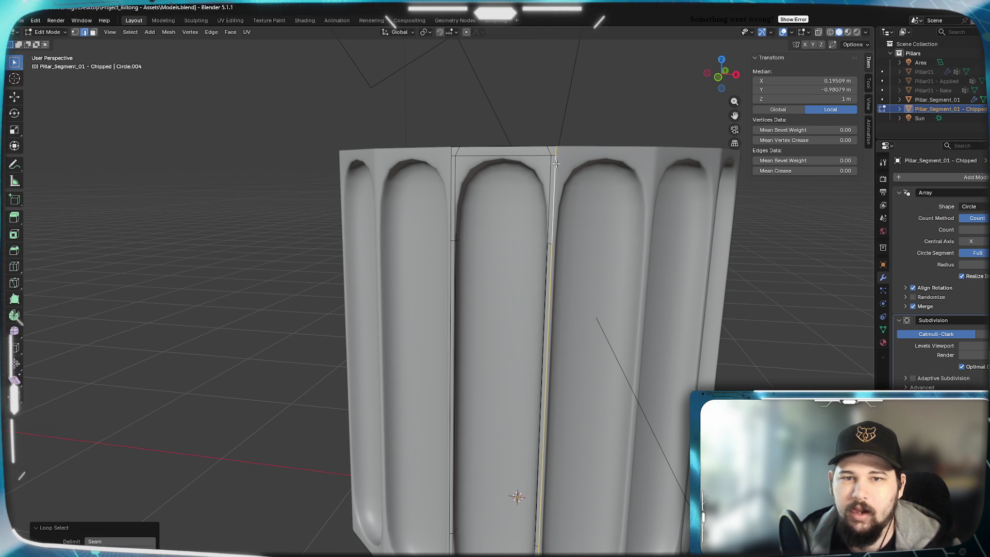
left_click(450, 161, "alt+shift")
mouse_move(450, 161)
middle_mouse_down()
mouse_move(539, 228)
mouse_move(524, 285)
mouse_move(533, 165)
middle_mouse_up()
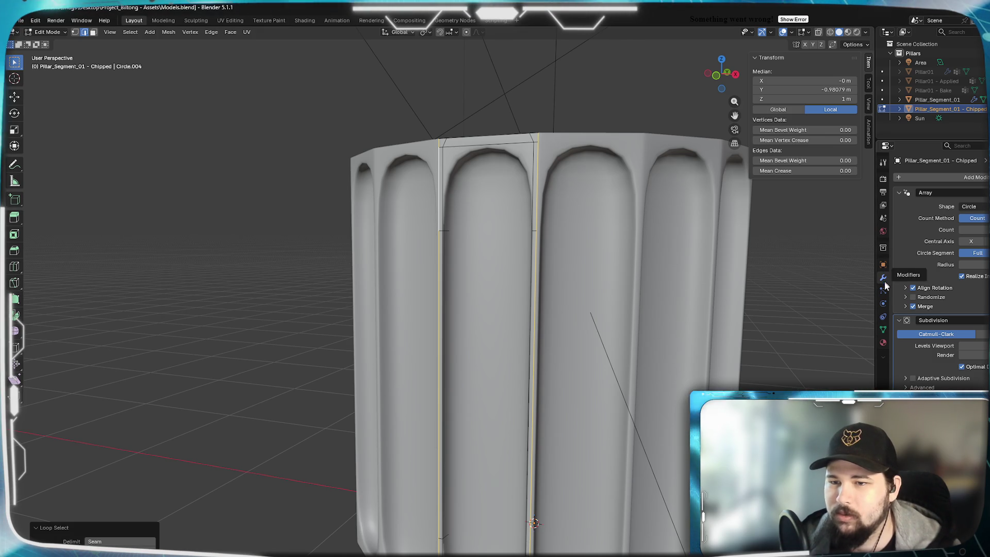
Add a vertex group named Group, then return to Object Mode showing the modifier stack
left_click(882, 329)
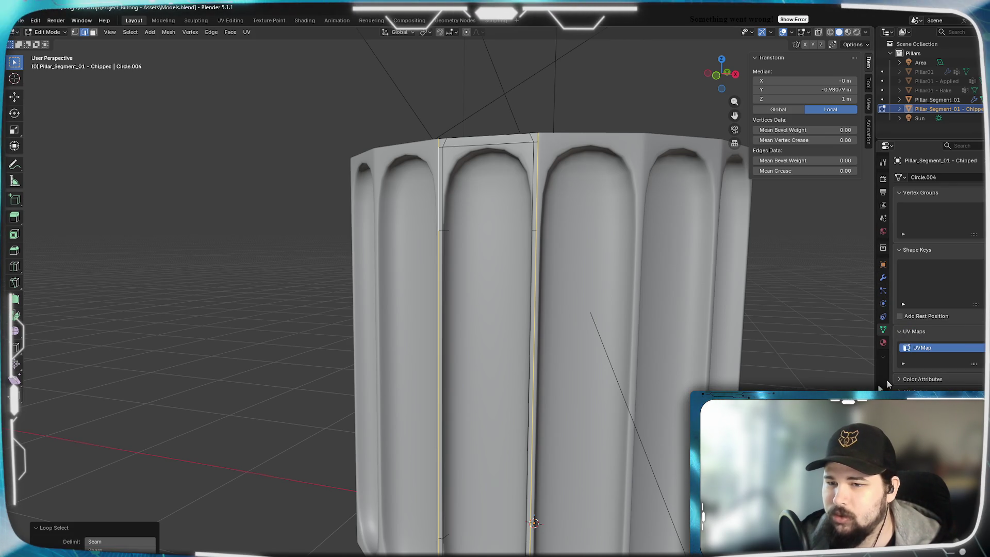
left_click(982, 209)
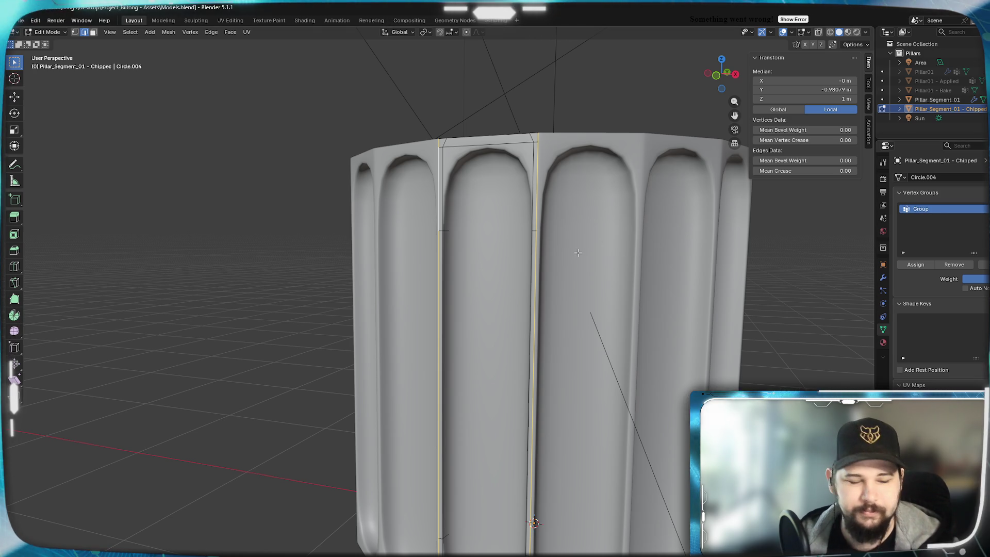
key("Tab")
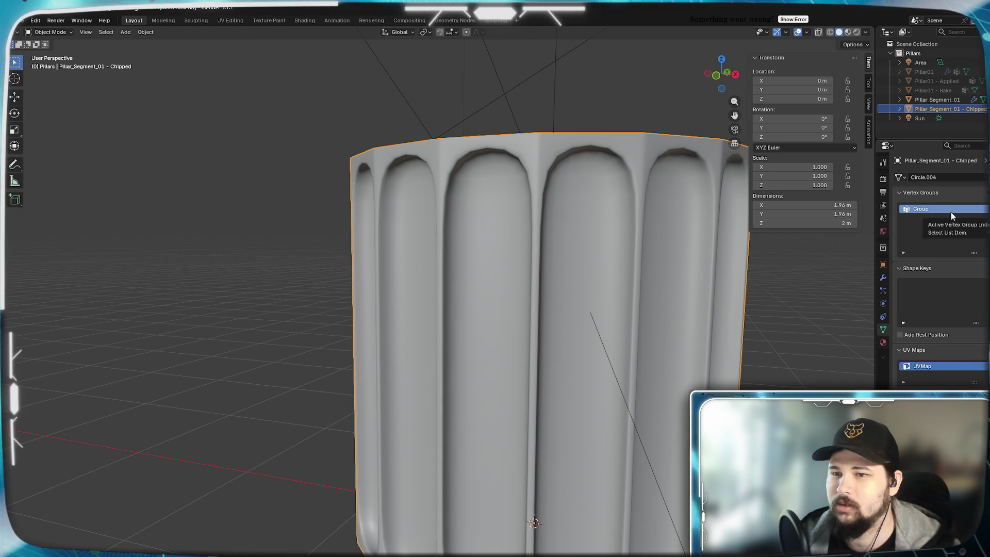
left_click(883, 277)
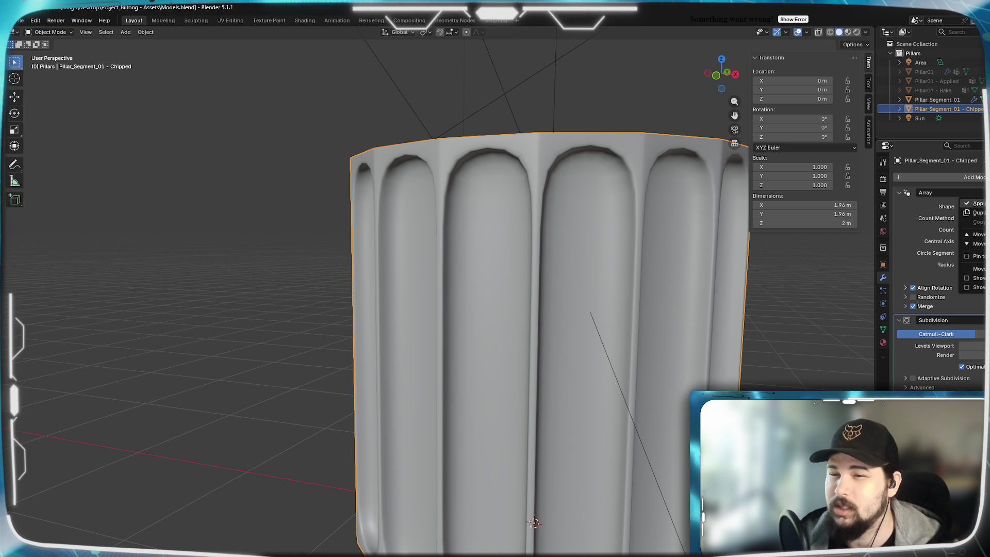
Apply the Array modifier and enter Edit Mode on the Chipped pillar
key("ctrl+a")
key("Tab")
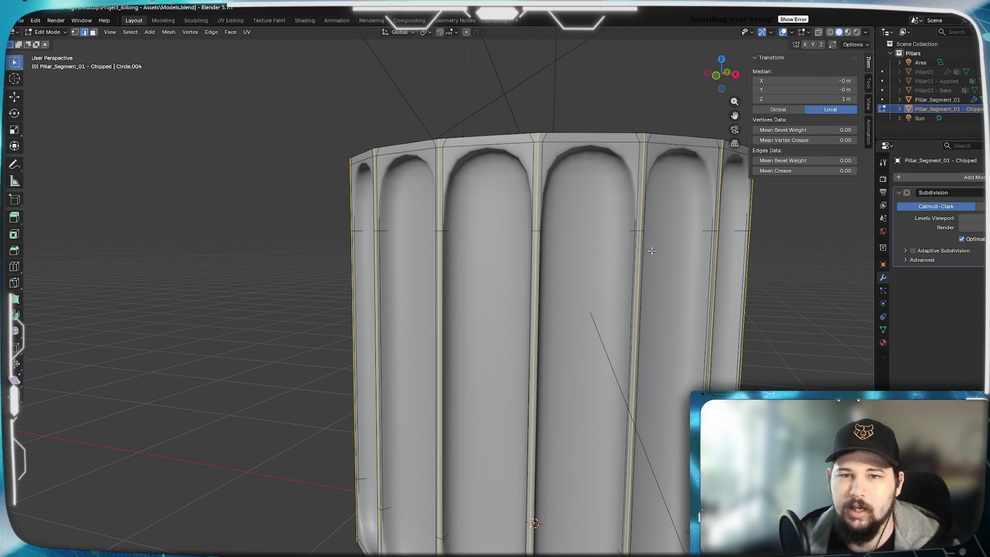
scroll(618, 247, "down", 5)
mouse_move(598, 206)
middle_mouse_down()
mouse_move(597, 251)
mouse_move(596, 242)
mouse_move(525, 243)
middle_mouse_up()
scroll(597, 251, "up", 8)
Dissolve the selected vertical edges between the flutes via the Edge menu
key("ctrl+e")
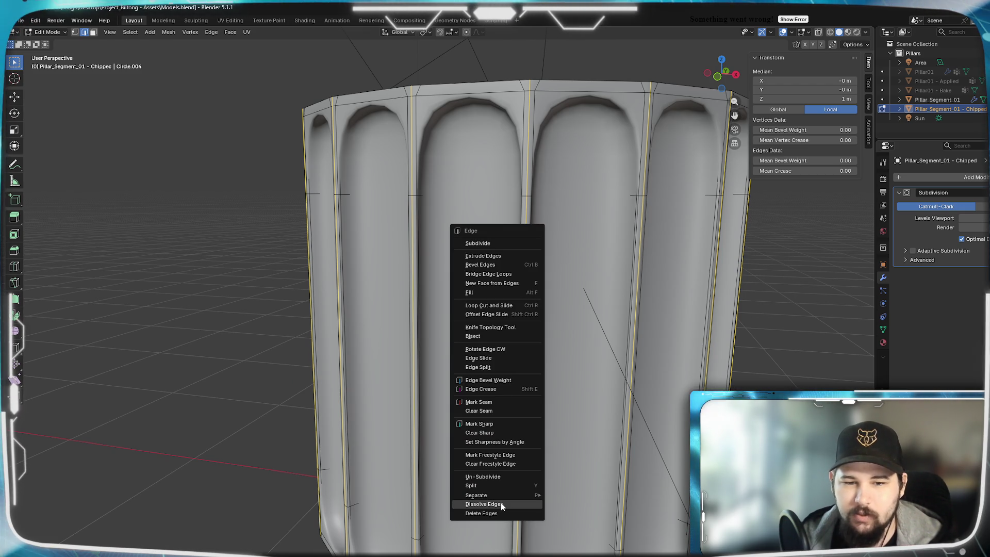
left_click(502, 504)
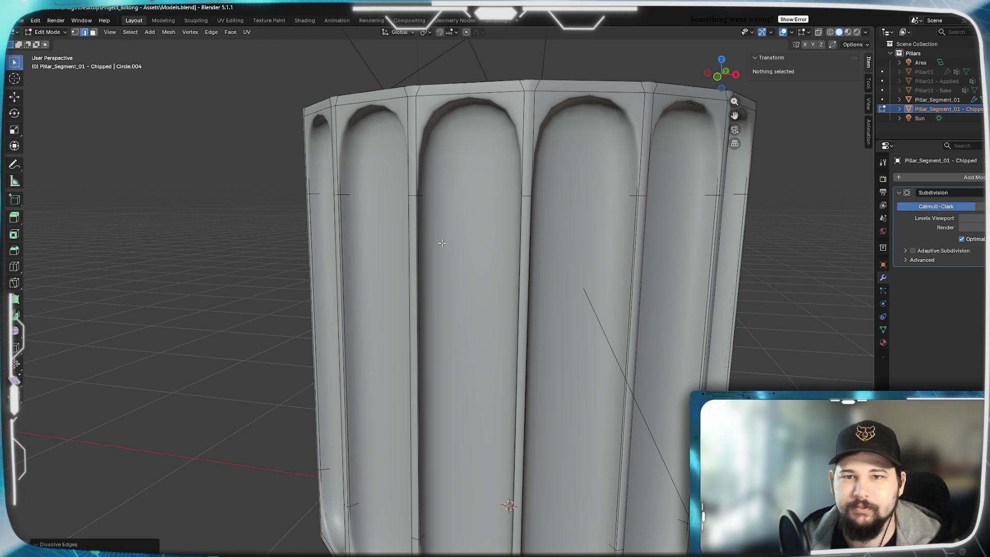
key("Tab")
mouse_move(447, 244)
middle_mouse_down()
mouse_move(490, 243)
mouse_move(471, 215)
mouse_move(452, 242)
mouse_move(428, 234)
mouse_move(448, 217)
mouse_move(443, 246)
middle_mouse_up()
key("Tab")
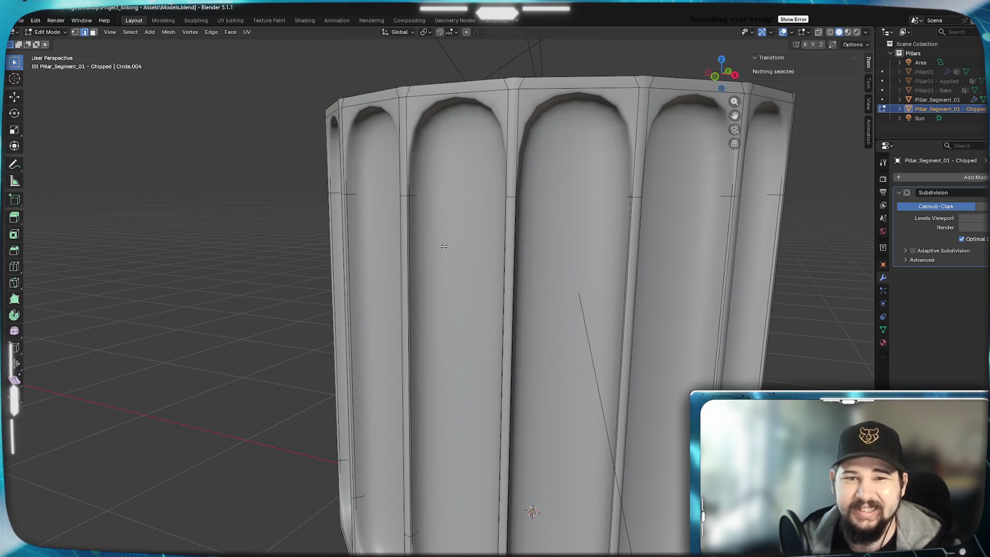
middle_click_drag(457, 187, 452, 295)
Select a rim edge at the junction of the Chipped pillar
scroll(452, 295, "up", 3)
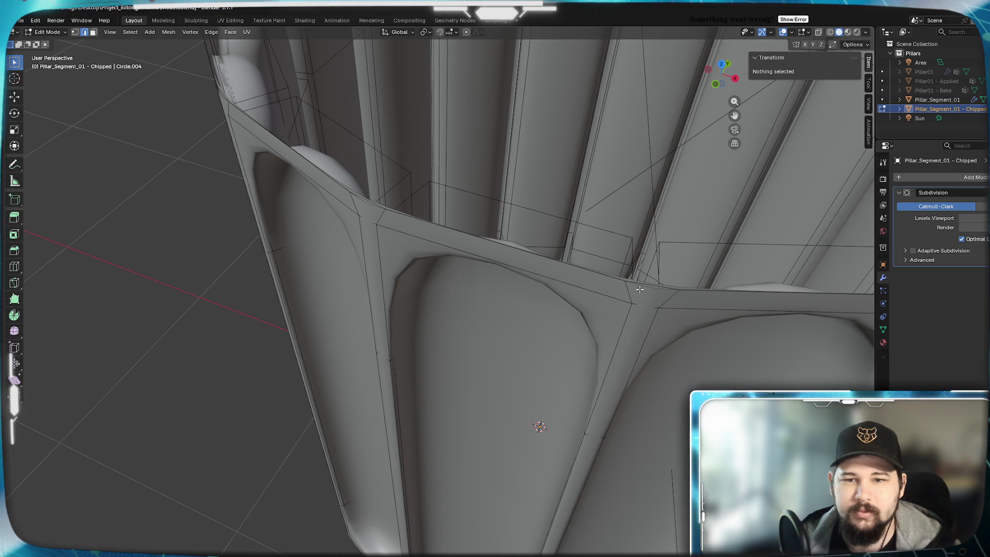
left_click(646, 285)
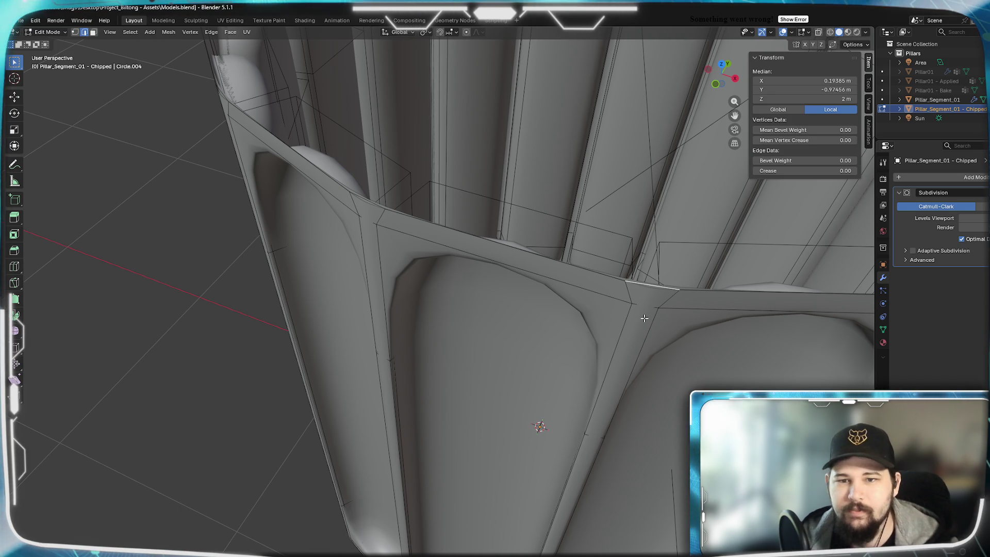
scroll(644, 318, "down", 4)
mouse_move(644, 318)
middle_mouse_down()
mouse_move(627, 295)
mouse_move(556, 375)
middle_mouse_up()
mouse_move(565, 279)
middle_mouse_down()
mouse_move(524, 334)
mouse_move(560, 309)
middle_mouse_up()
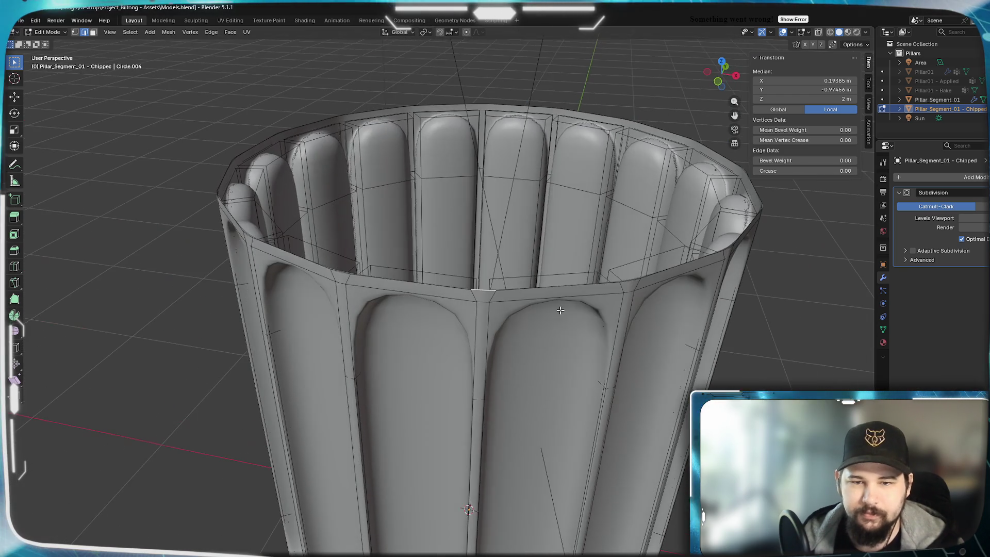
left_click(439, 285)
Scale the rim edge narrower along X and return to Object Mode
mouse_move(413, 324)
middle_mouse_down()
mouse_move(417, 301)
mouse_move(416, 329)
middle_mouse_up()
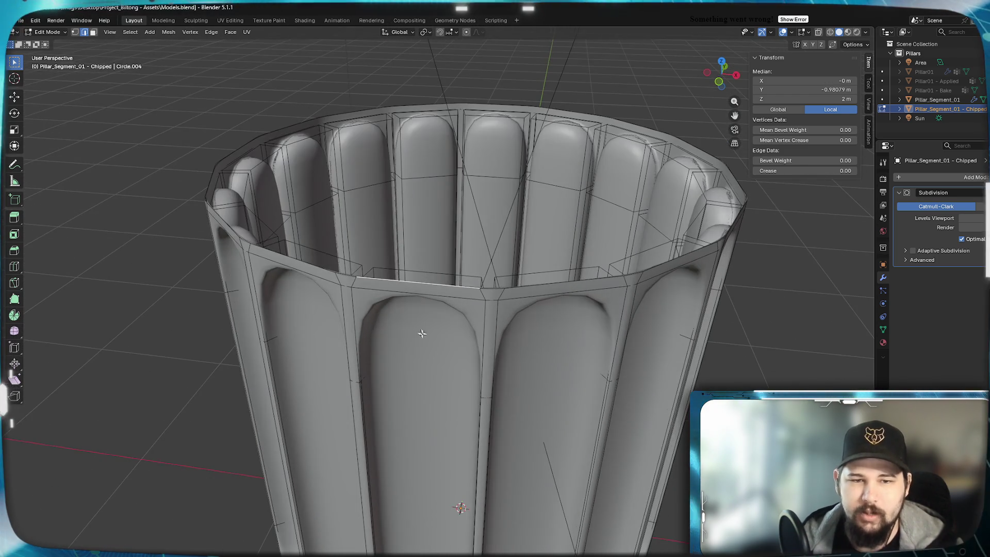
key("x")
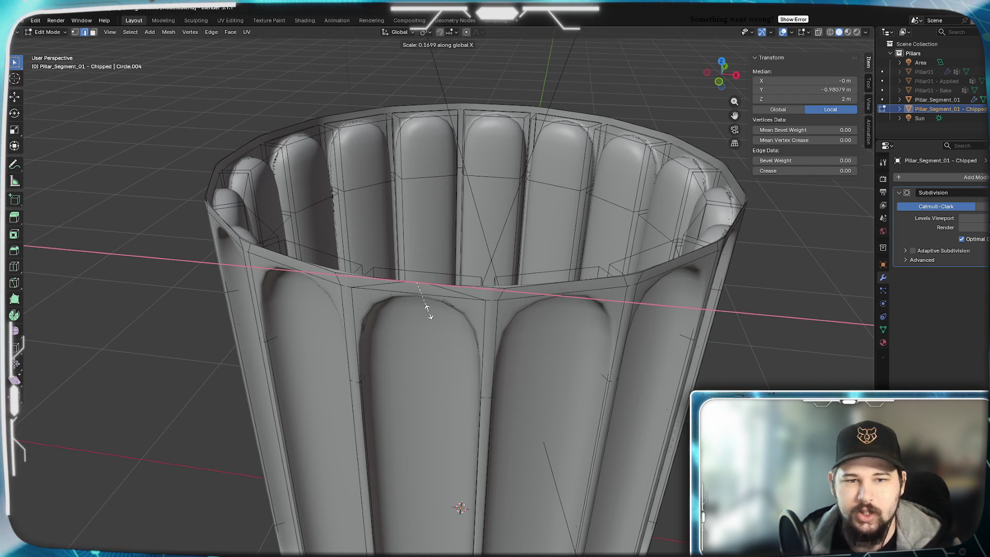
left_click(582, 385)
mouse_move(478, 326)
middle_mouse_down()
mouse_move(468, 409)
mouse_move(493, 279)
mouse_move(559, 283)
mouse_move(550, 285)
mouse_move(581, 296)
mouse_move(484, 272)
mouse_move(519, 281)
mouse_move(488, 274)
mouse_move(497, 278)
mouse_move(444, 308)
mouse_move(397, 303)
mouse_move(481, 309)
middle_mouse_up()
key("Tab")
scroll(544, 276, "up", 2)
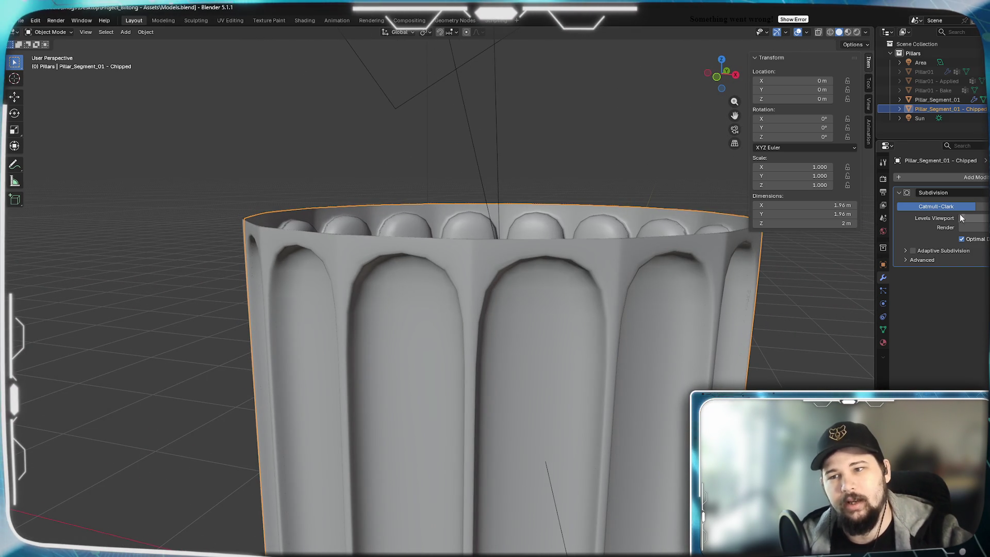
Lower the viewport subdivision and hide the original Pillar_Segment_01 in the Outliner
left_click(961, 219)
left_click(961, 220)
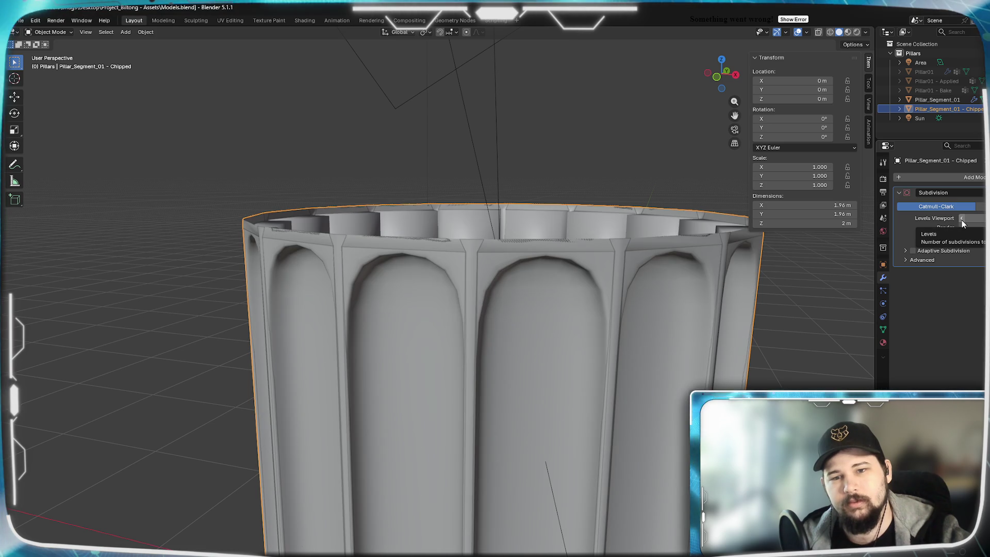
mouse_move(567, 356)
middle_mouse_down()
mouse_move(478, 339)
mouse_move(570, 344)
mouse_move(521, 378)
middle_mouse_up()
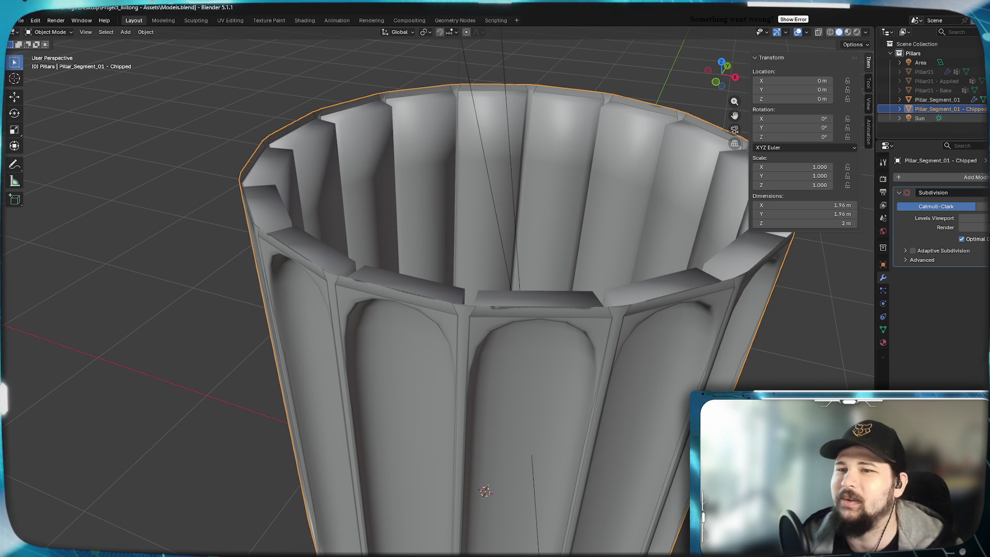
left_click(986, 100)
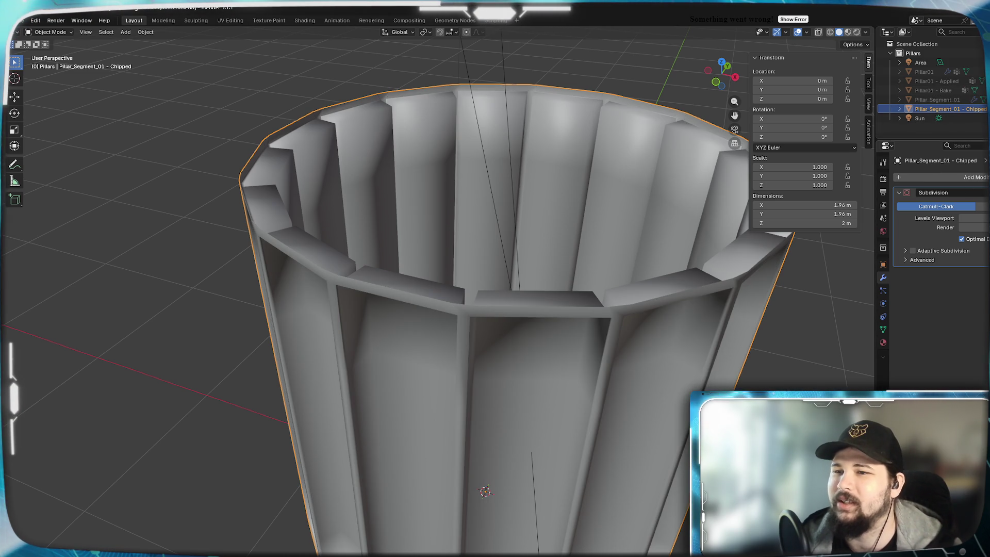
Restore subdivision level 2, enter Edit Mode, and bring up the Ionic capital reference photo
key("ctrl+2")
mouse_move(536, 288)
middle_mouse_down()
mouse_move(519, 265)
mouse_move(548, 252)
mouse_move(524, 261)
mouse_move(514, 220)
middle_mouse_up()
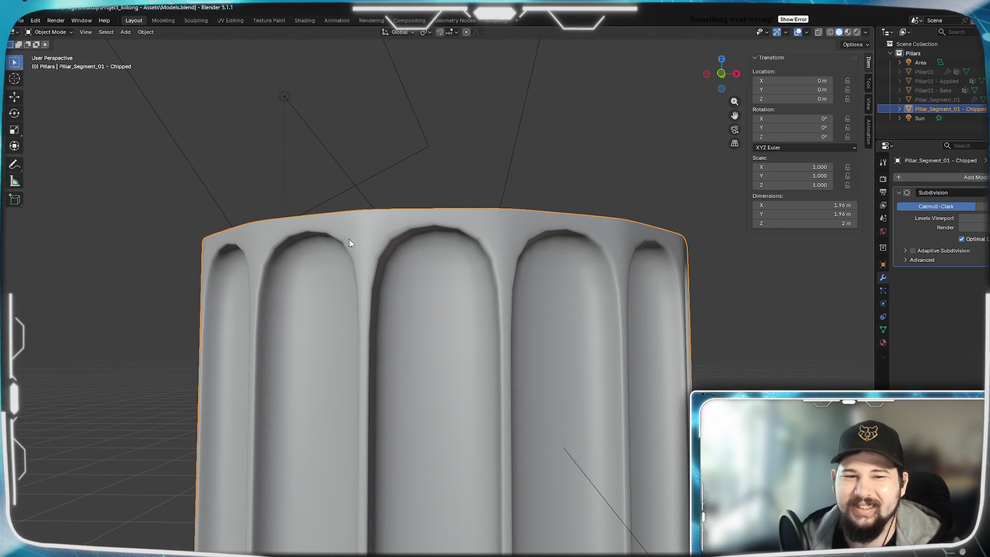
mouse_move(356, 224)
middle_mouse_down()
mouse_move(367, 215)
mouse_move(385, 234)
middle_mouse_up()
mouse_move(375, 193)
middle_mouse_down()
mouse_move(358, 258)
mouse_move(342, 246)
middle_mouse_up()
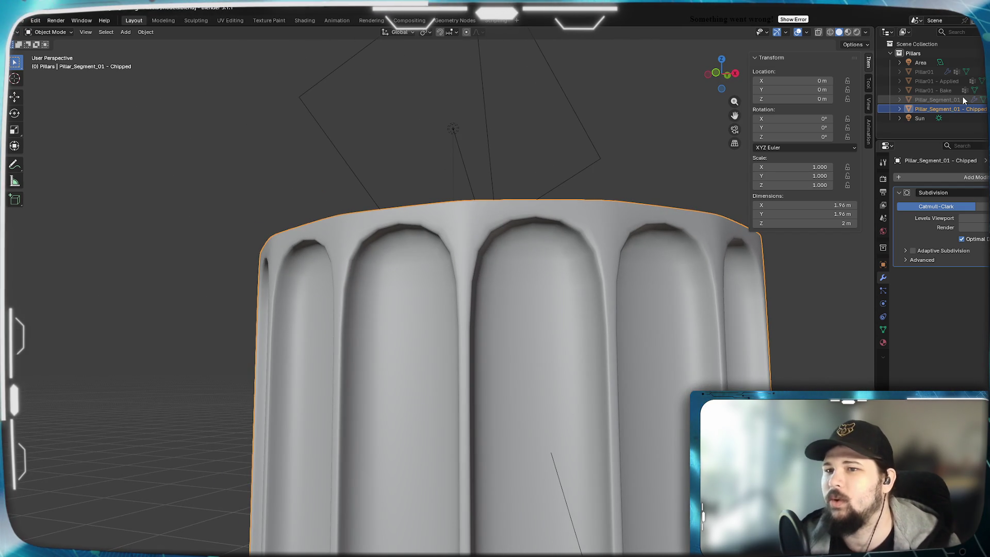
mouse_move(634, 236)
middle_mouse_down()
mouse_move(572, 223)
mouse_move(585, 241)
mouse_move(553, 411)
mouse_move(579, 254)
mouse_move(539, 316)
mouse_move(588, 262)
mouse_move(561, 254)
mouse_move(529, 279)
mouse_move(546, 250)
mouse_move(543, 278)
mouse_move(536, 264)
mouse_move(512, 259)
mouse_move(521, 305)
mouse_move(505, 302)
mouse_move(514, 283)
mouse_move(544, 323)
mouse_move(505, 300)
middle_mouse_up()
key("Tab")
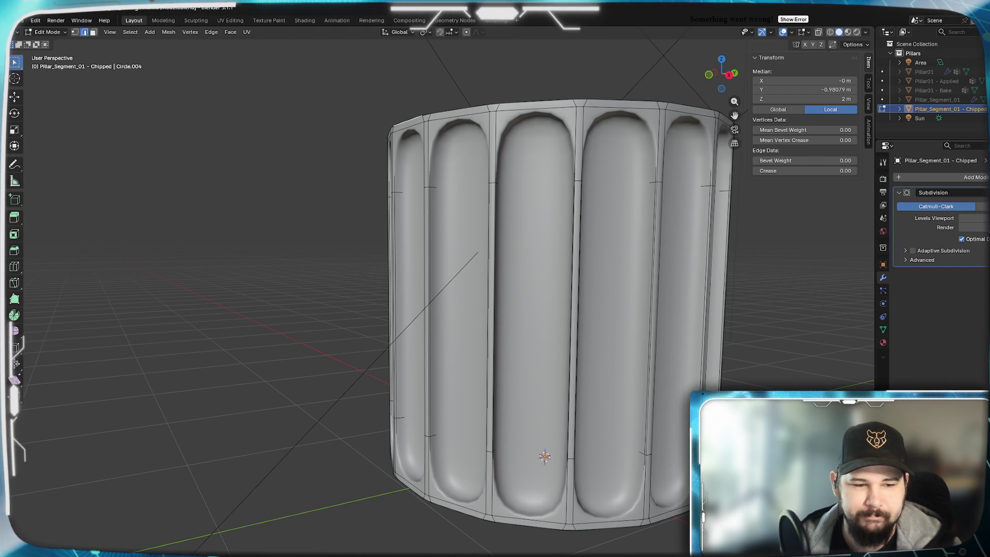
key("alt+Tab")
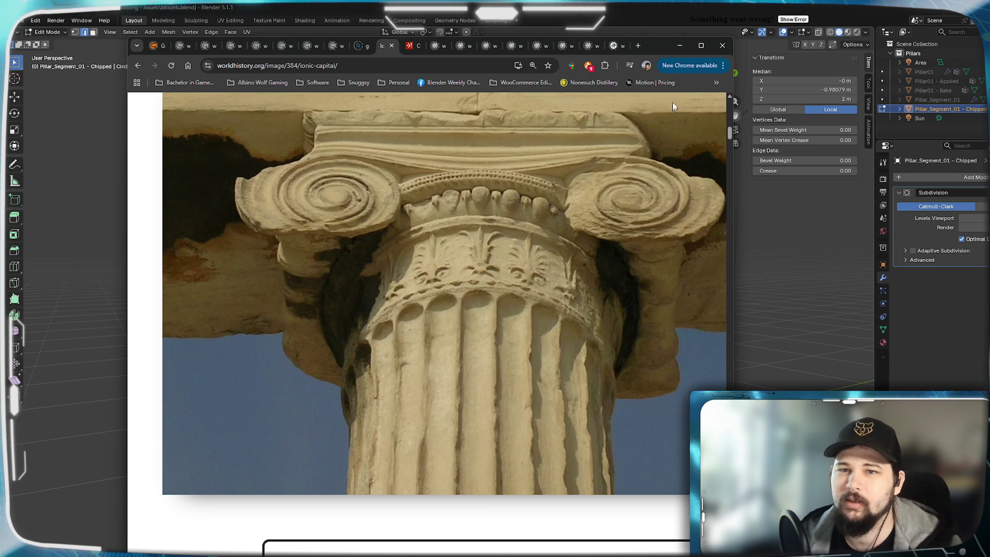
Minimise the Chrome reference photo window to return to the Chipped pillar in Blender
left_click(680, 45)
mouse_move(644, 232)
middle_mouse_down()
mouse_move(637, 294)
mouse_move(663, 336)
mouse_move(535, 409)
mouse_move(586, 357)
mouse_move(660, 326)
mouse_move(557, 312)
mouse_move(487, 317)
middle_mouse_up()
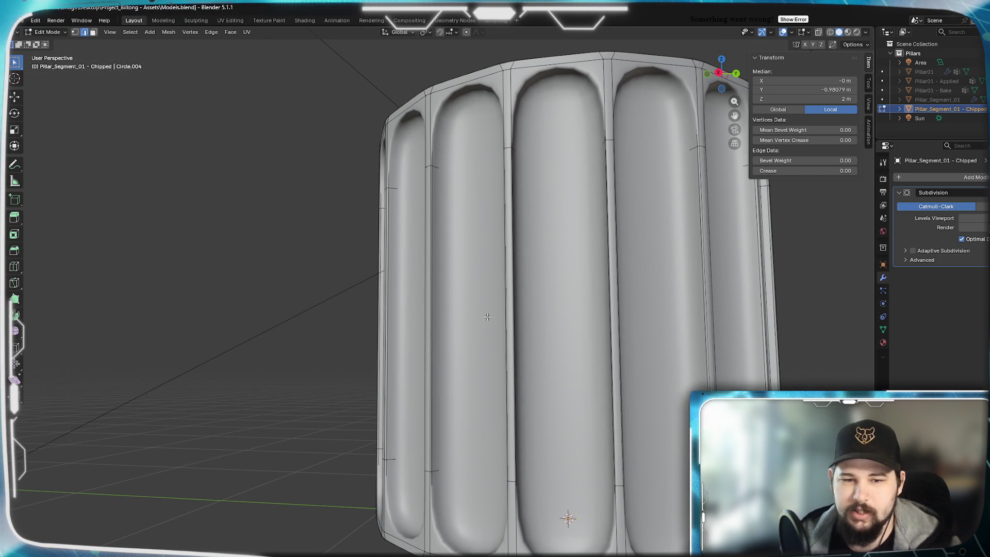
Select a flute edge, then add the bottom and middle faces in face select mode
mouse_move(393, 389)
middle_mouse_down()
mouse_move(523, 415)
mouse_move(484, 468)
mouse_move(453, 360)
mouse_move(362, 360)
mouse_move(352, 345)
mouse_move(376, 337)
mouse_move(352, 346)
middle_mouse_up()
scroll(453, 397, "down", 5)
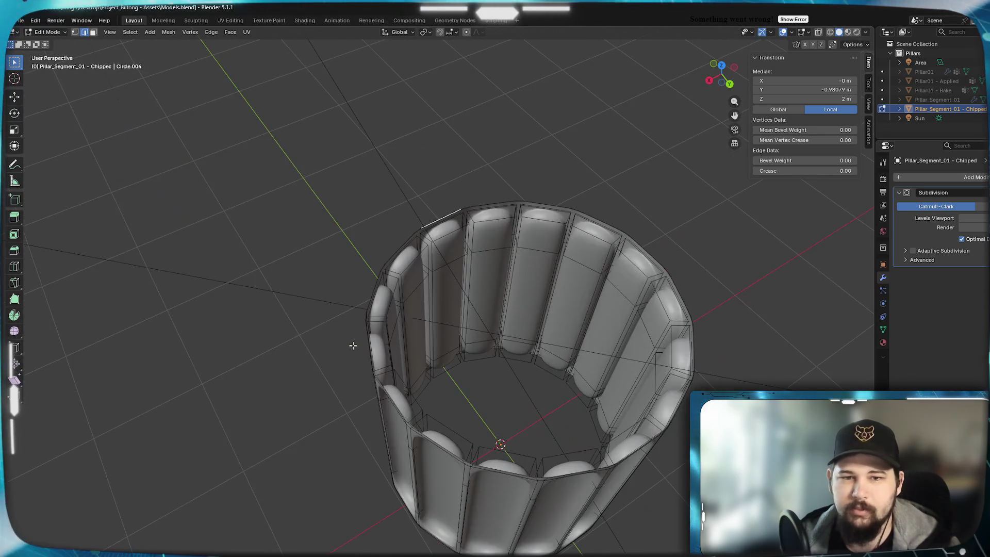
scroll(415, 317, "up", 4)
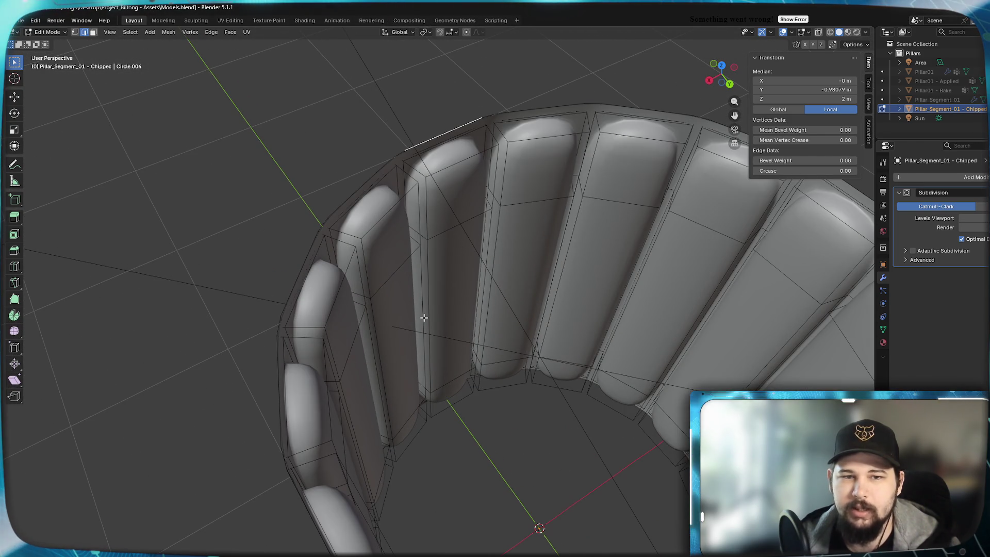
middle_click_drag(395, 317, 356, 301)
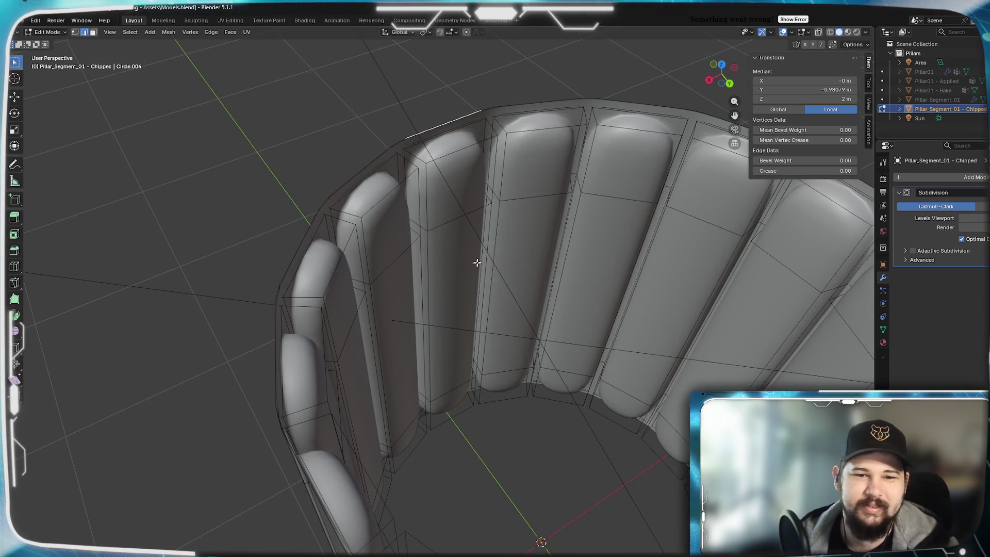
left_click(466, 197)
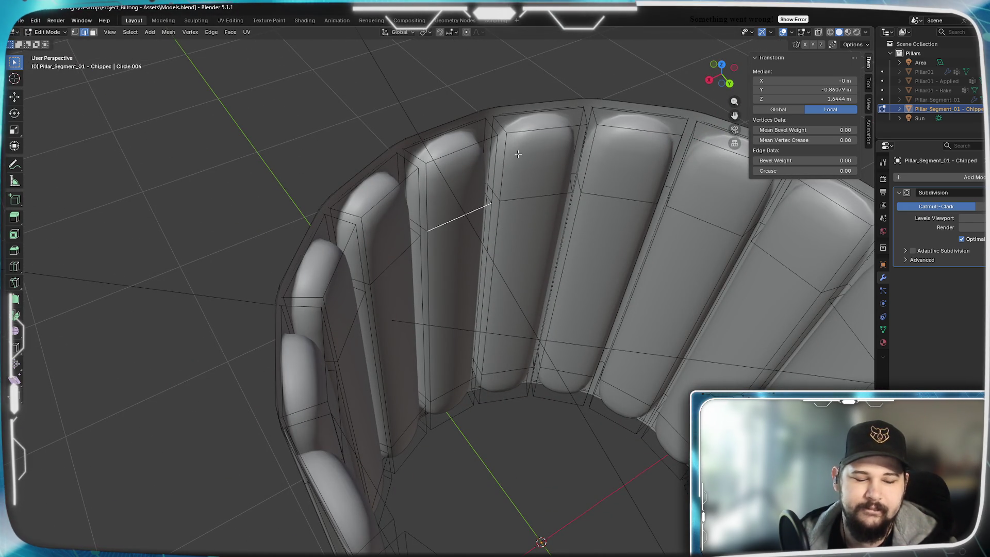
key("3")
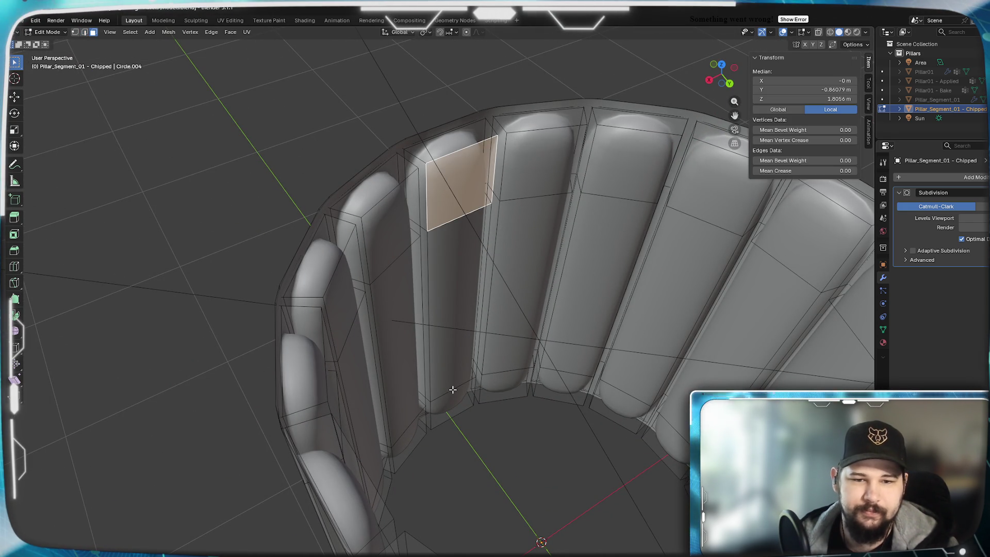
left_click(452, 400, "shift")
left_click(466, 363, "shift")
Switch to top orthographic view with wireframe shading and frame the pillar
scroll(410, 291, "down", 5)
scroll(423, 289, "up", 5)
key("KP_7")
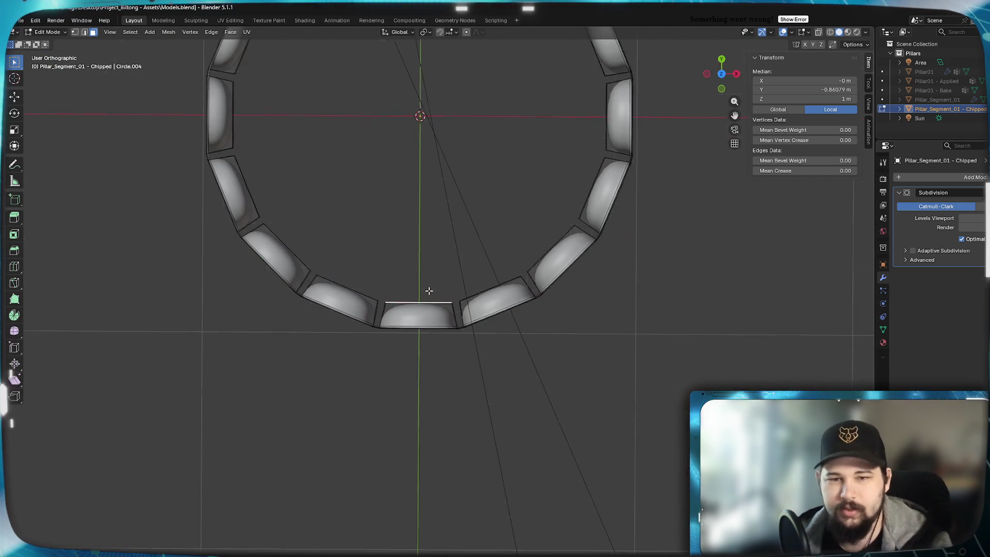
key("z")
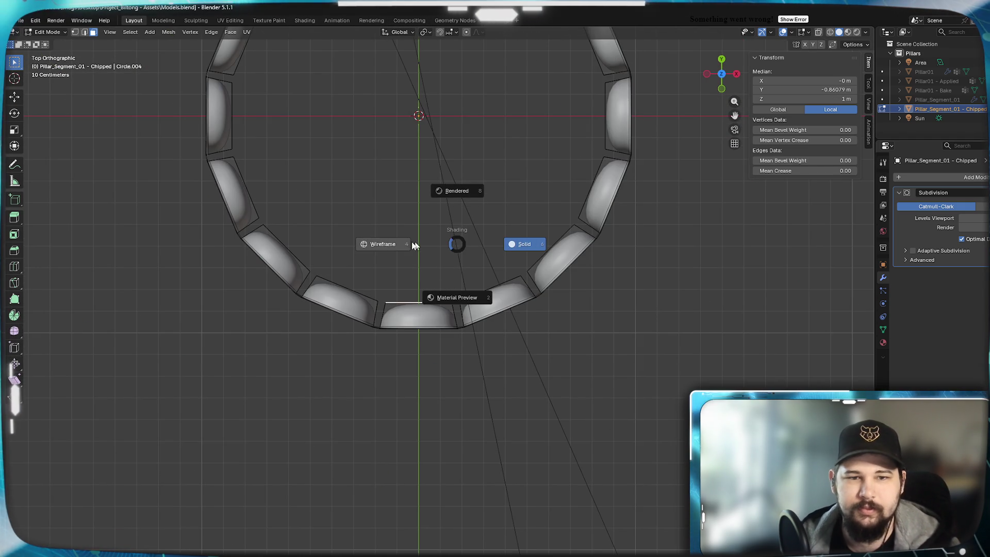
left_click(391, 245)
key("Home")
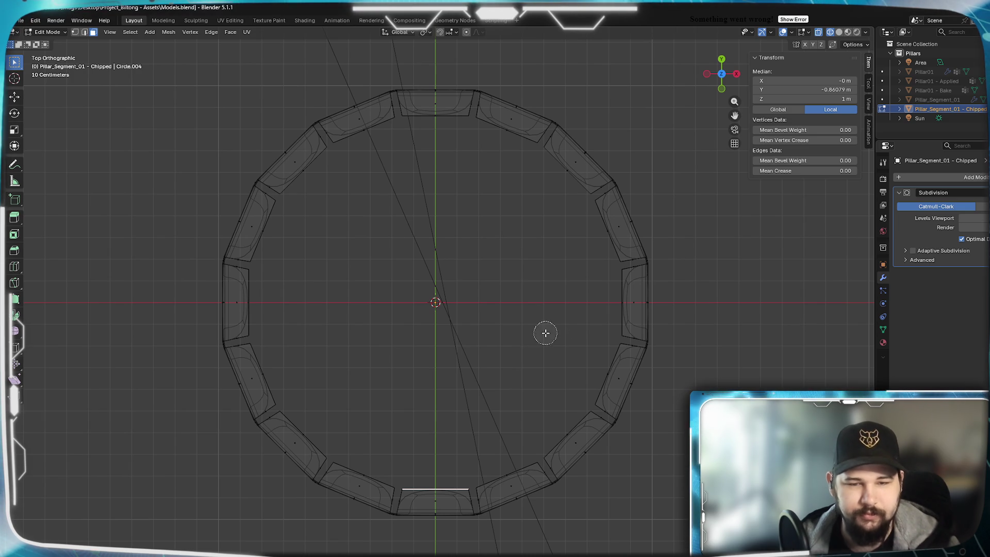
scroll(464, 327, "down", 10)
Circle-select the inner ring faces all around, then check them in solid shading
right_click(464, 331)
key("c")
scroll(453, 319, "up", 3)
left_click(436, 303)
right_click(435, 303)
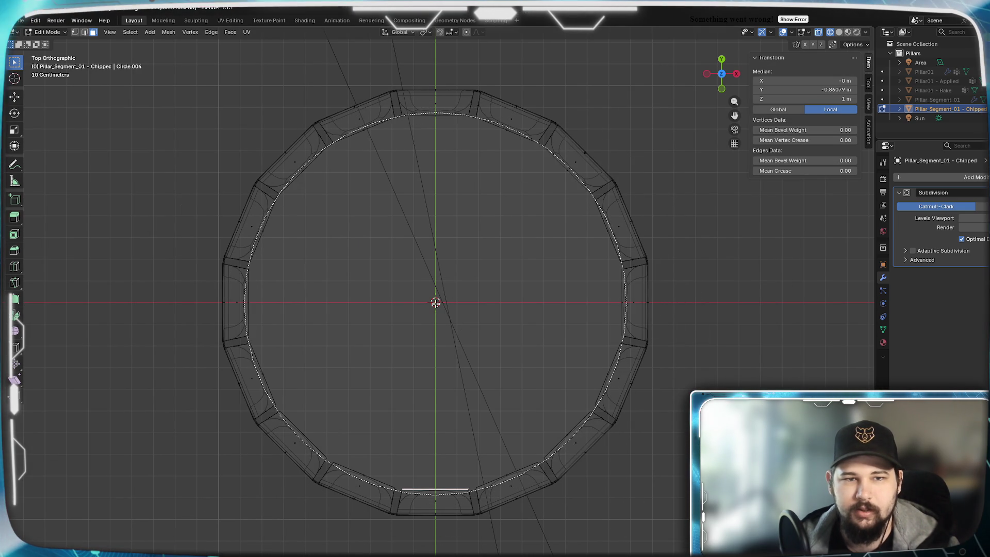
key("c")
right_click(446, 309)
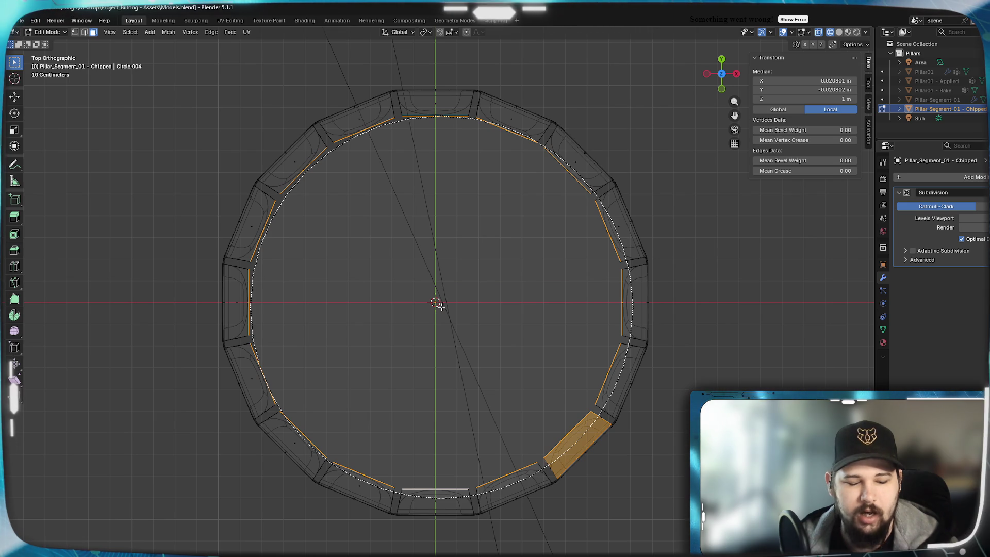
right_click(408, 290)
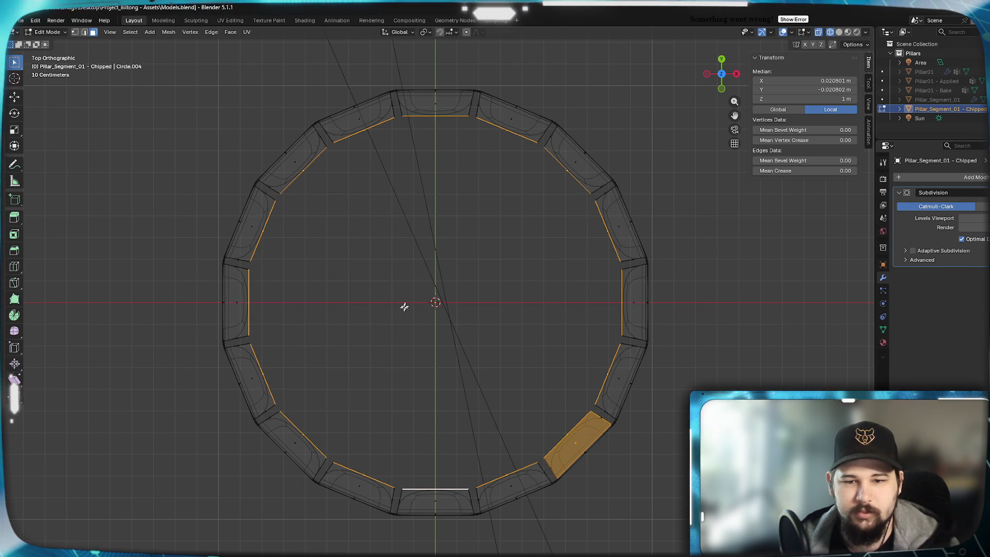
key("ctrl+z")
key("c")
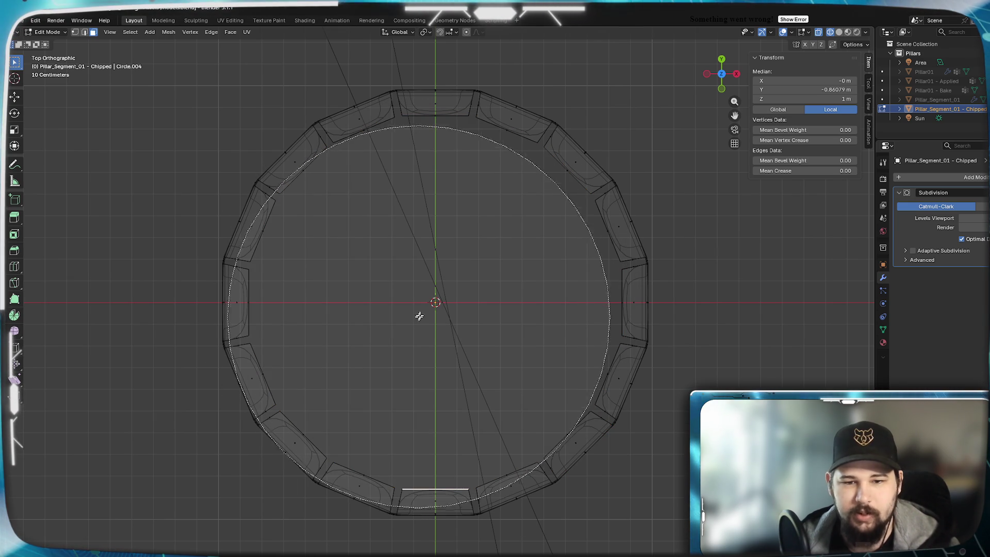
left_click(433, 303)
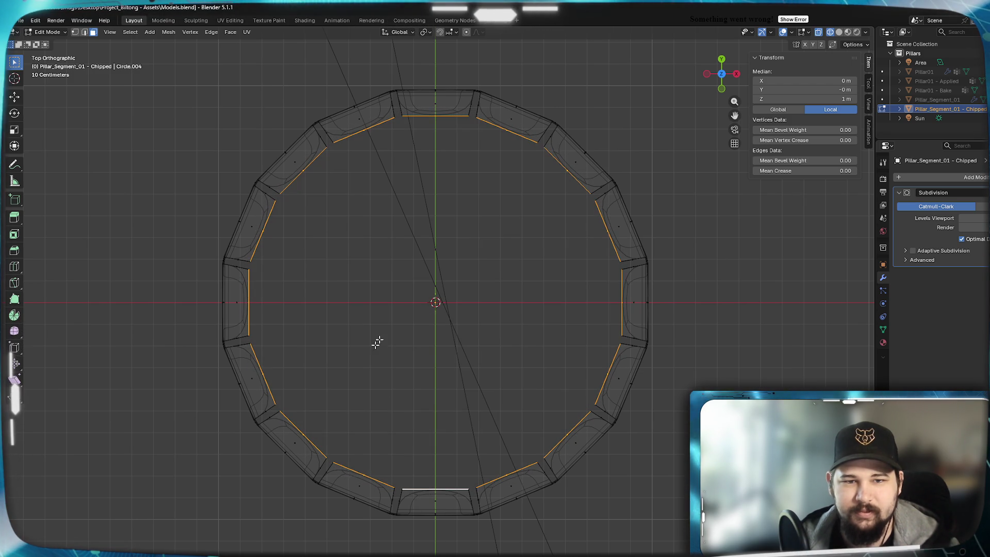
mouse_move(388, 405)
middle_mouse_down()
mouse_move(402, 376)
mouse_move(444, 380)
mouse_move(435, 426)
mouse_move(353, 320)
mouse_move(400, 343)
middle_mouse_up()
left_click(477, 343)
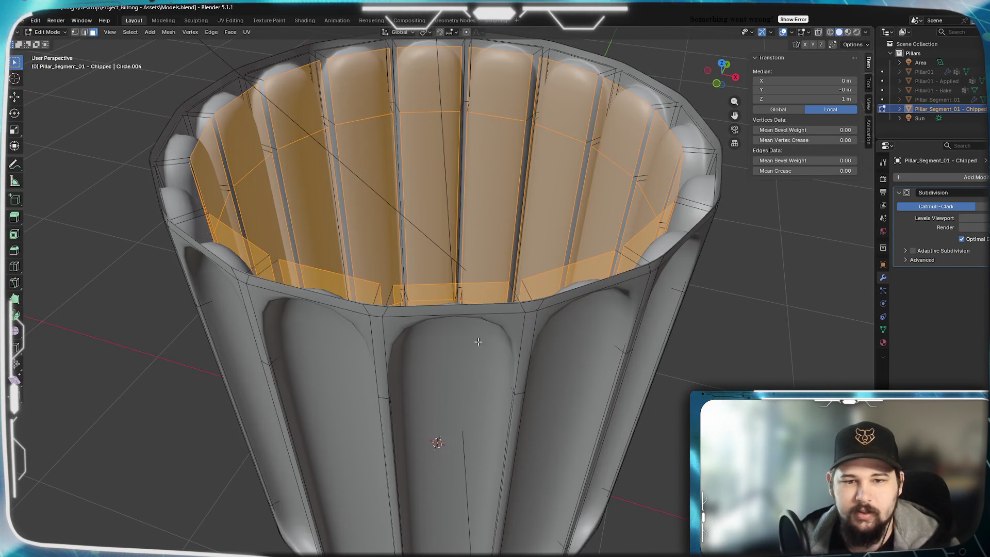
Delete the selected inner wall faces with X > Faces
middle_click_drag(536, 306, 456, 317)
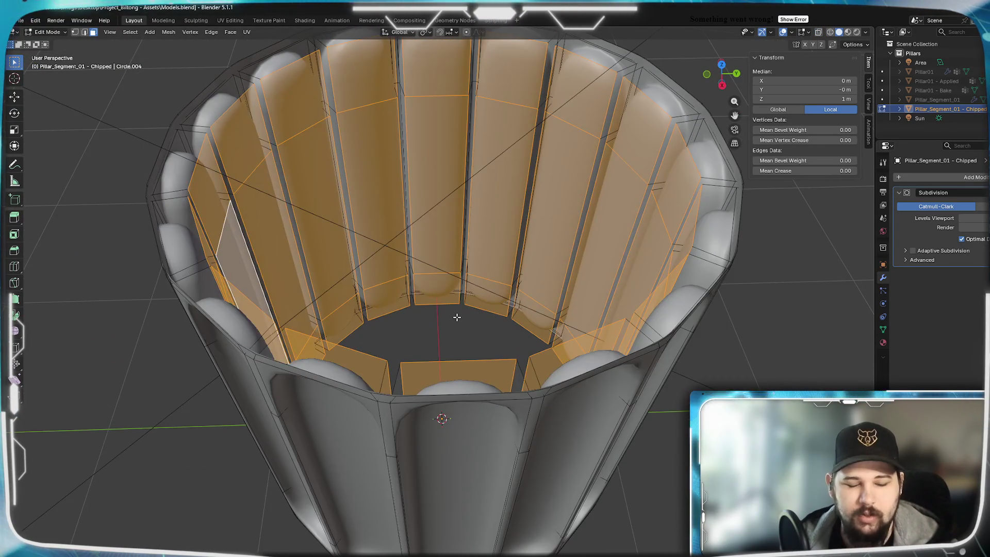
key("x")
key("f")
Orbit and zoom around the resulting cage of sixteen pill-shaped flute openings
mouse_move(391, 342)
middle_mouse_down()
mouse_move(364, 405)
mouse_move(376, 327)
mouse_move(381, 371)
mouse_move(387, 333)
mouse_move(377, 338)
mouse_move(422, 332)
mouse_move(455, 298)
middle_mouse_up()
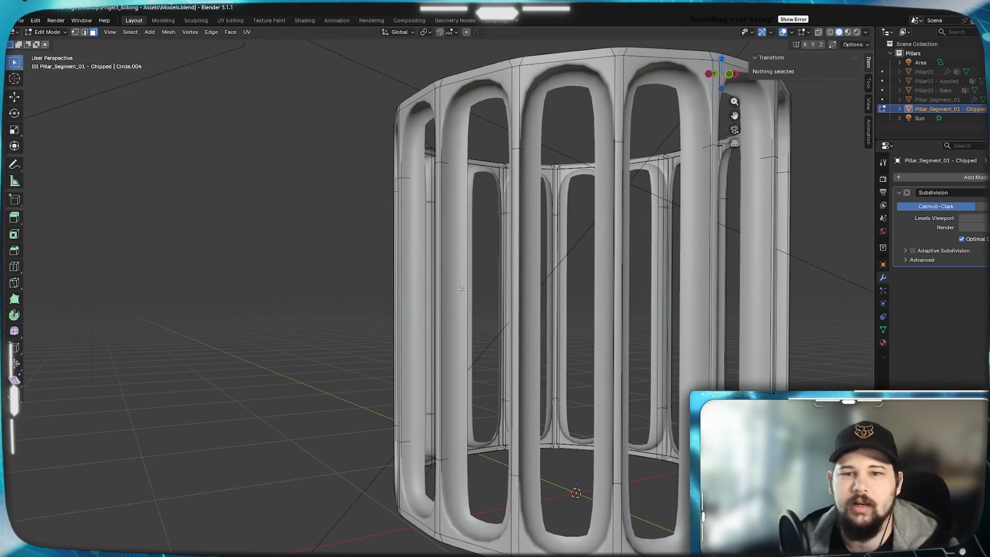
mouse_move(494, 240)
middle_mouse_down()
mouse_move(484, 351)
mouse_move(483, 329)
middle_mouse_up()
scroll(484, 322, "up", 5)
middle_click_drag(462, 348, 550, 309)
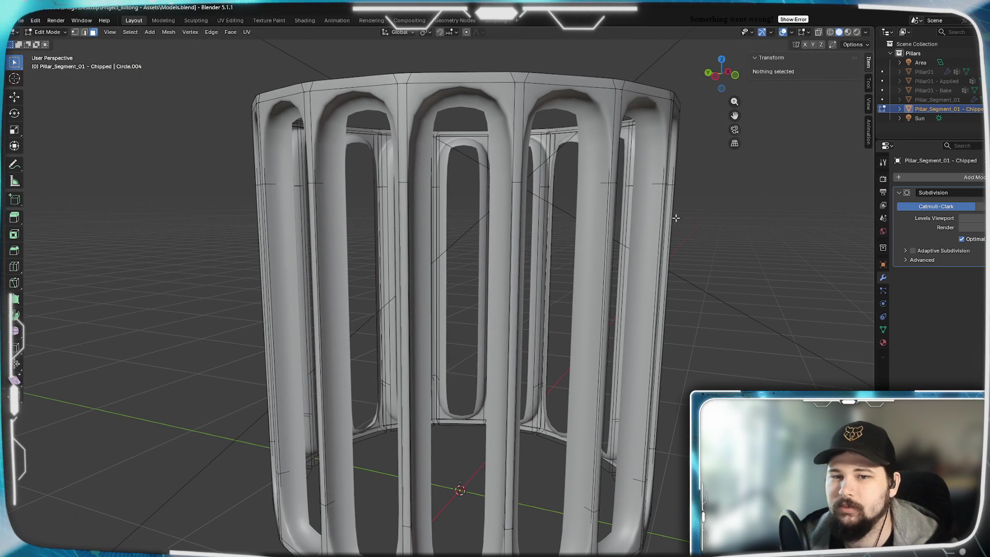
mouse_move(675, 218)
middle_mouse_down()
mouse_move(503, 287)
mouse_move(475, 286)
mouse_move(479, 265)
mouse_move(562, 257)
mouse_move(523, 270)
mouse_move(461, 265)
mouse_move(508, 299)
mouse_move(509, 342)
mouse_move(490, 278)
mouse_move(457, 249)
mouse_move(504, 266)
mouse_move(487, 233)
middle_mouse_up()
scroll(528, 256, "down", 3)
scroll(489, 268, "up", 4)
scroll(461, 265, "down", 4)
scroll(509, 342, "up", 3)
scroll(508, 342, "down", 3)
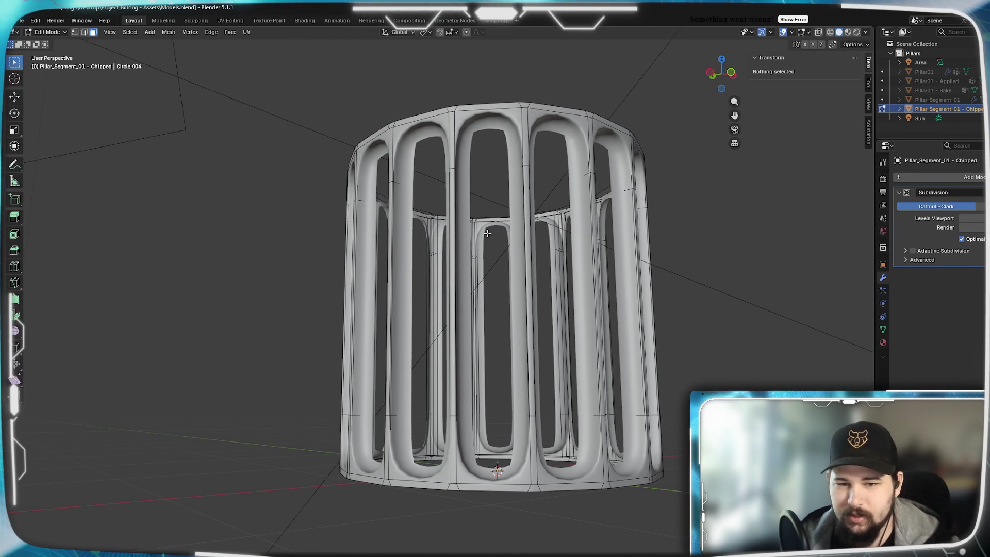
mouse_move(539, 278)
middle_mouse_down()
mouse_move(506, 326)
mouse_move(606, 311)
mouse_move(529, 310)
middle_mouse_up()
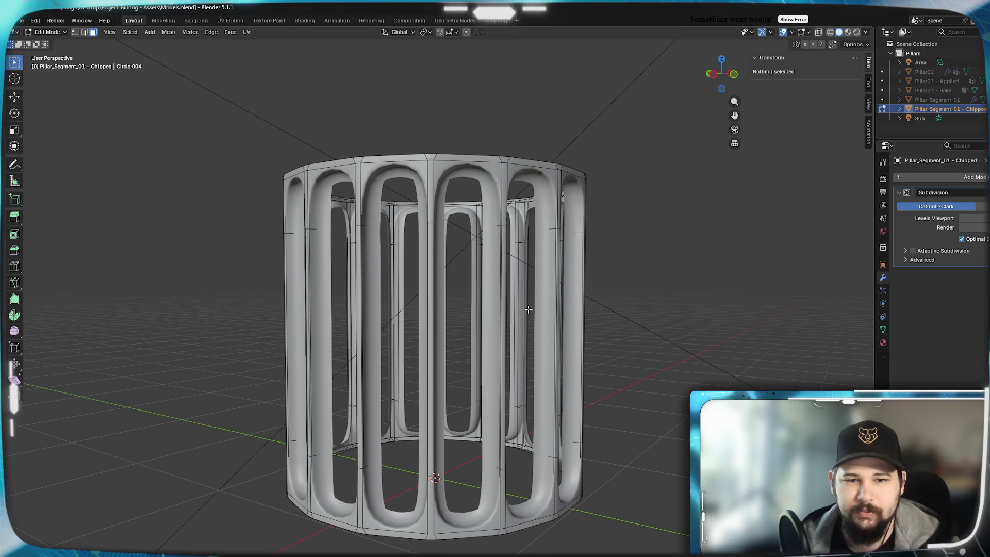
middle_click_drag(456, 367, 511, 328, "shift")
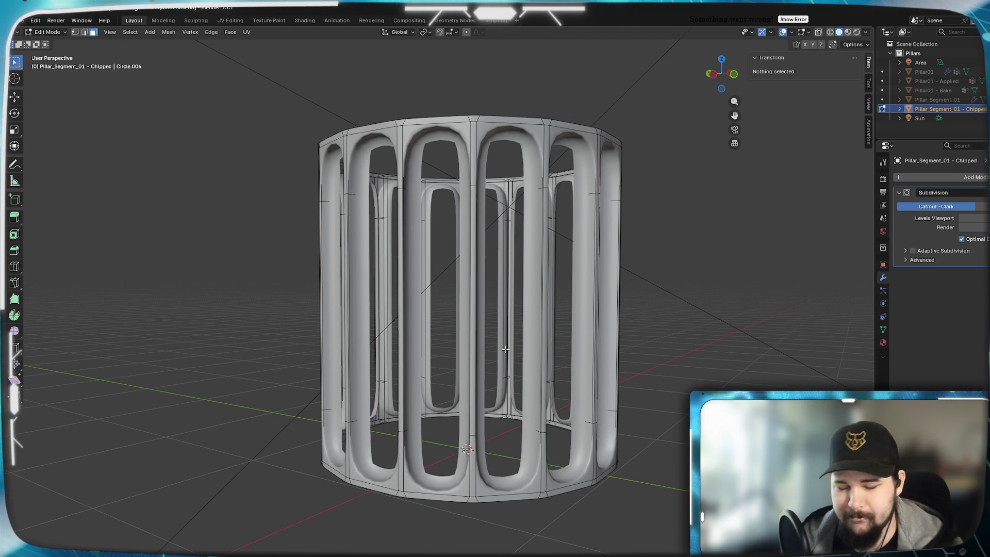
key("KP_1")
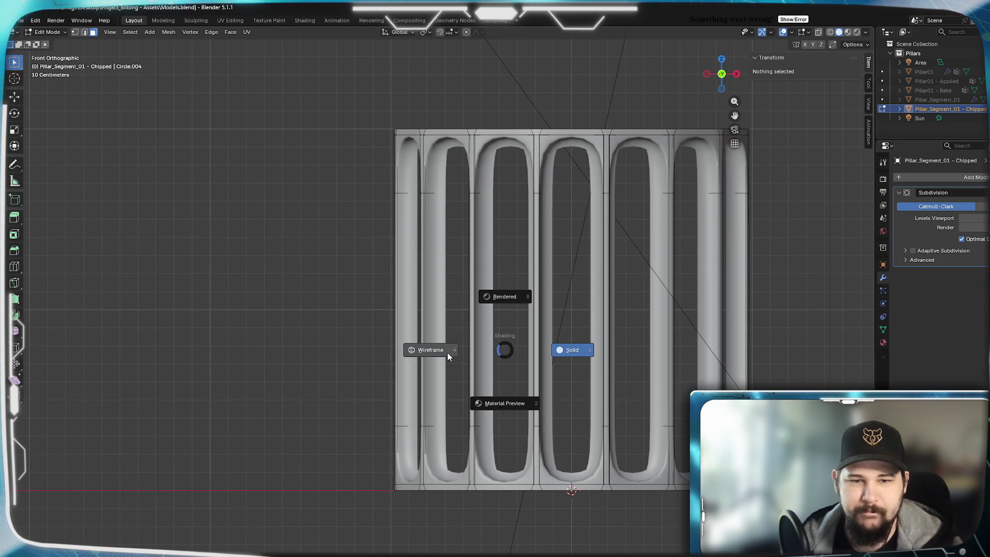
left_click(450, 357)
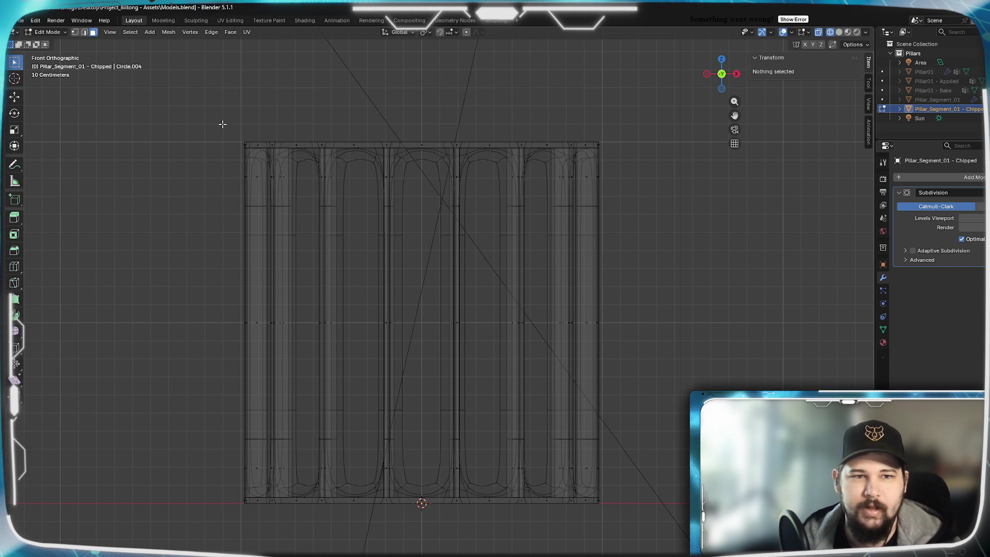
mouse_move(206, 104)
left_mouse_down()
mouse_move(617, 168)
mouse_move(643, 190)
mouse_move(645, 206)
left_mouse_up()
left_click_drag(173, 521, 649, 444)
key("x")
left_click(649, 453)
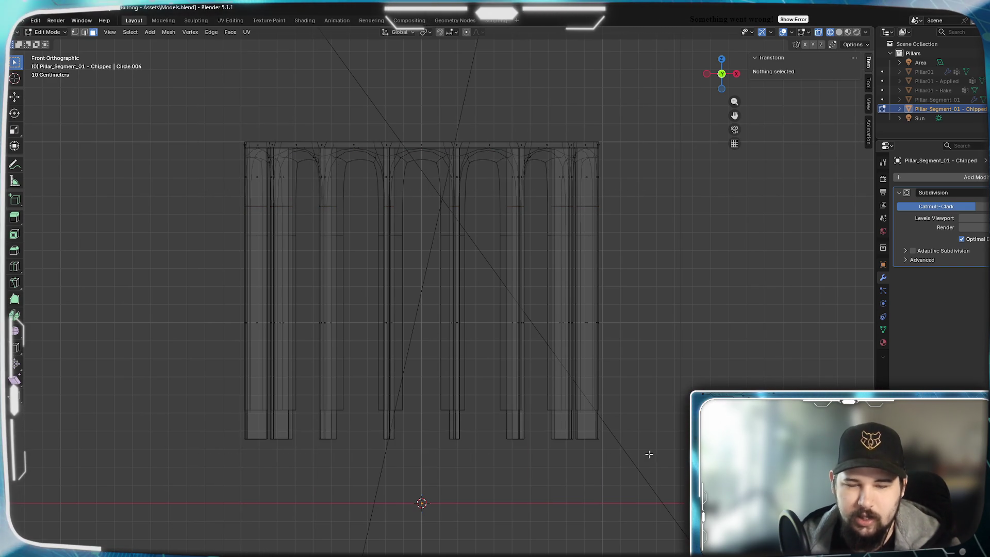
mouse_move(398, 337)
middle_mouse_down()
mouse_move(450, 356)
mouse_move(414, 344)
middle_mouse_up()
key("KP_1")
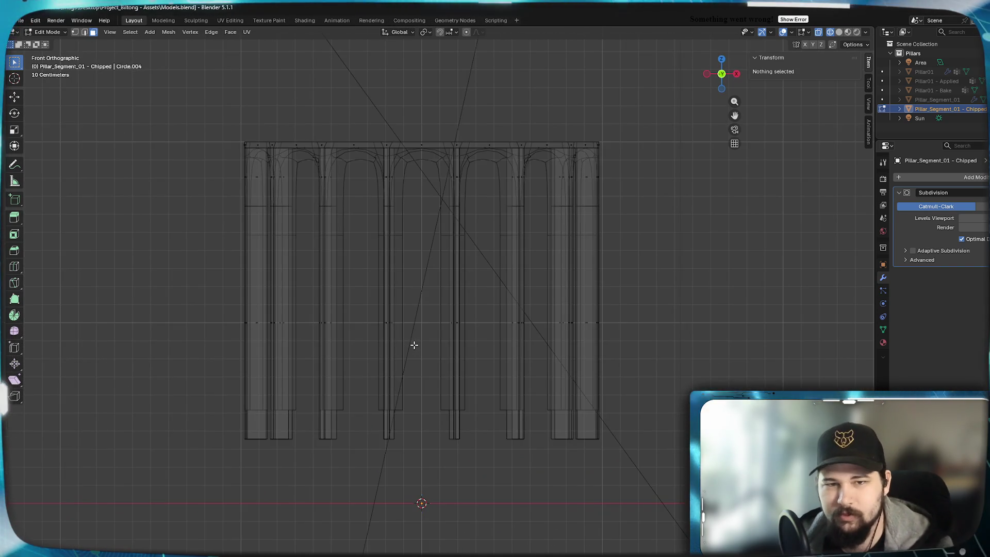
mouse_move(223, 102)
left_mouse_down()
mouse_move(533, 205)
mouse_move(647, 216)
mouse_move(655, 195)
left_mouse_up()
key("x")
left_click(656, 195)
mouse_move(375, 284)
middle_mouse_down()
mouse_move(464, 305)
mouse_move(460, 327)
mouse_move(422, 317)
middle_mouse_up()
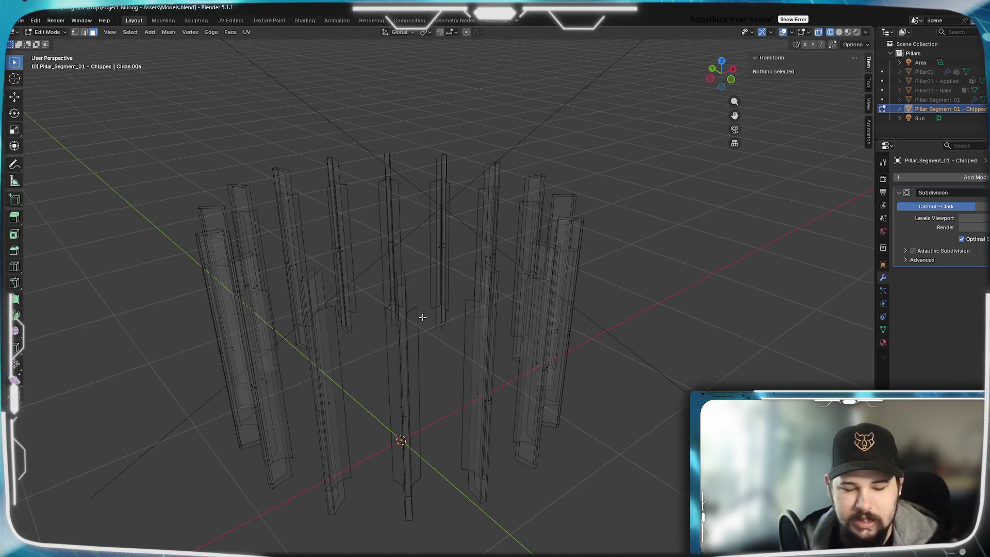
key("z")
left_click(467, 315)
mouse_move(467, 316)
middle_mouse_down()
mouse_move(436, 355)
mouse_move(360, 349)
mouse_move(369, 350)
middle_mouse_up()
key("ctrl+z")
key("ctrl+z")
key("ctrl+z")
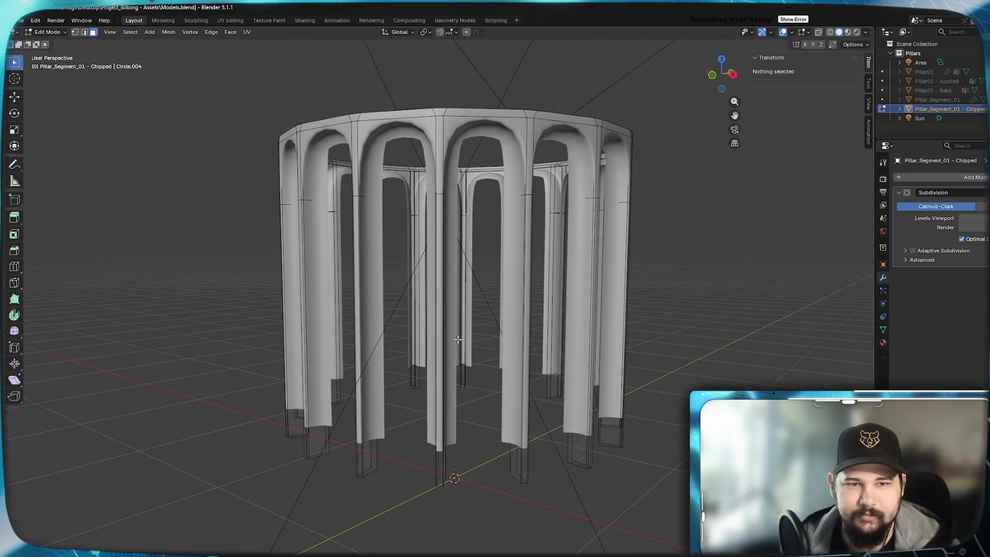
key("ctrl+z")
mouse_move(457, 339)
middle_mouse_down()
mouse_move(444, 353)
mouse_move(447, 369)
mouse_move(573, 317)
middle_mouse_up()
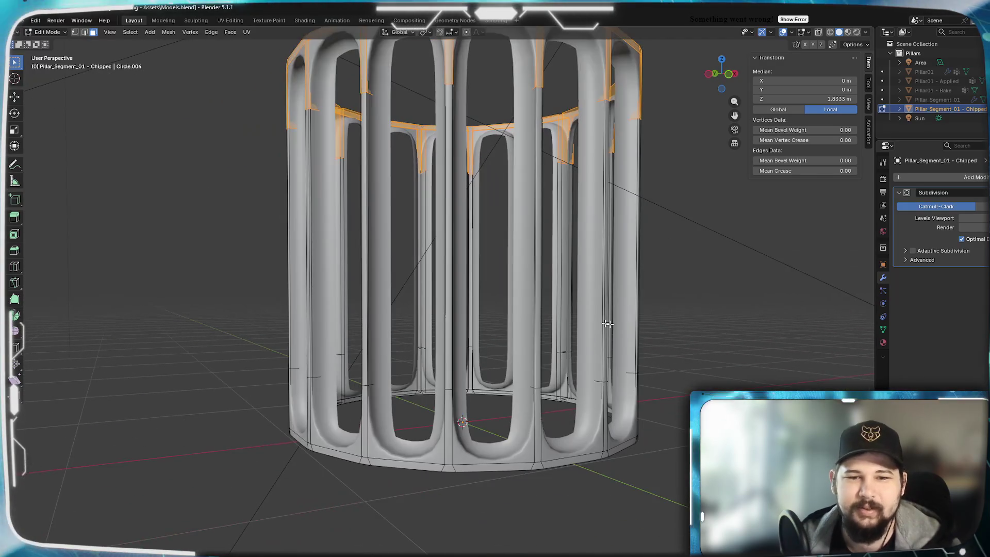
key("a")
mouse_move(638, 331)
middle_mouse_down()
mouse_move(569, 325)
mouse_move(574, 334)
middle_mouse_up()
key("alt+a")
mouse_move(564, 277)
middle_mouse_down()
mouse_move(546, 335)
mouse_move(497, 328)
middle_mouse_up()
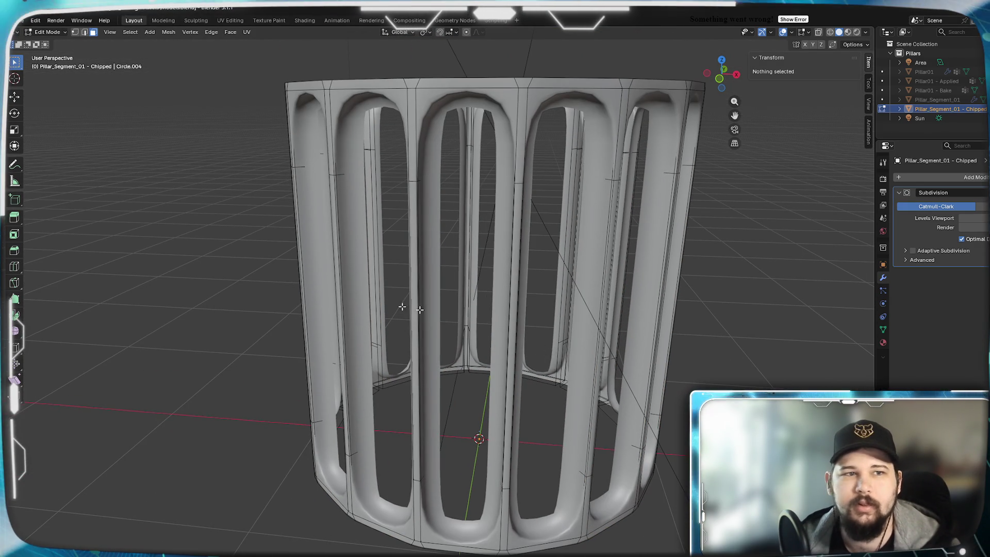
middle_click_drag(425, 352, 428, 401)
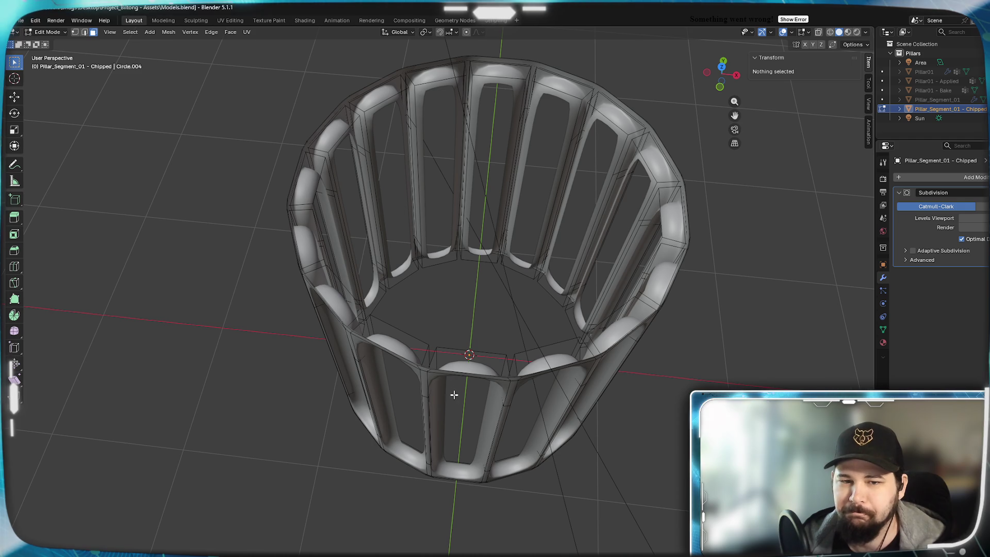
mouse_move(446, 399)
middle_mouse_down()
mouse_move(447, 433)
mouse_move(446, 416)
mouse_move(457, 418)
middle_mouse_up()
mouse_move(511, 347)
middle_mouse_down()
mouse_move(503, 393)
mouse_move(490, 387)
mouse_move(473, 404)
mouse_move(484, 325)
mouse_move(467, 370)
middle_mouse_up()
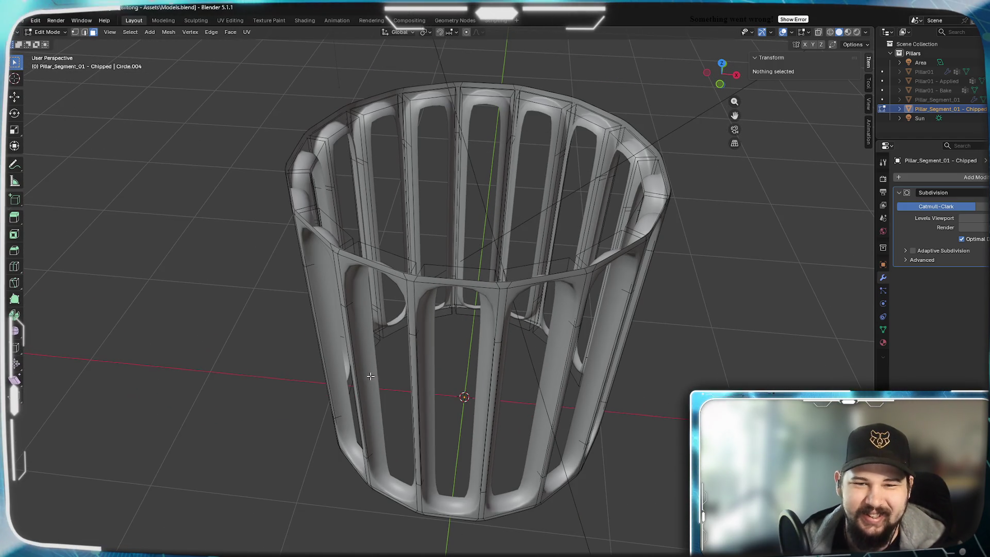
mouse_move(409, 372)
middle_mouse_down("shift")
mouse_move(422, 320)
mouse_move(455, 340)
mouse_move(492, 340)
mouse_move(387, 323)
mouse_move(480, 318)
mouse_move(460, 340)
mouse_move(480, 375)
mouse_move(415, 336)
mouse_move(424, 335)
middle_mouse_up("shift")
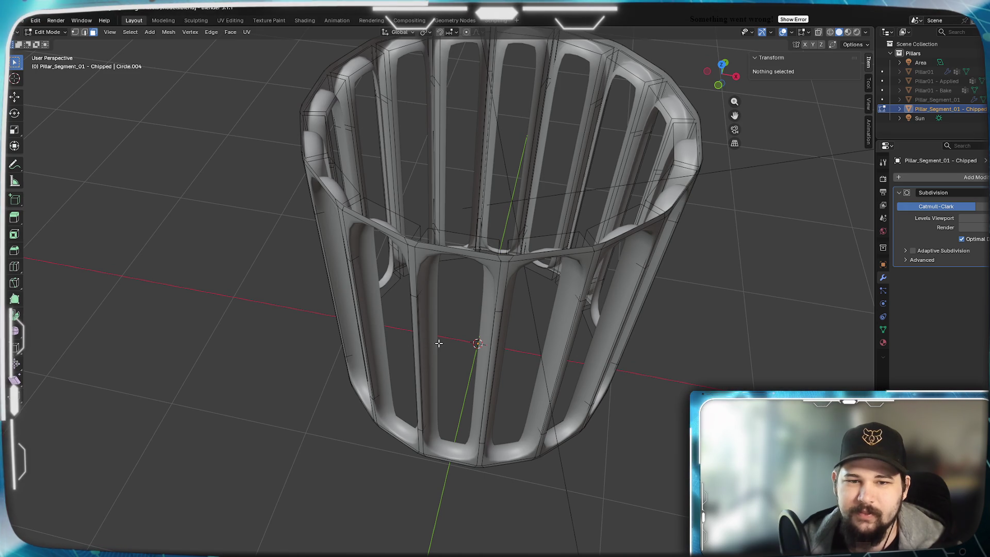
Return to Object Mode and toggle subdivision levels 0 and 1 to compare, ending on smooth level 2
key("Tab")
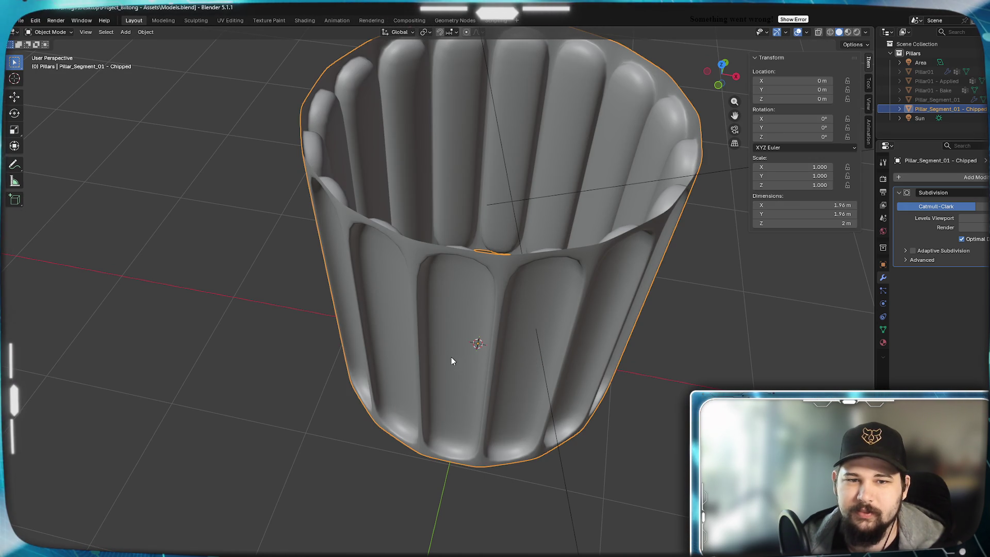
middle_click_drag(497, 355, 446, 332)
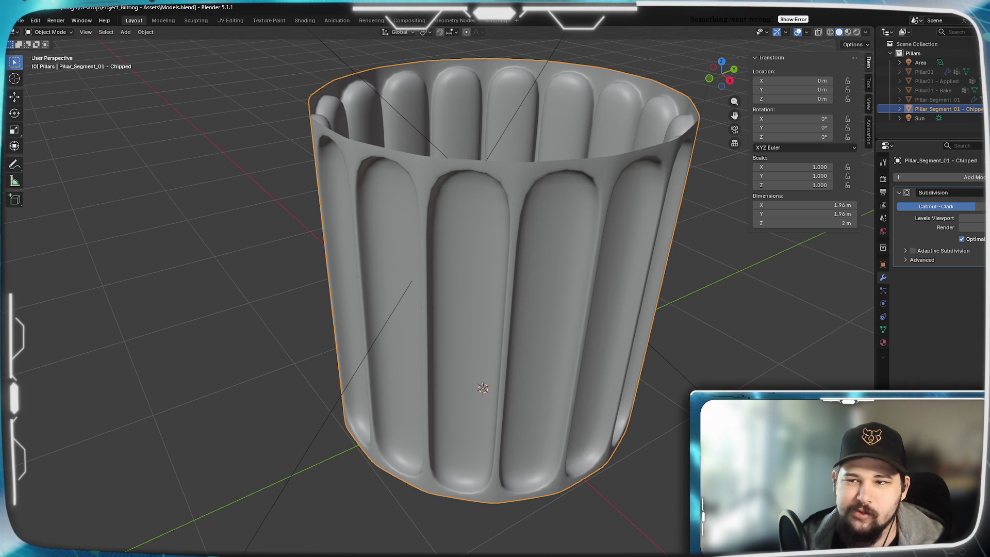
key("ctrl+0")
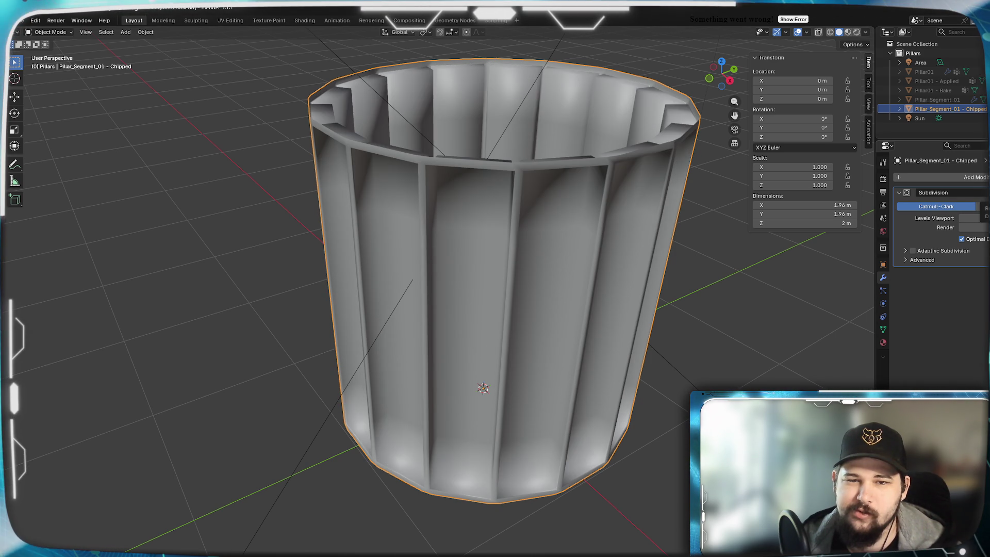
key("ctrl+1")
key("ctrl+0")
key("ctrl+1")
key("ctrl+0")
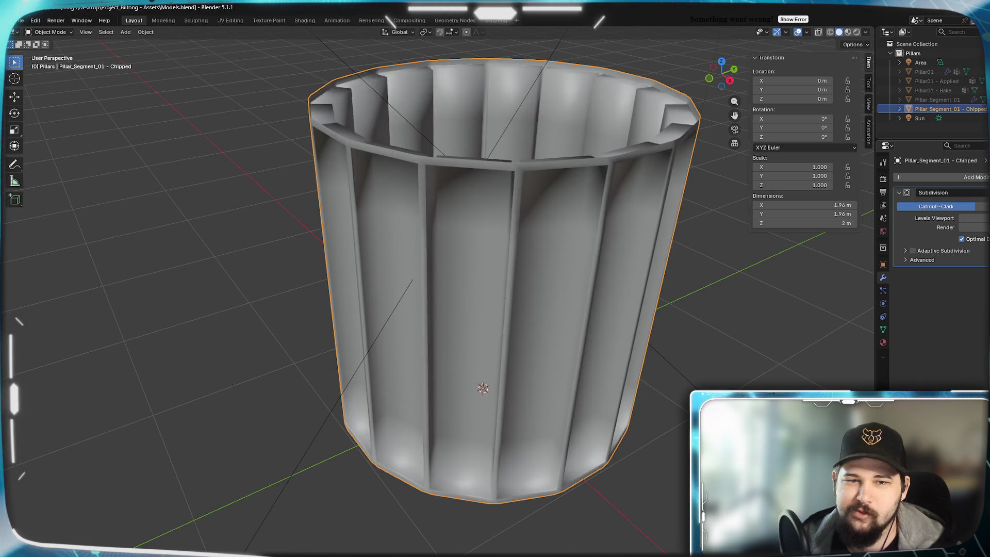
key("ctrl+1")
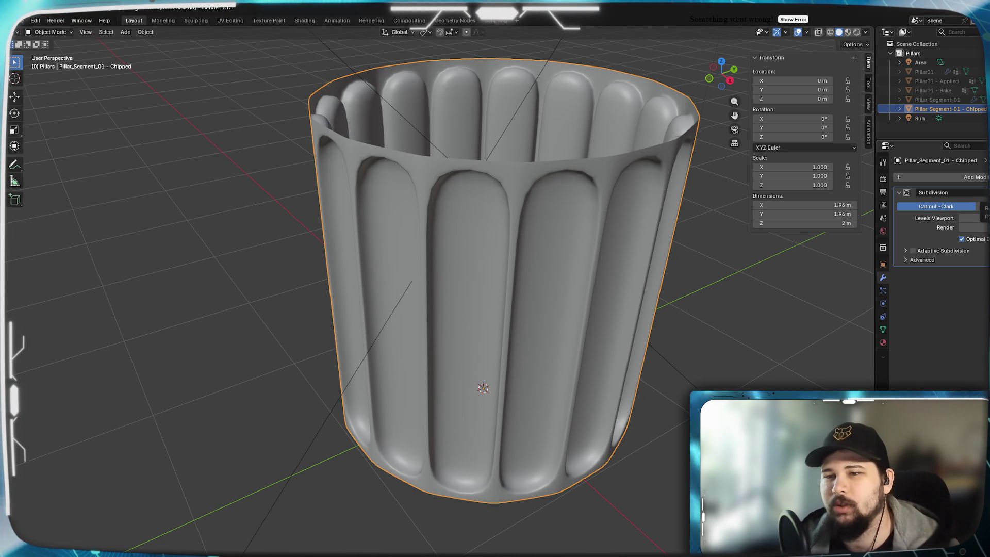
key("ctrl+0")
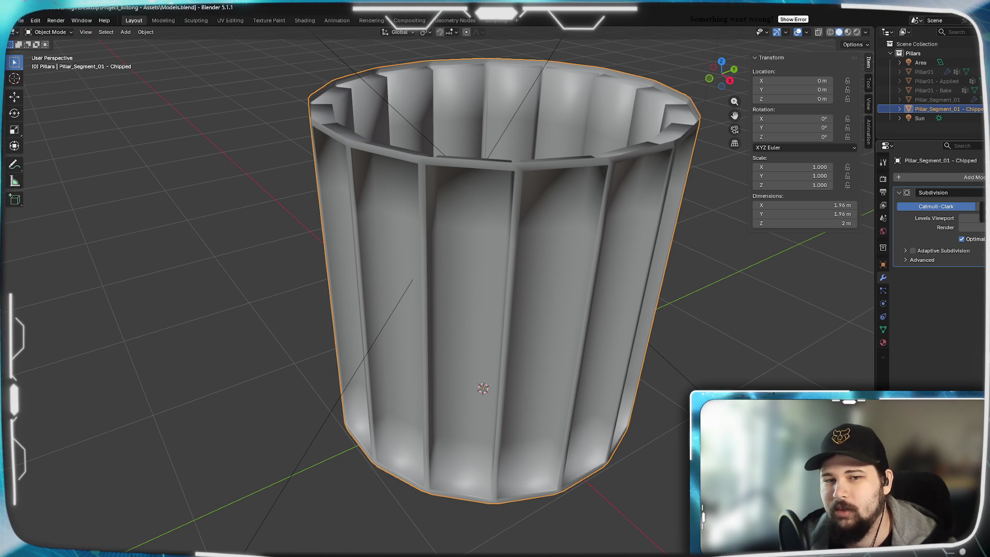
key("ctrl+2")
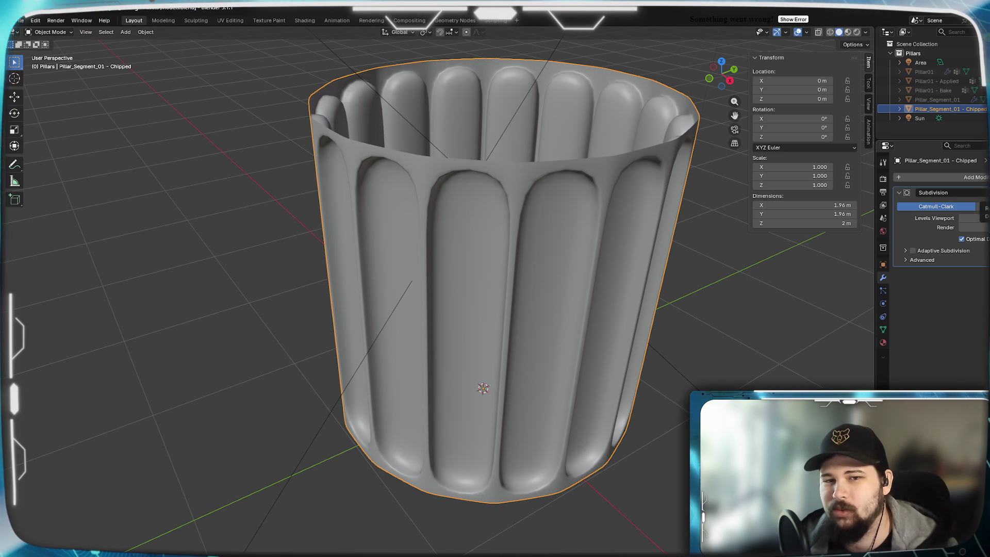
mouse_move(535, 308)
middle_mouse_down()
mouse_move(501, 327)
mouse_move(550, 316)
middle_mouse_up()
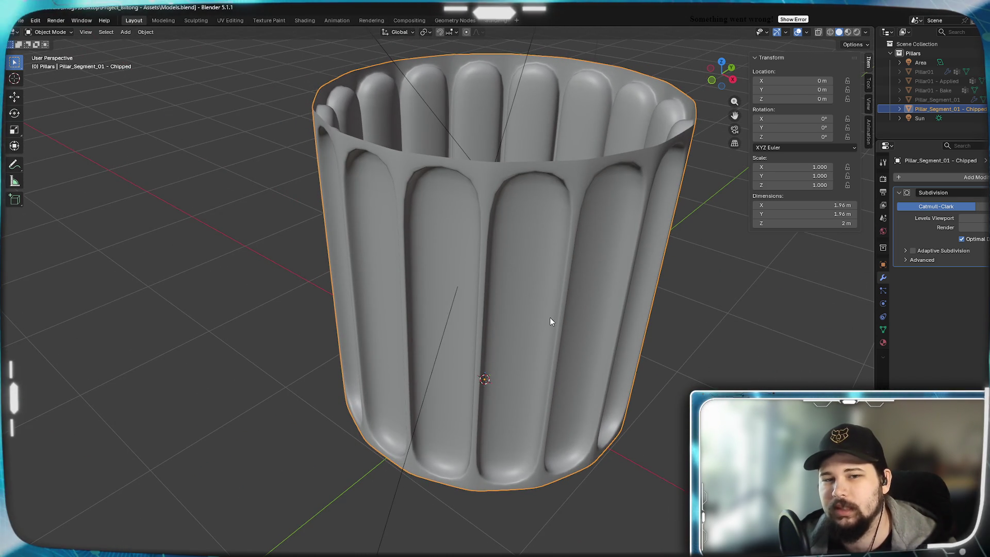
mouse_move(487, 315)
middle_mouse_down()
mouse_move(536, 302)
mouse_move(500, 309)
mouse_move(508, 316)
middle_mouse_up()
In Edit Mode, add two loop cuts across a flute, squeeze them together along Z and move them down
key("Tab")
scroll(449, 330, "up", 5)
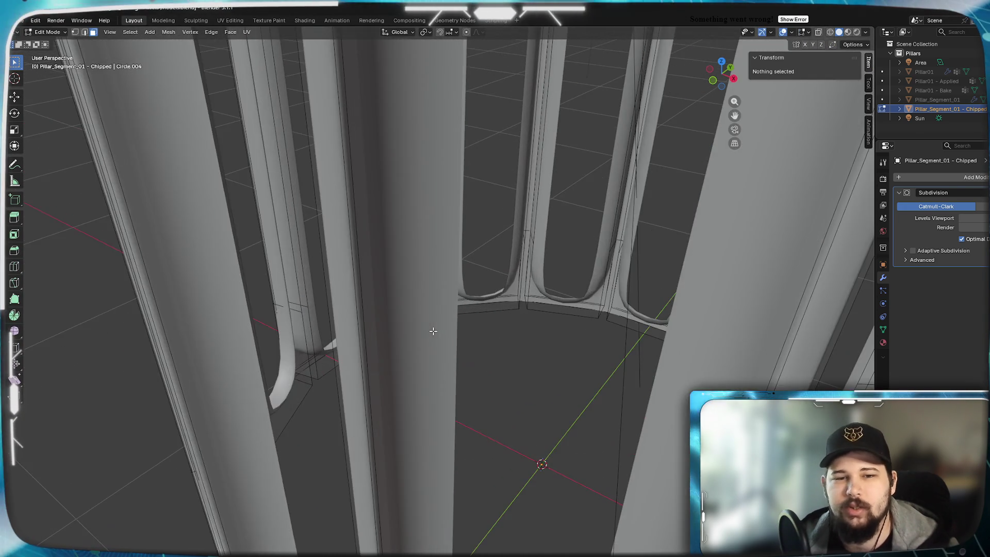
scroll(433, 331, "down", 3)
mouse_move(443, 309)
middle_mouse_down()
mouse_move(454, 289)
mouse_move(451, 309)
middle_mouse_up()
key("ctrl+r")
scroll(450, 452, "up", 1)
left_click(450, 452)
mouse_move(450, 452)
middle_mouse_down()
mouse_move(513, 375)
mouse_move(486, 353)
mouse_move(457, 364)
mouse_move(497, 390)
middle_mouse_up()
key("z")
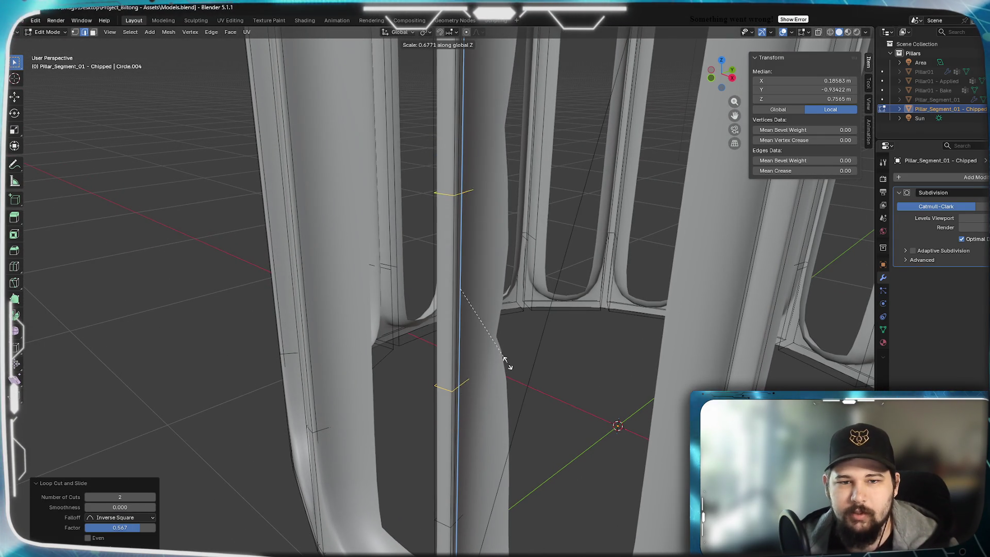
left_click(503, 359)
key("z")
left_click(531, 350)
Add and slide a third loop cut on the flute, then reset the 3D cursor to world origin
mouse_move(413, 340)
middle_mouse_down()
mouse_move(478, 283)
mouse_move(449, 299)
middle_mouse_up()
key("ctrl+r")
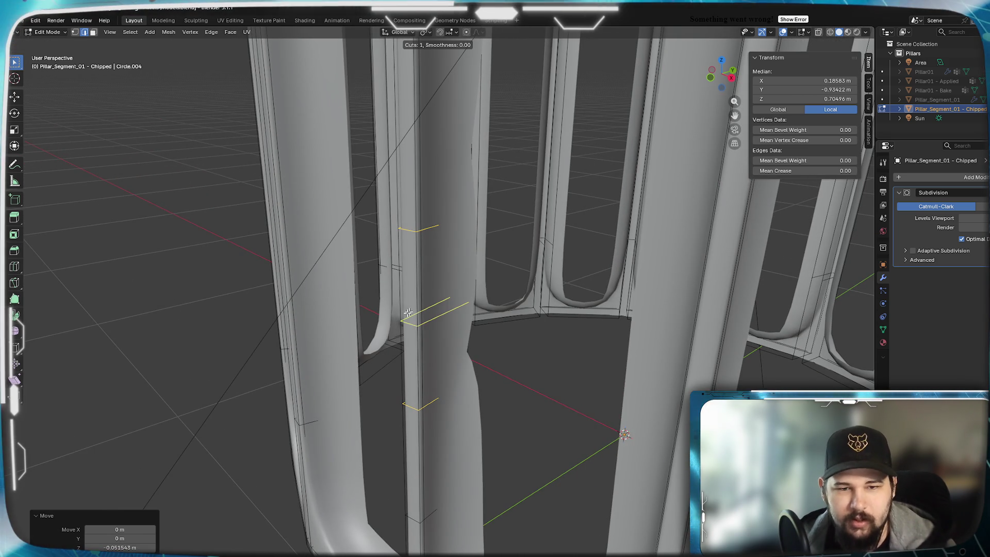
left_click(413, 309)
left_click(435, 366)
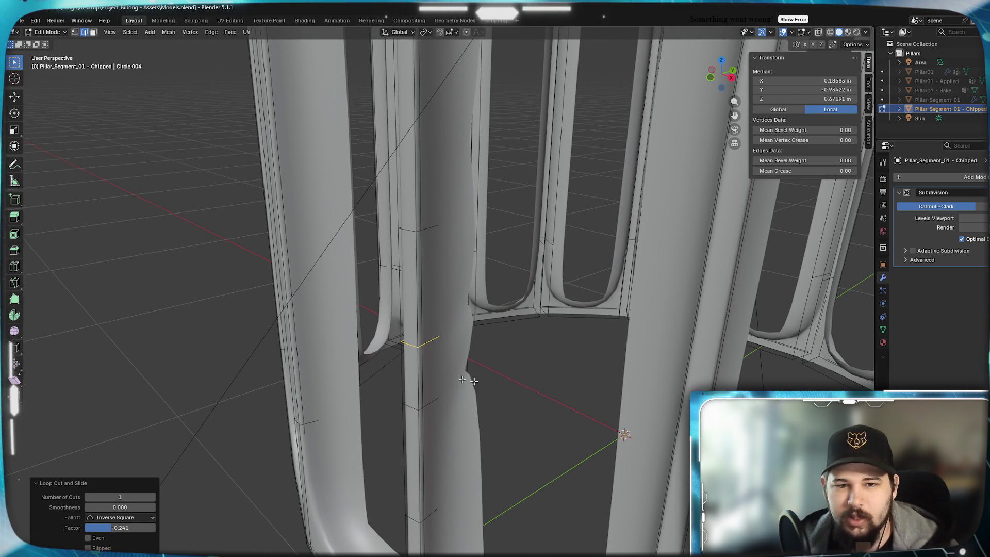
right_click(411, 346, "shift")
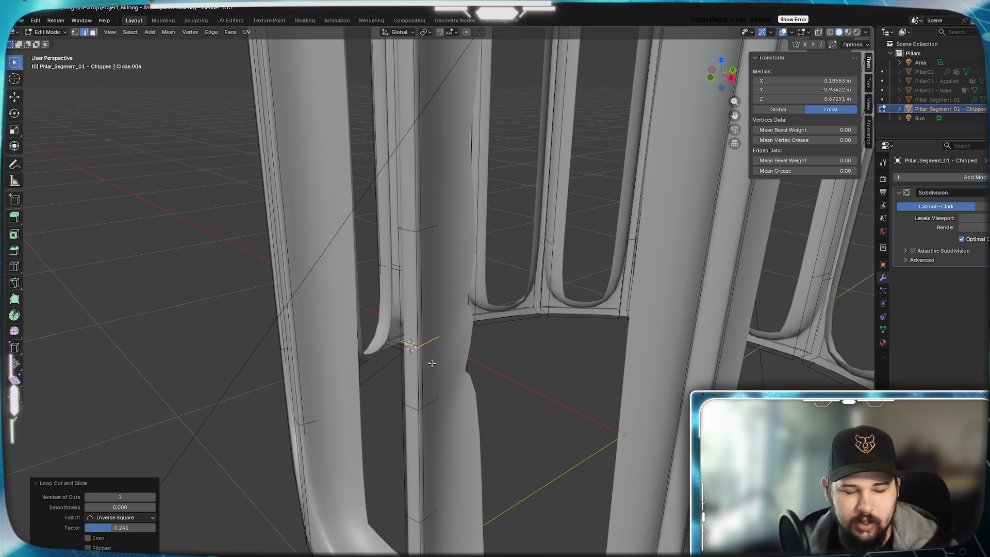
key("shift+s")
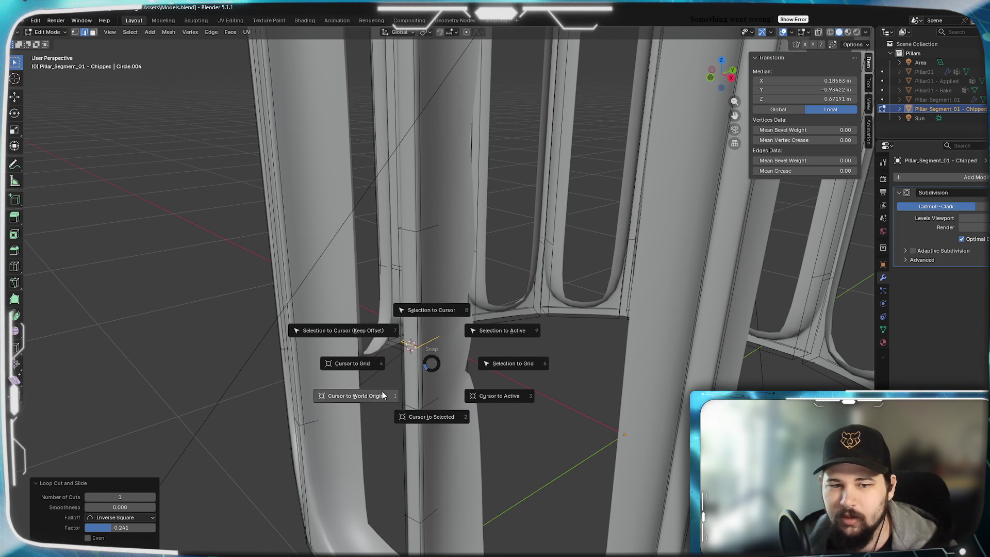
left_click(382, 395)
Select vertices on the new loop and vertex-slide them to 0.603 to start the notch
left_click(412, 349)
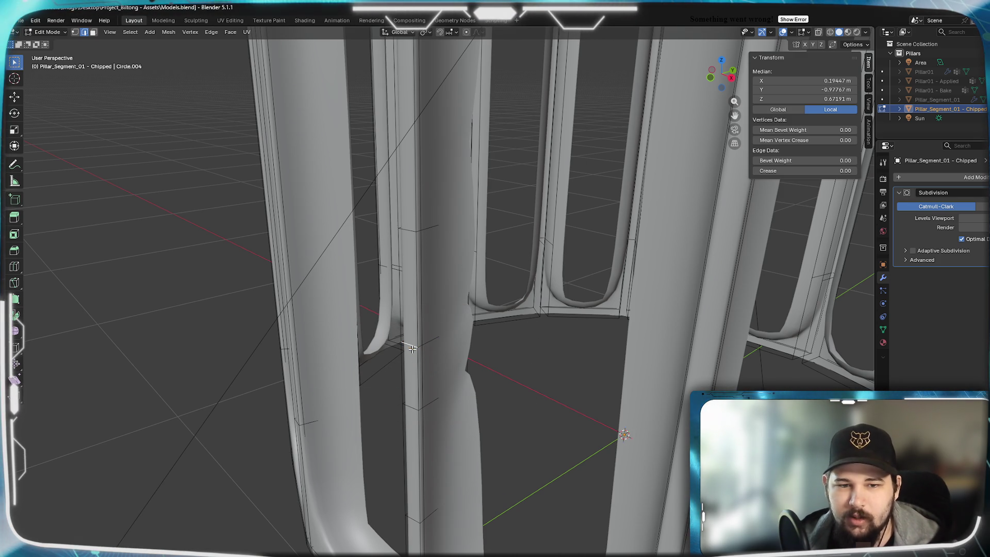
left_click(75, 32)
left_click(429, 361, "shift")
mouse_move(429, 362)
middle_mouse_down()
mouse_move(683, 313)
mouse_move(663, 360)
mouse_move(372, 380)
mouse_move(449, 369)
middle_mouse_up()
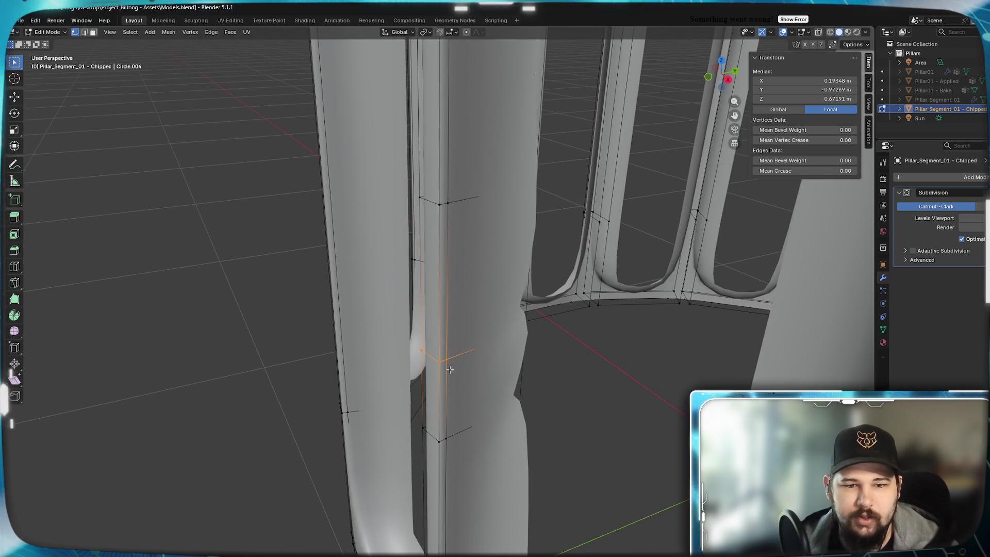
key("shift+v")
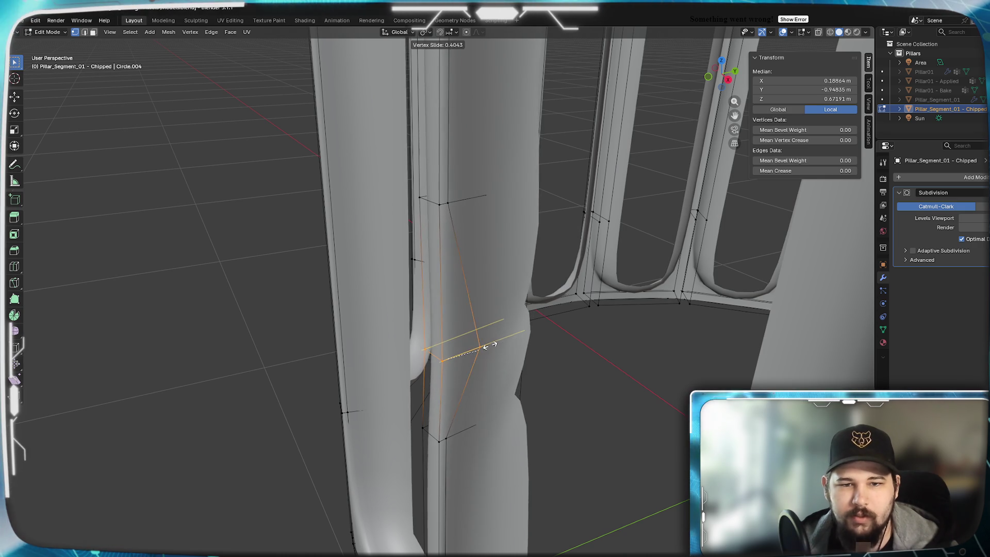
left_click(477, 347)
mouse_move(462, 361)
middle_mouse_down()
mouse_move(479, 368)
mouse_move(459, 365)
middle_mouse_up()
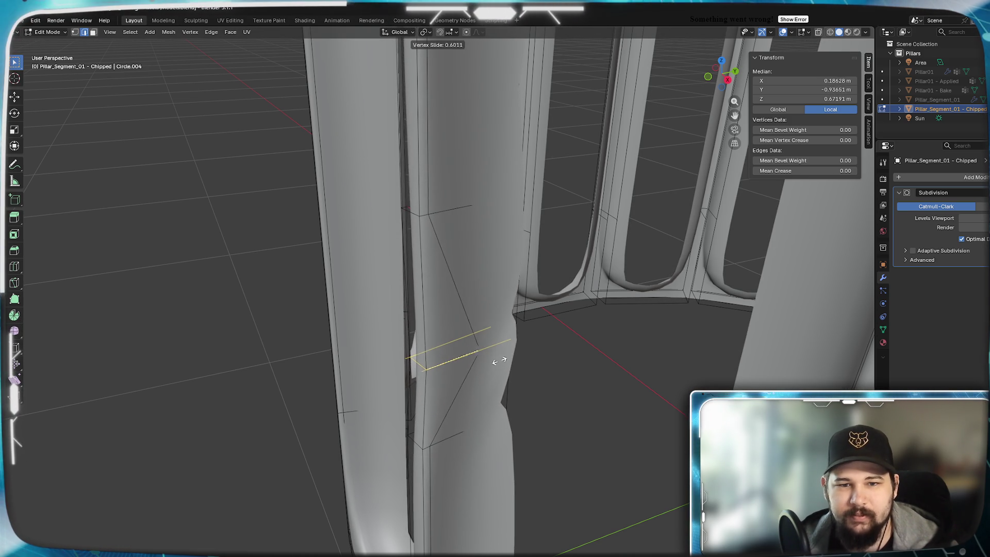
left_click(498, 358)
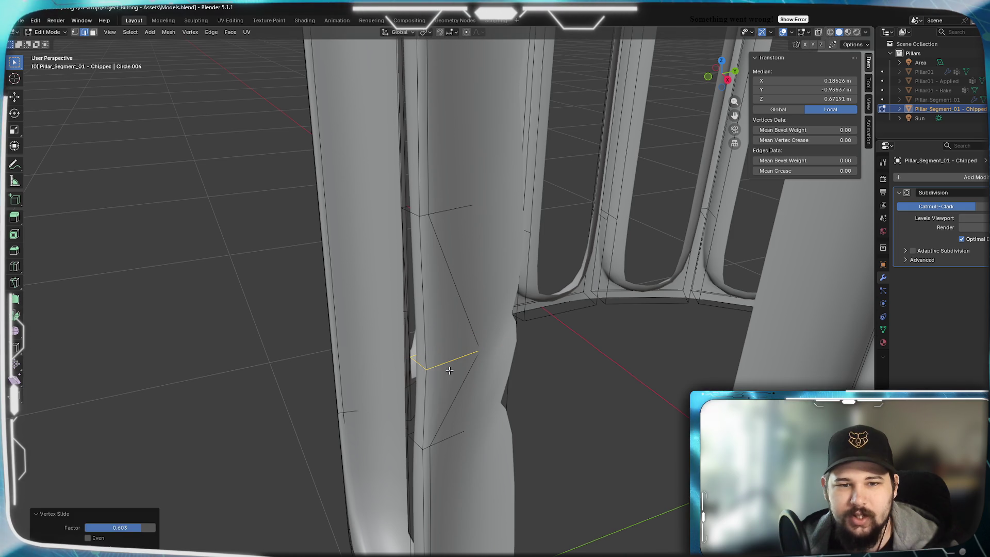
Slide the short notch edge to deepen the notch and return to Object Mode
left_click(422, 365)
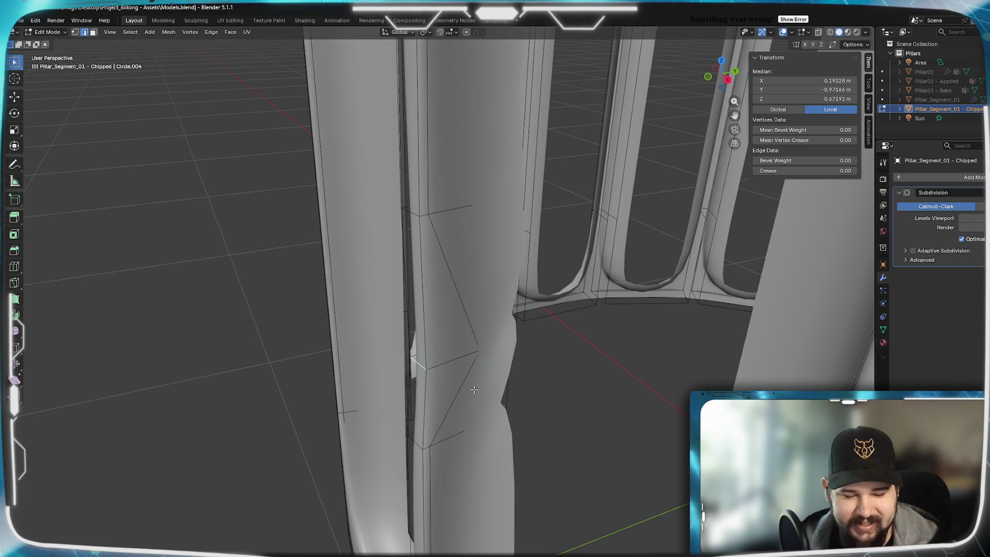
key("shift+v")
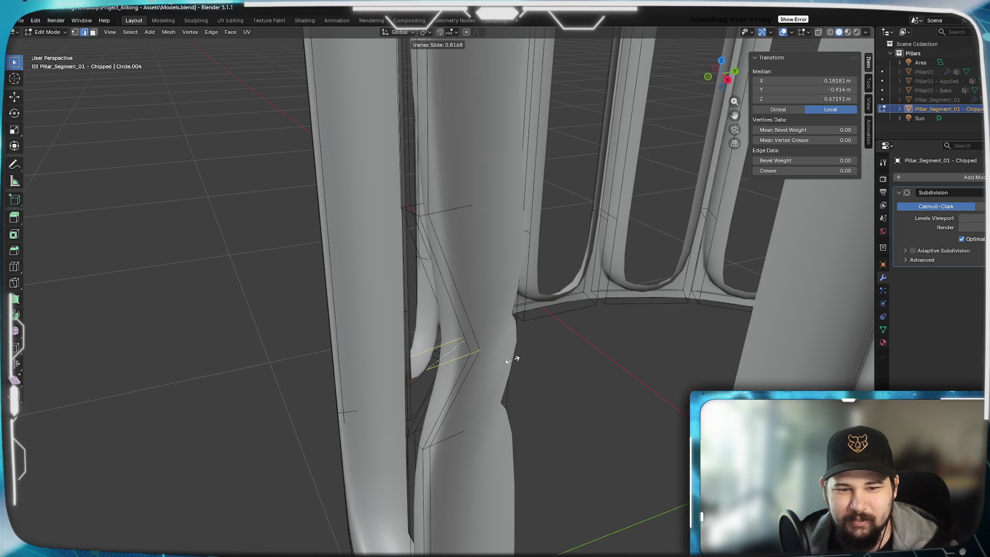
left_click(512, 359)
scroll(512, 359, "down", 4)
mouse_move(471, 375)
middle_mouse_down()
mouse_move(498, 359)
mouse_move(505, 385)
mouse_move(585, 395)
mouse_move(448, 393)
mouse_move(466, 395)
mouse_move(524, 334)
middle_mouse_up()
scroll(498, 360, "up", 5)
key("Tab")
scroll(490, 353, "down", 3)
scroll(585, 395, "up", 2)
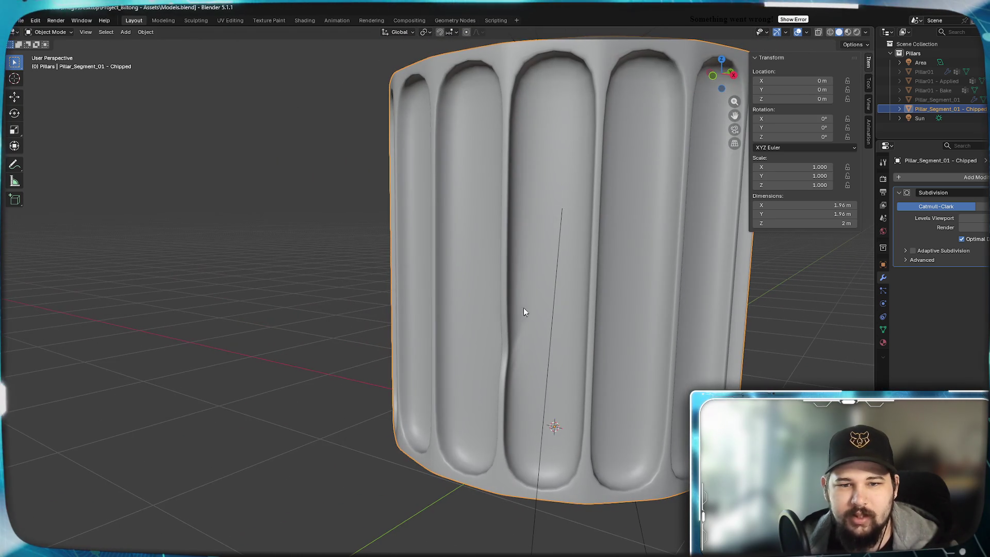
Orbit around the pillar to inspect the notched flute, then bring up the Add > Mesh submenu
mouse_move(521, 371)
middle_mouse_down()
mouse_move(640, 354)
mouse_move(524, 323)
middle_mouse_up()
scroll(624, 359, "up", 8)
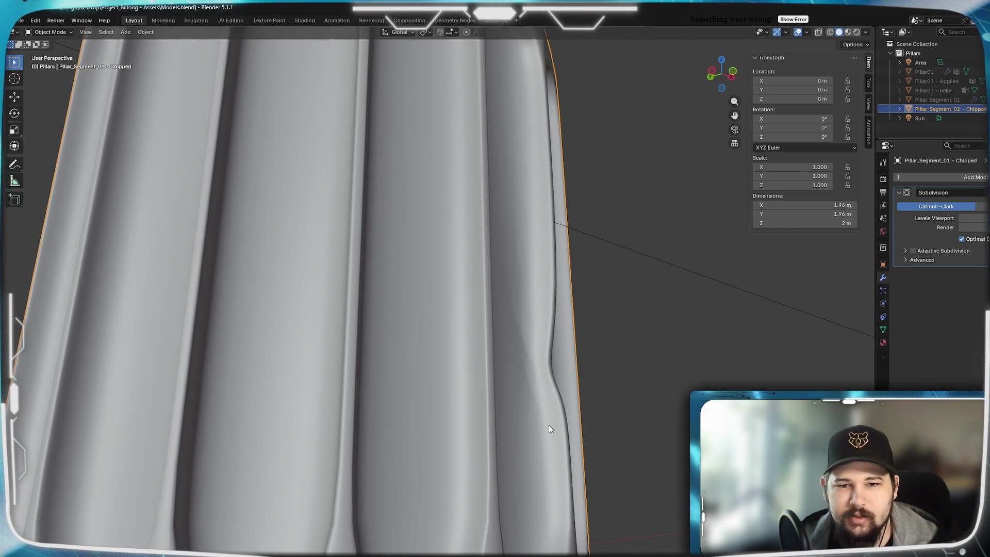
mouse_move(552, 360)
middle_mouse_down()
mouse_move(566, 418)
mouse_move(533, 436)
mouse_move(378, 426)
mouse_move(787, 335)
middle_mouse_up()
mouse_move(936, 252)
middle_mouse_down()
mouse_move(380, 320)
mouse_move(490, 330)
mouse_move(530, 319)
mouse_move(418, 329)
middle_mouse_up()
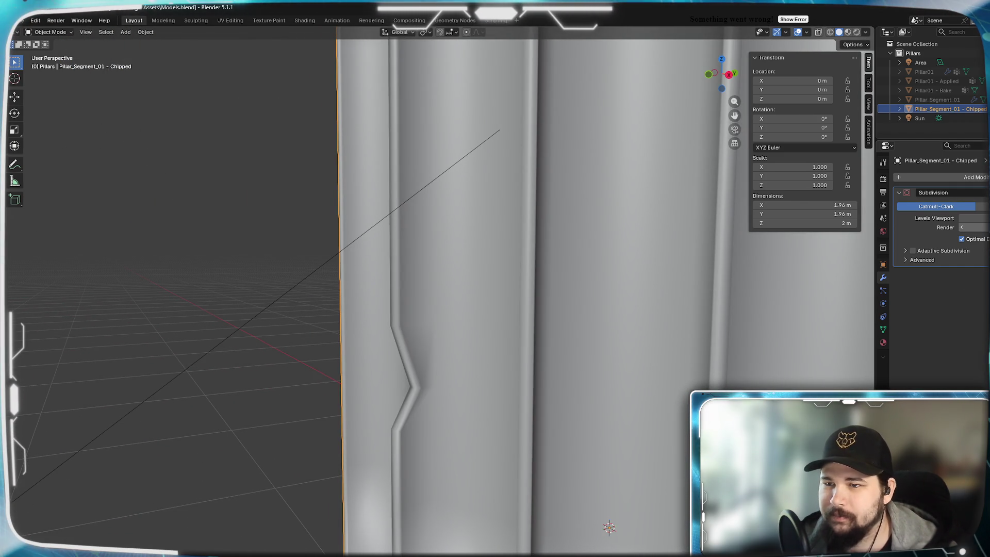
scroll(489, 378, "down", 6)
mouse_move(488, 379)
middle_mouse_down()
mouse_move(620, 356)
mouse_move(632, 387)
mouse_move(647, 389)
mouse_move(641, 415)
mouse_move(499, 380)
mouse_move(433, 380)
mouse_move(489, 394)
mouse_move(555, 389)
mouse_move(546, 380)
mouse_move(453, 371)
mouse_move(419, 380)
mouse_move(488, 358)
mouse_move(471, 408)
mouse_move(479, 358)
middle_mouse_up()
scroll(422, 380, "up", 6)
scroll(418, 380, "down", 5)
scroll(521, 309, "up", 2)
mouse_move(521, 309)
middle_mouse_down("shift")
mouse_move(514, 327)
mouse_move(597, 322)
mouse_move(620, 381)
mouse_move(628, 356)
mouse_move(593, 300)
mouse_move(505, 364)
middle_mouse_up("shift")
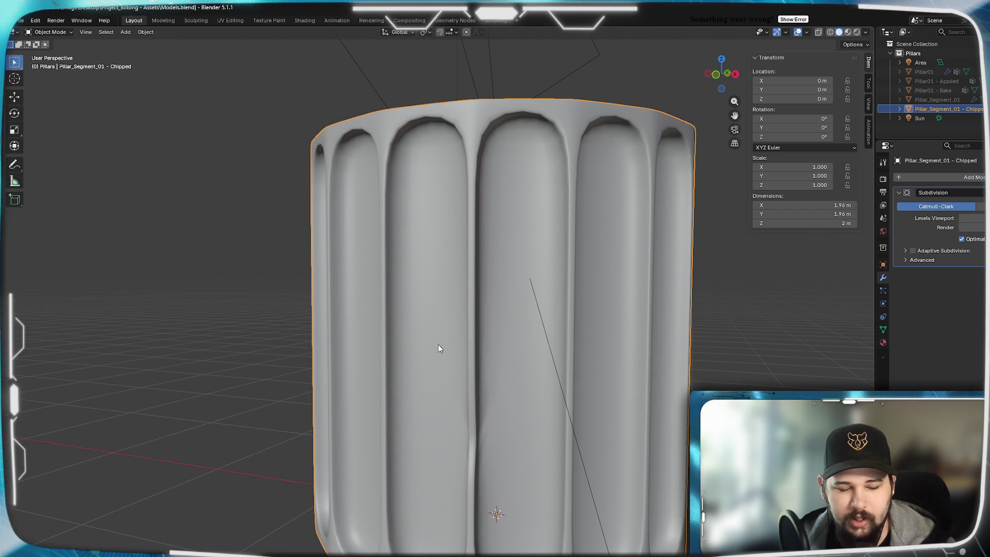
key("shift+a")
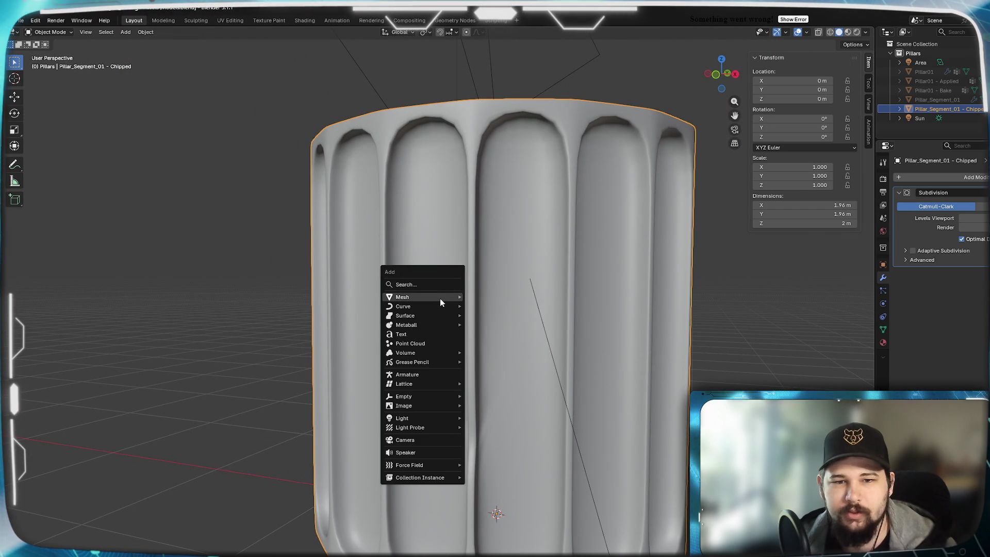
mouse_move(440, 298)
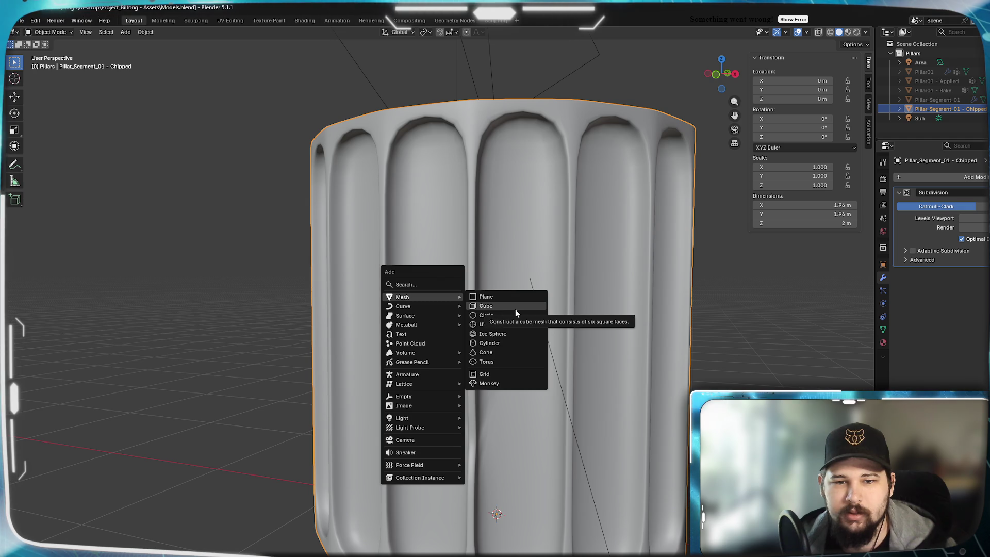
Add a cube, scale it to 0.35, and place it at the pillar's left front
left_click(497, 306)
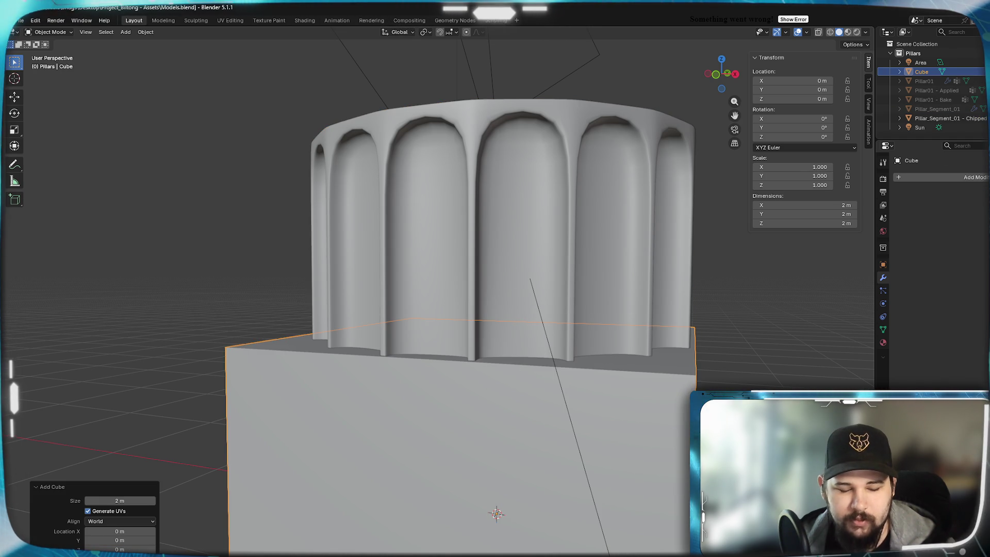
type("s")
type(".35")
key("Return")
mouse_move(596, 421)
middle_mouse_down()
mouse_move(648, 401)
mouse_move(599, 431)
middle_mouse_up()
scroll(601, 437, "down", 5)
key("g")
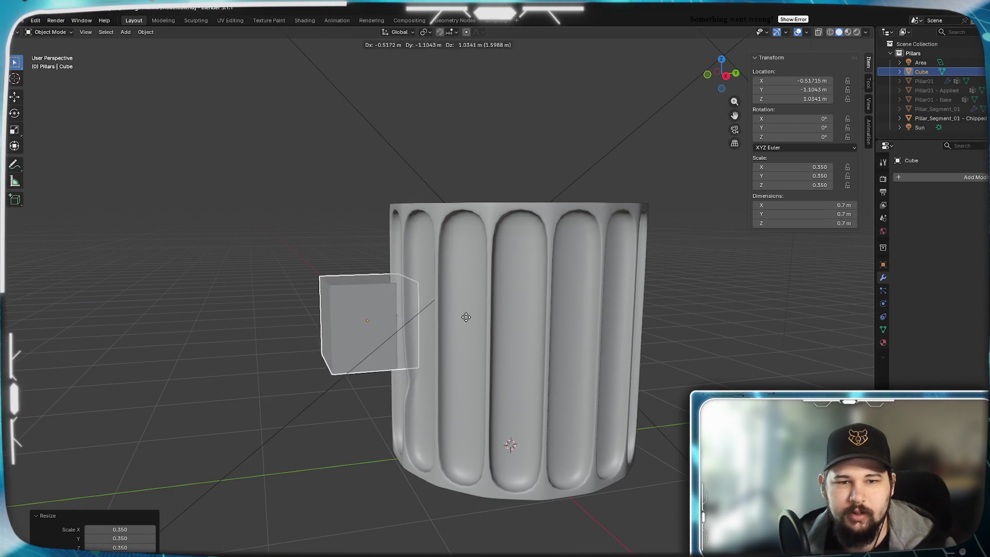
left_click(454, 350)
scroll(467, 348, "up", 2)
mouse_move(467, 344)
middle_mouse_down()
mouse_move(454, 347)
mouse_move(512, 391)
mouse_move(468, 382)
middle_mouse_up()
Shrink the cube further, tilt it with two rotations, and move it against the pillar rim
key("s")
left_click(490, 347)
scroll(487, 356, "up", 3)
key("r")
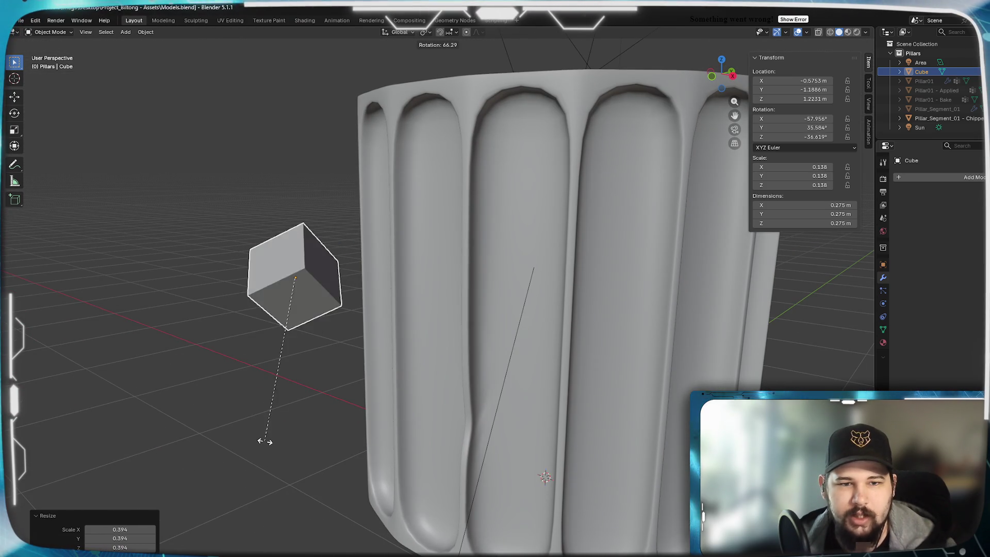
left_click(338, 402)
mouse_move(338, 402)
middle_mouse_down()
mouse_move(349, 419)
mouse_move(338, 435)
middle_mouse_up()
key("r")
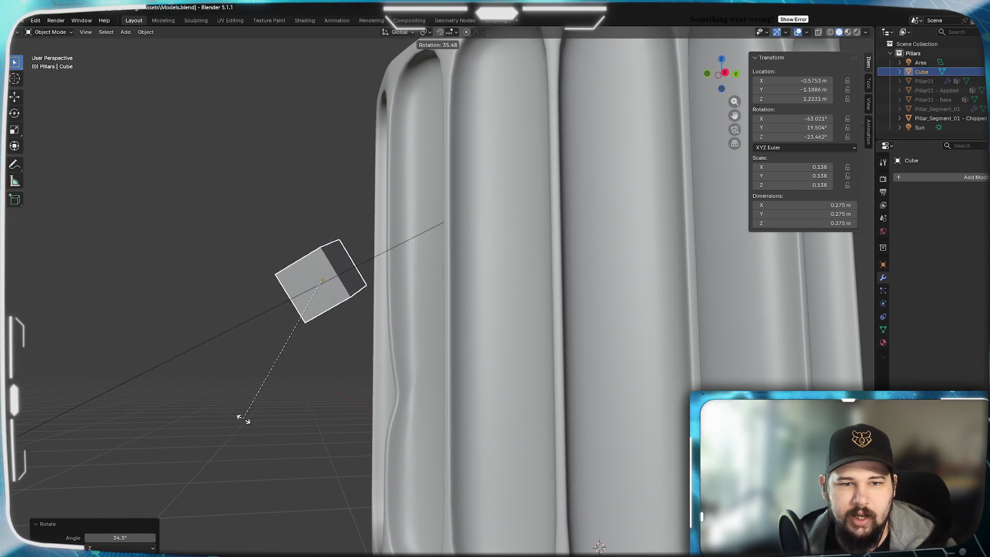
middle_click_drag(267, 396, 447, 532)
middle_click_drag(404, 465, 419, 477)
key("g")
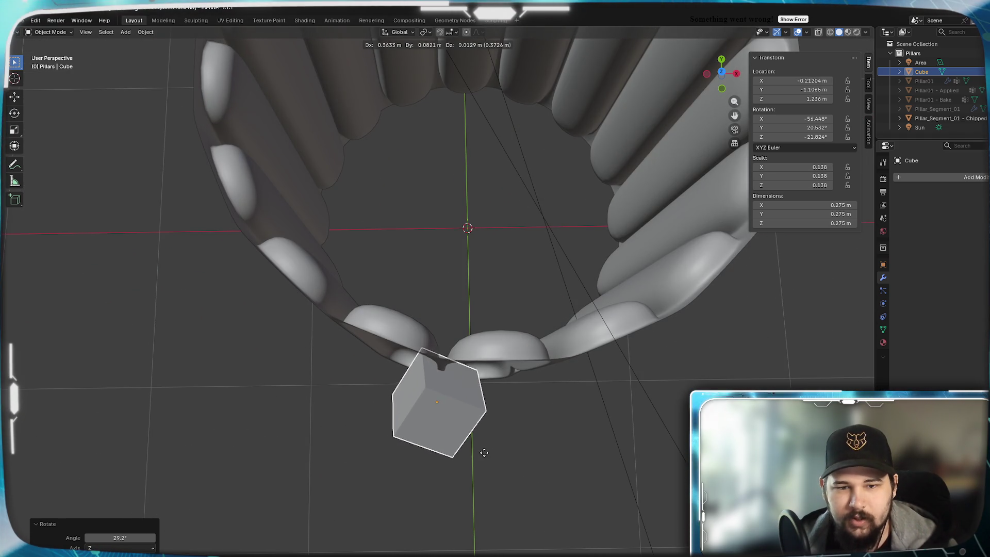
left_click(474, 453)
mouse_move(475, 453)
middle_mouse_down()
mouse_move(536, 478)
mouse_move(471, 402)
middle_mouse_up()
Stretch the cube along Z and rotate it once more, abandoning an X/Y resize
key("s")
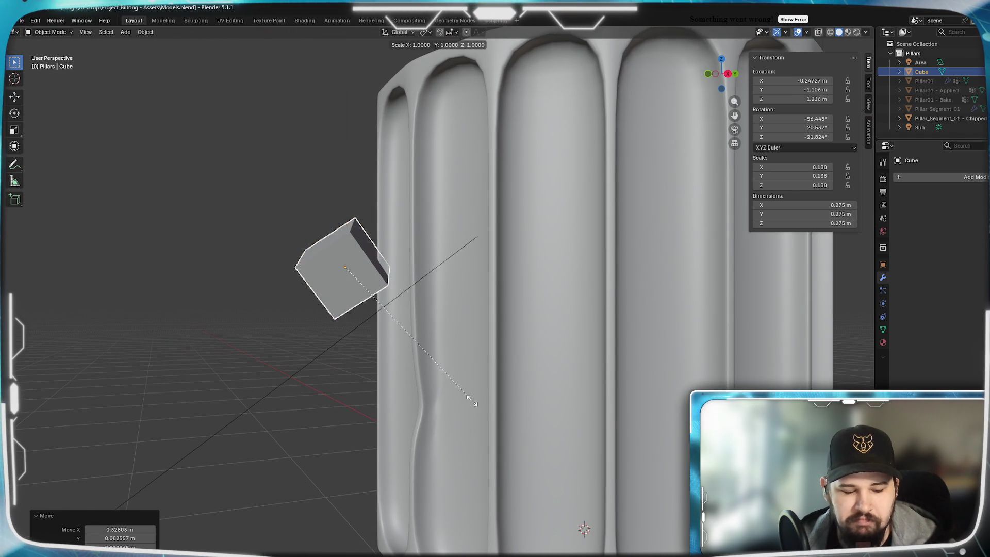
key("z")
key("z")
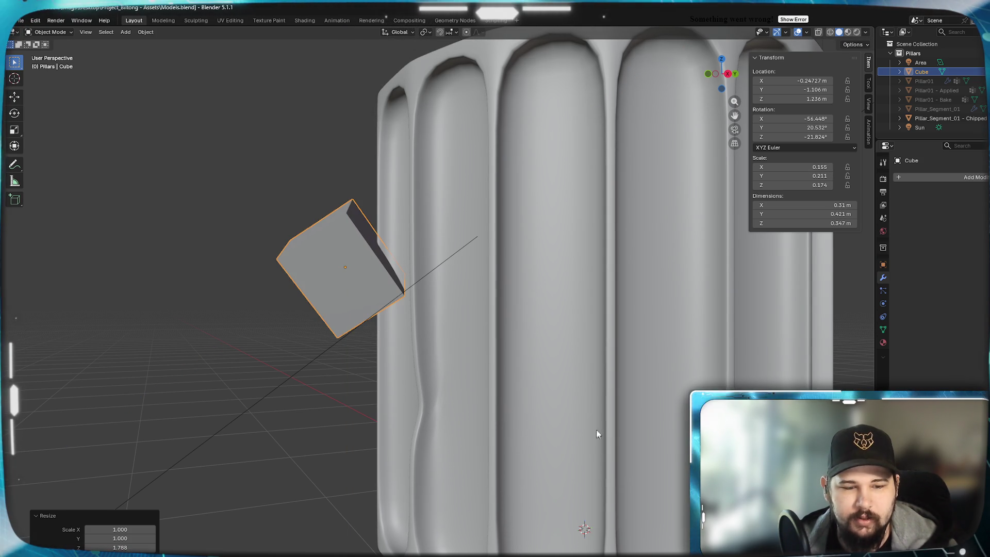
middle_click_drag(596, 364, 588, 355)
key("r")
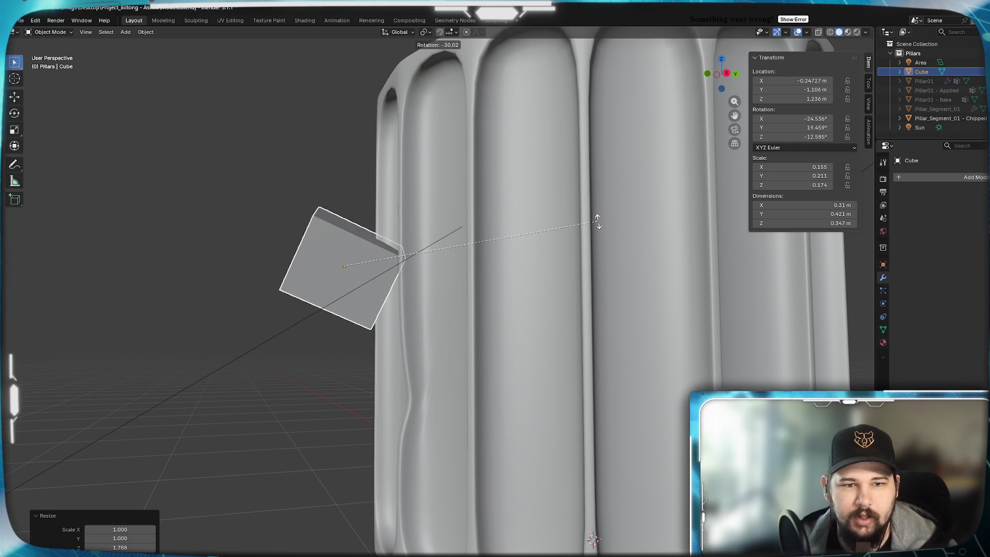
left_click(558, 265)
key("s")
key("x")
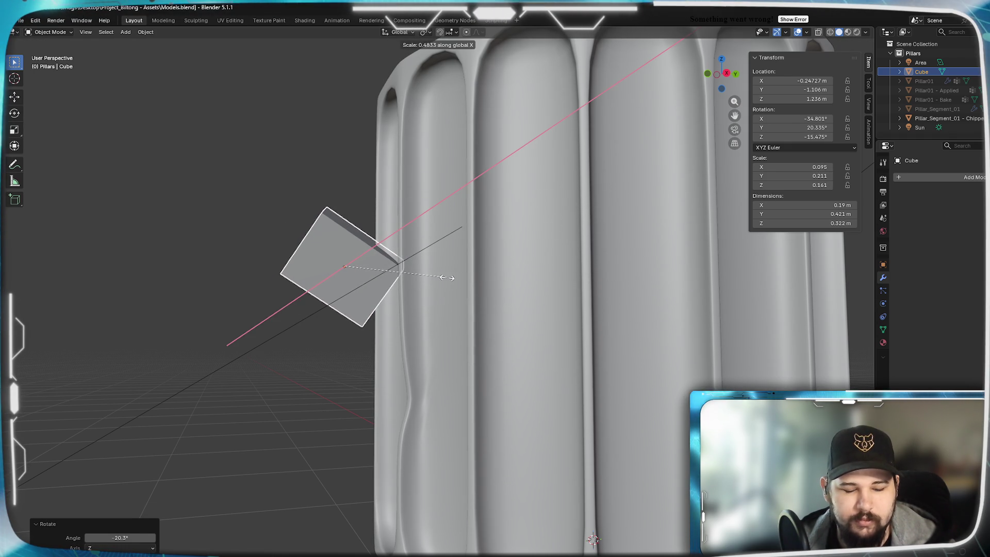
key("y")
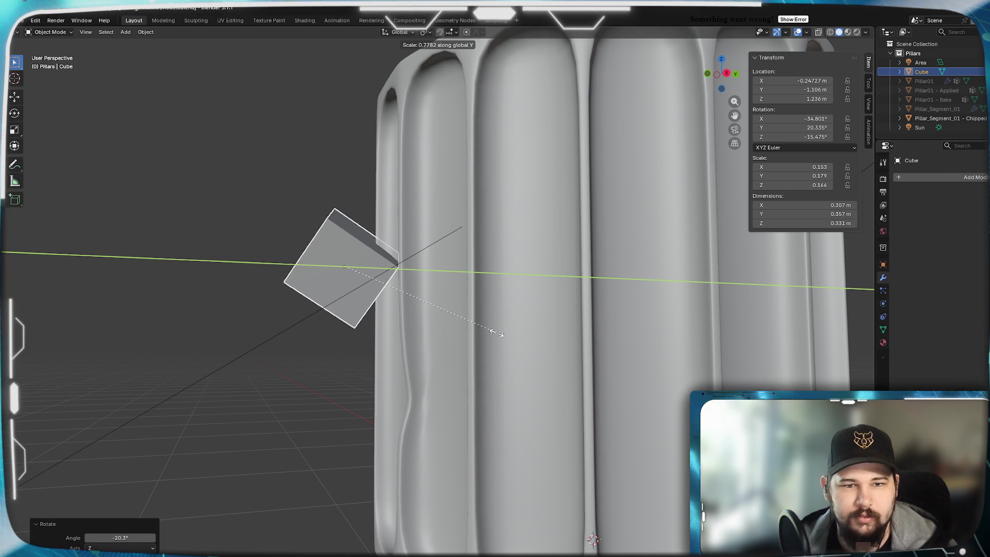
right_click(394, 299)
Nudge the 0.344 × 0.421 × 0.521 m cube into the pillar's side edge
middle_click_drag(453, 287, 450, 305)
key("Tab")
left_click(321, 264)
middle_click_drag(322, 265, 356, 286)
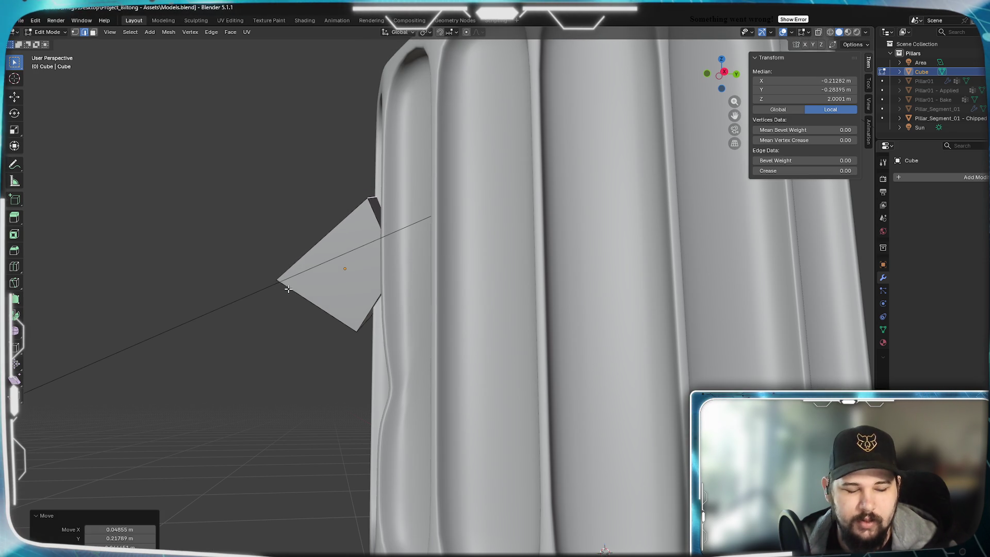
key("Tab")
key("g")
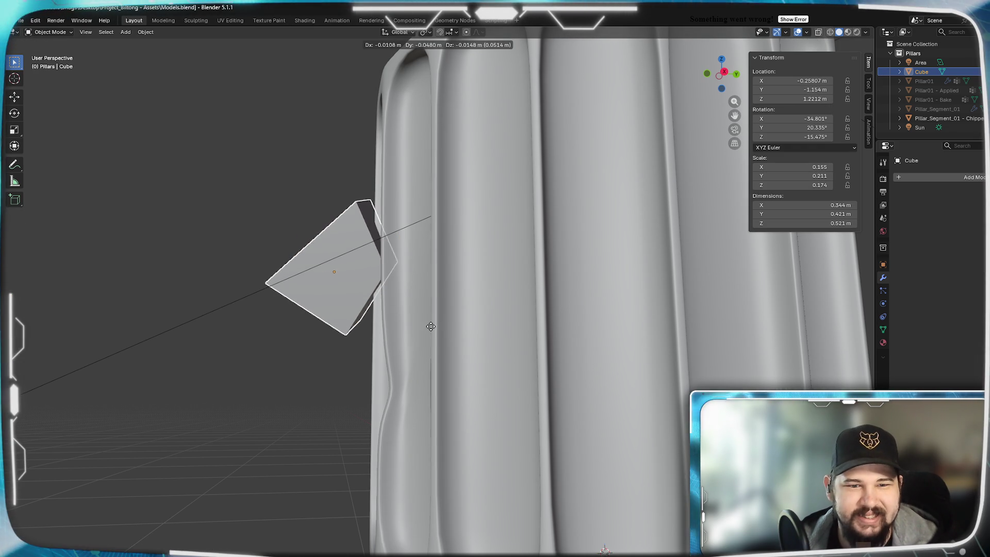
left_click(428, 327)
mouse_move(426, 327)
middle_mouse_down()
mouse_move(391, 388)
mouse_move(433, 433)
mouse_move(532, 380)
mouse_move(546, 336)
mouse_move(360, 347)
mouse_move(311, 227)
mouse_move(385, 307)
middle_mouse_up()
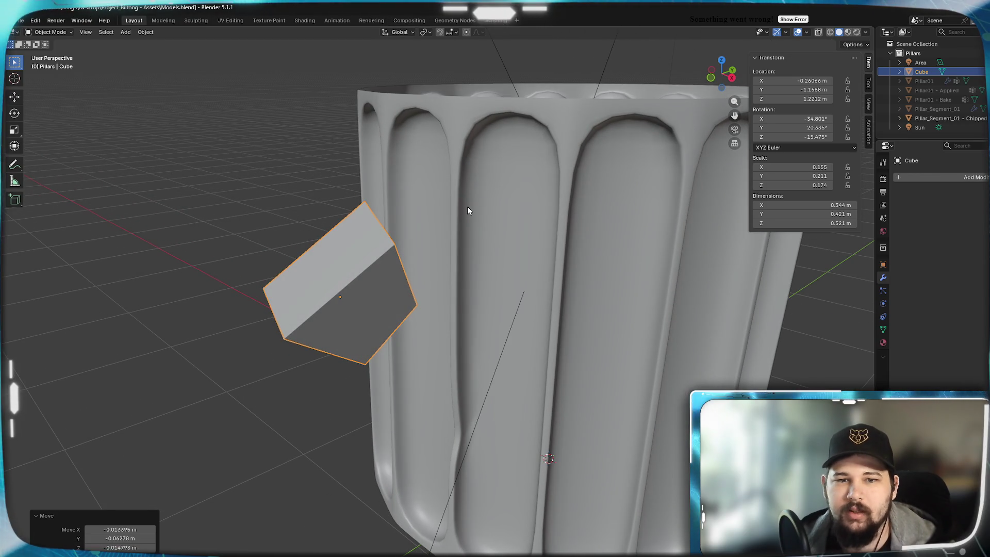
Add a Boolean modifier to the Chipped pillar with Cube as the cutter, undoing a trial Intersect
left_click(466, 271)
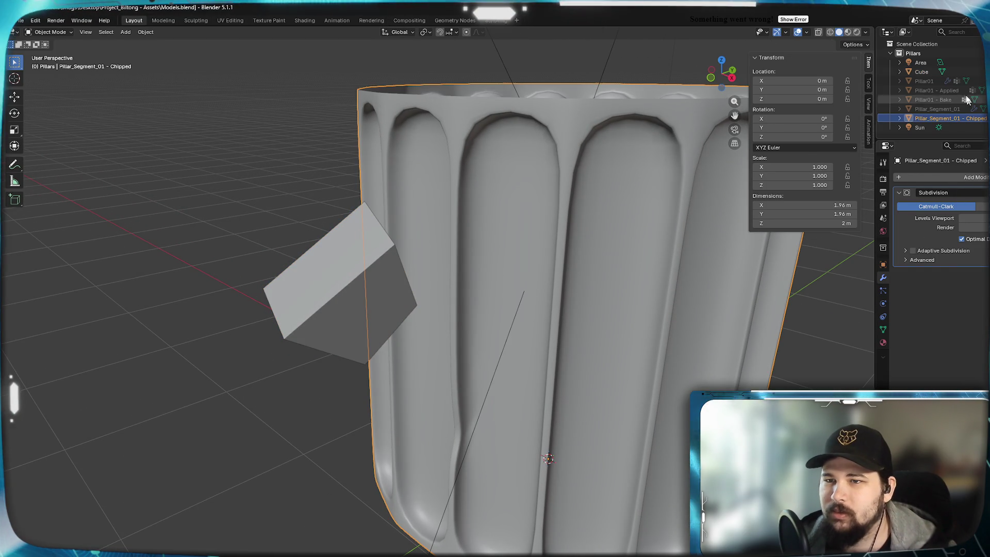
left_click(975, 180)
mouse_move(943, 178)
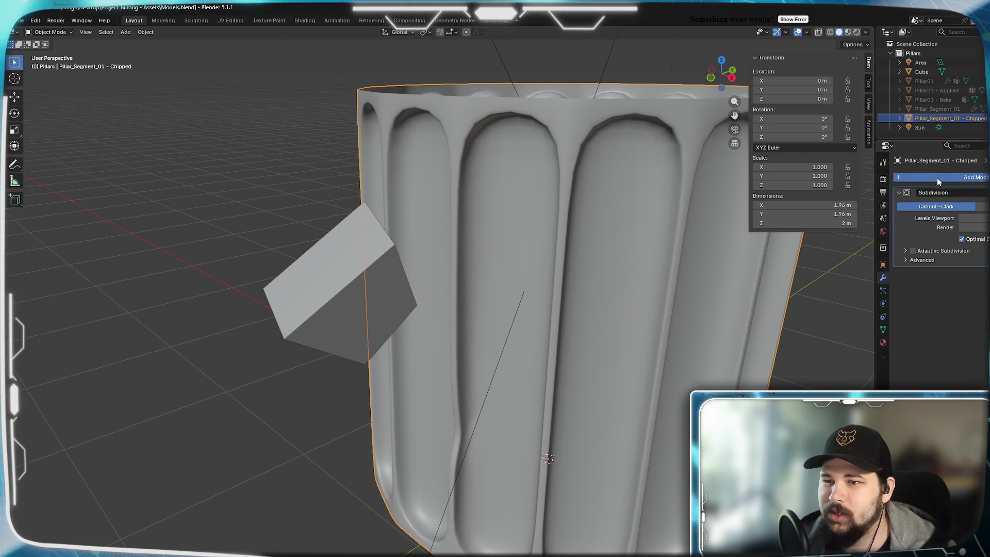
left_click(936, 177)
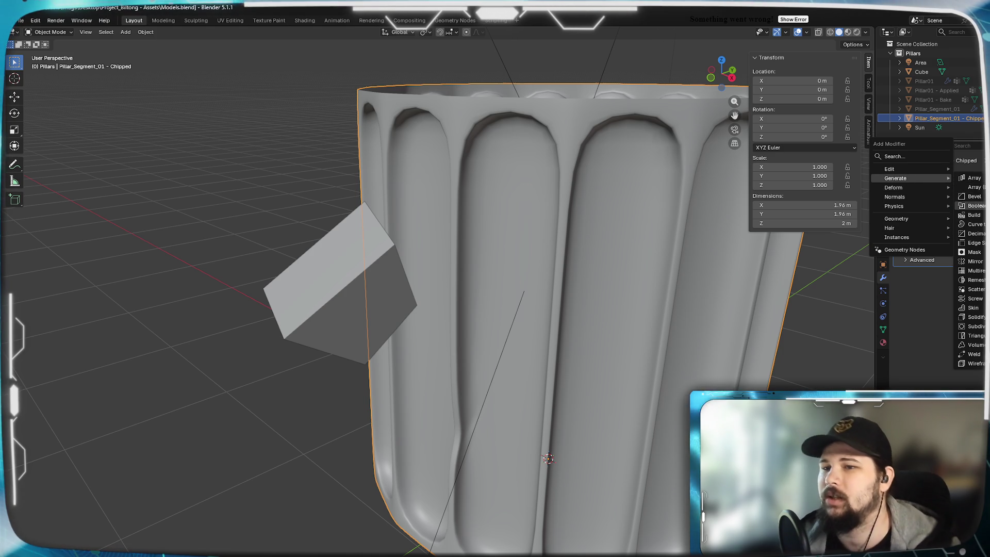
left_click(974, 205)
left_click(973, 302)
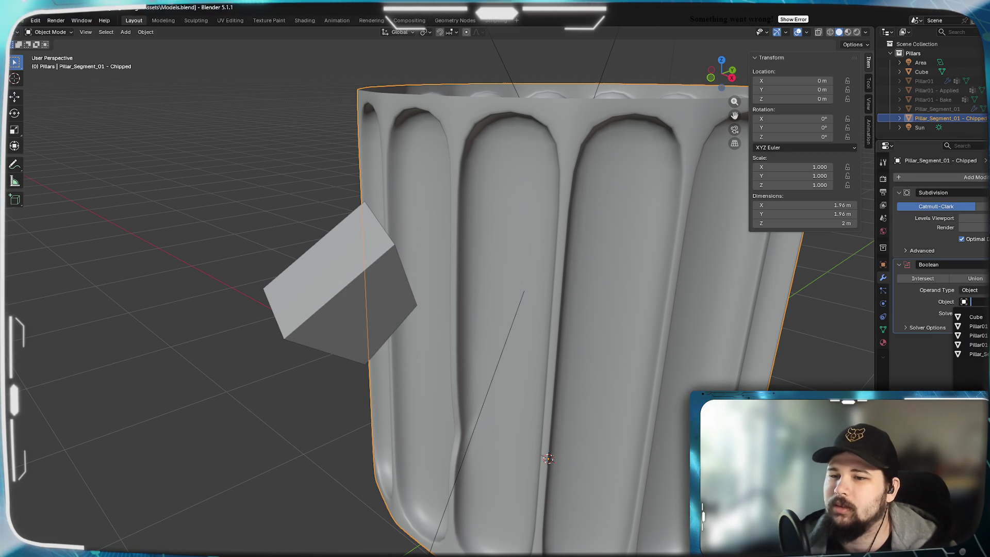
key("Return")
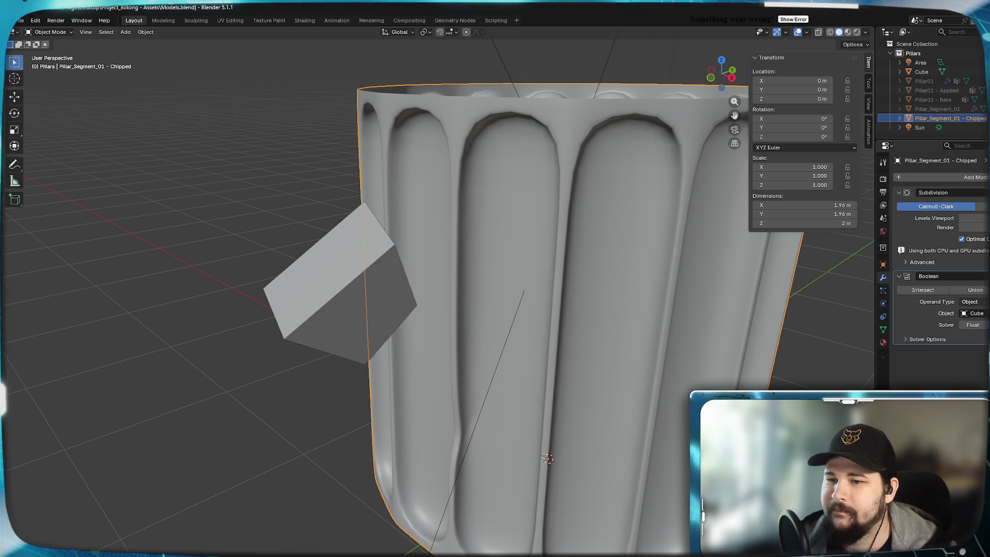
left_click(933, 288)
key("ctrl+z")
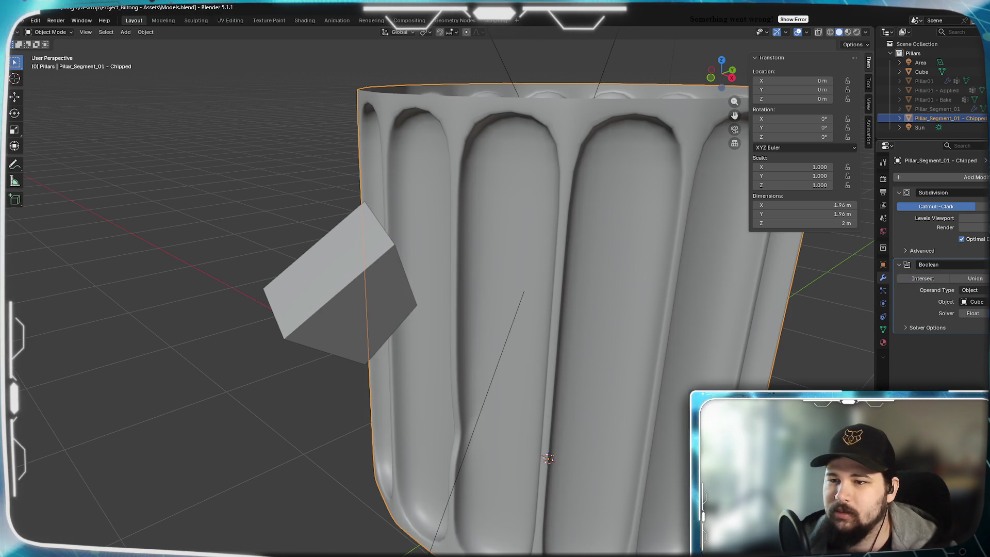
Expand the Boolean solver options and try the Float and other solver modes
middle_click_drag(570, 291, 531, 289)
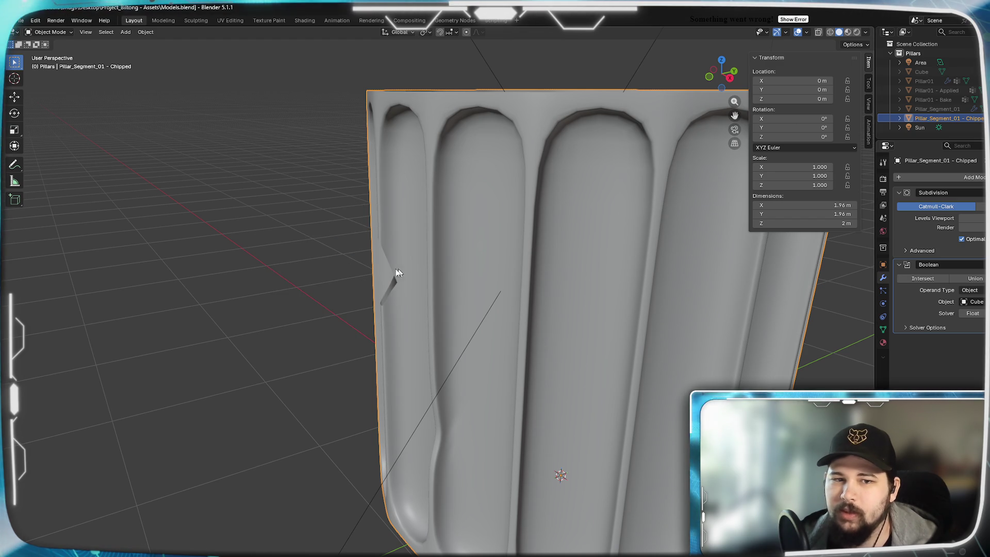
scroll(438, 270, "down", 5)
middle_click_drag(441, 265, 516, 283)
scroll(464, 271, "up", 8)
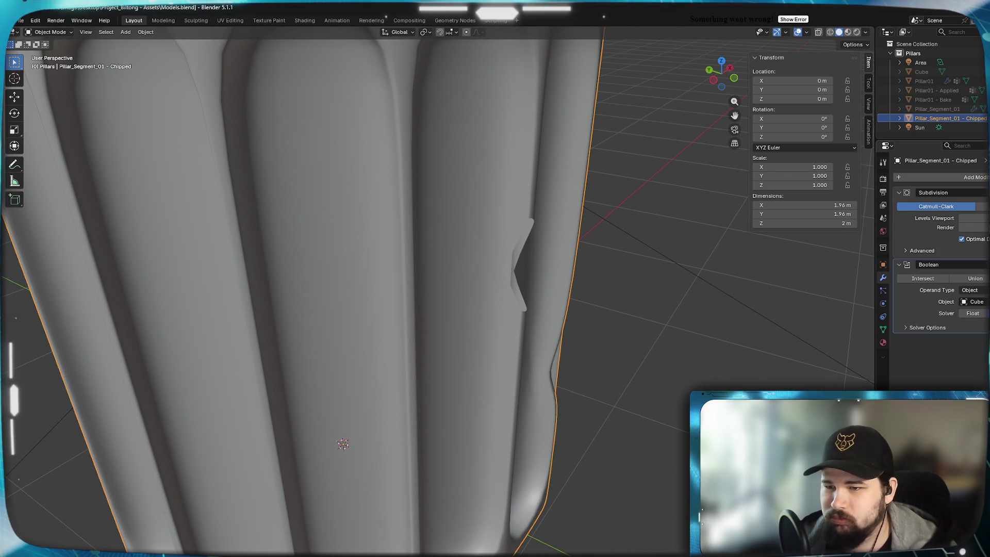
left_click(907, 328)
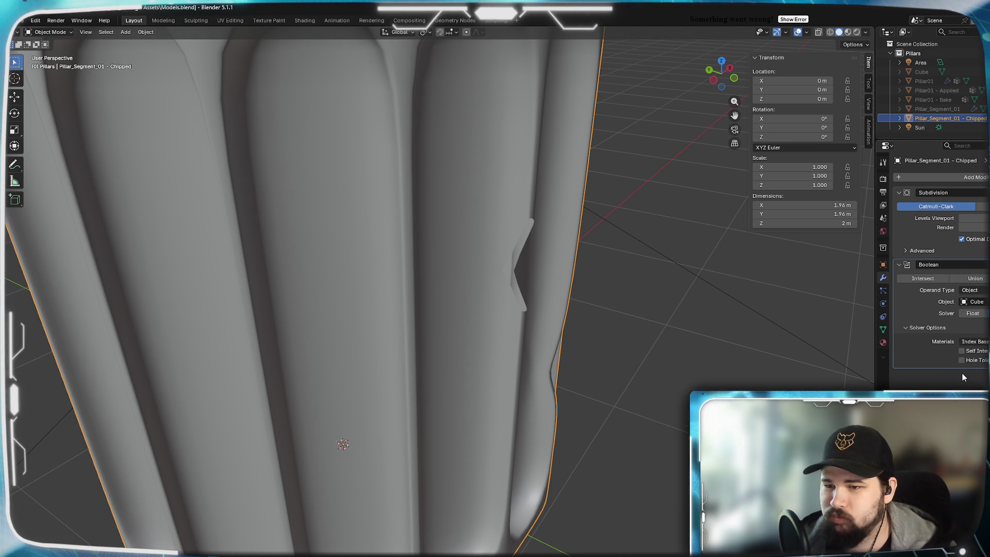
left_click(971, 313)
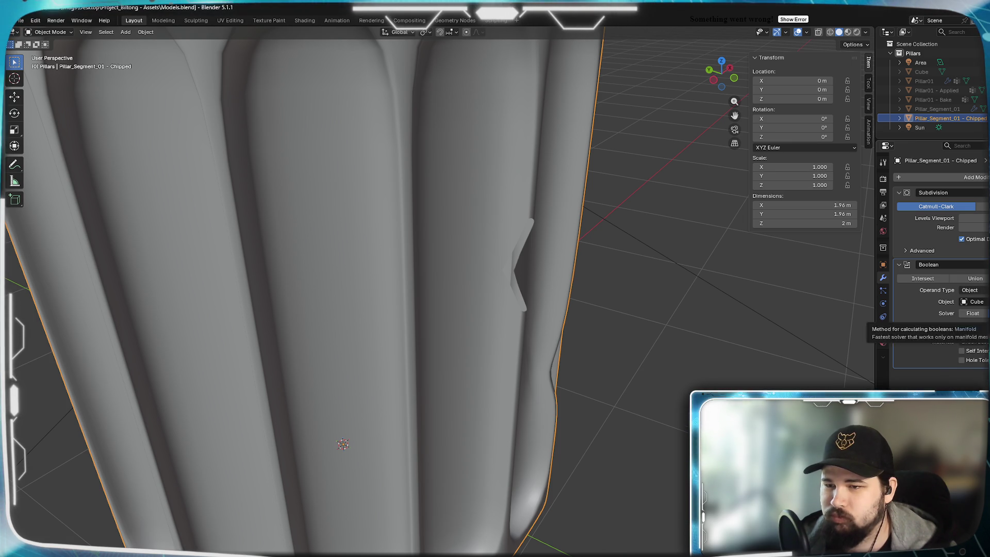
mouse_move(662, 323)
middle_mouse_down()
mouse_move(379, 272)
mouse_move(426, 281)
middle_mouse_up()
left_click(987, 313)
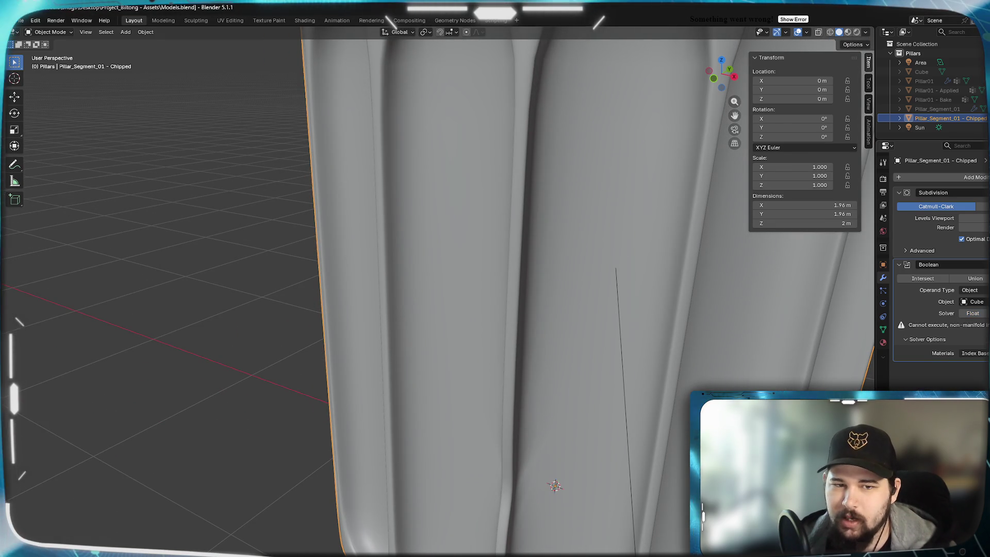
Cycle the Boolean solvers, settle on Float, and inspect the notch from several angles
left_click(986, 312)
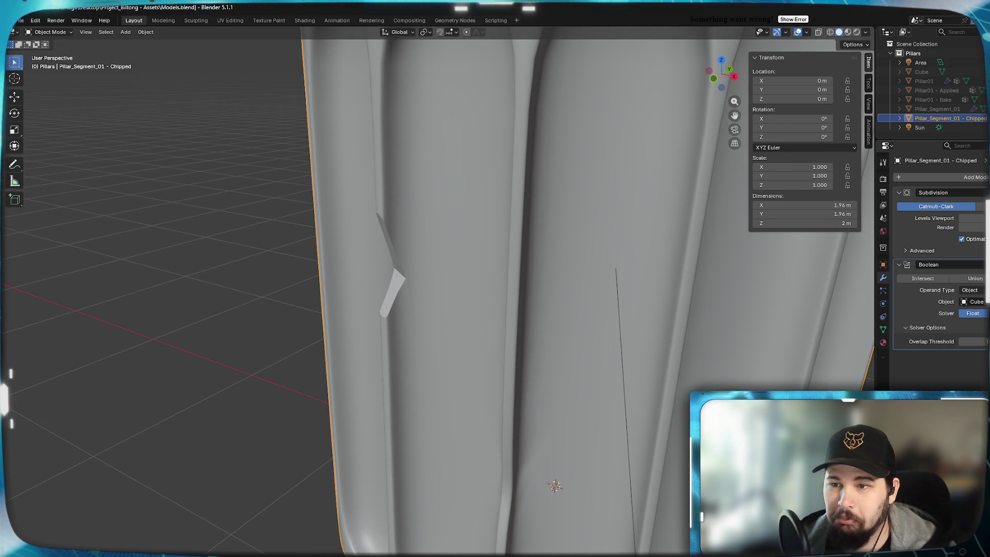
left_click(986, 315)
left_click(985, 314)
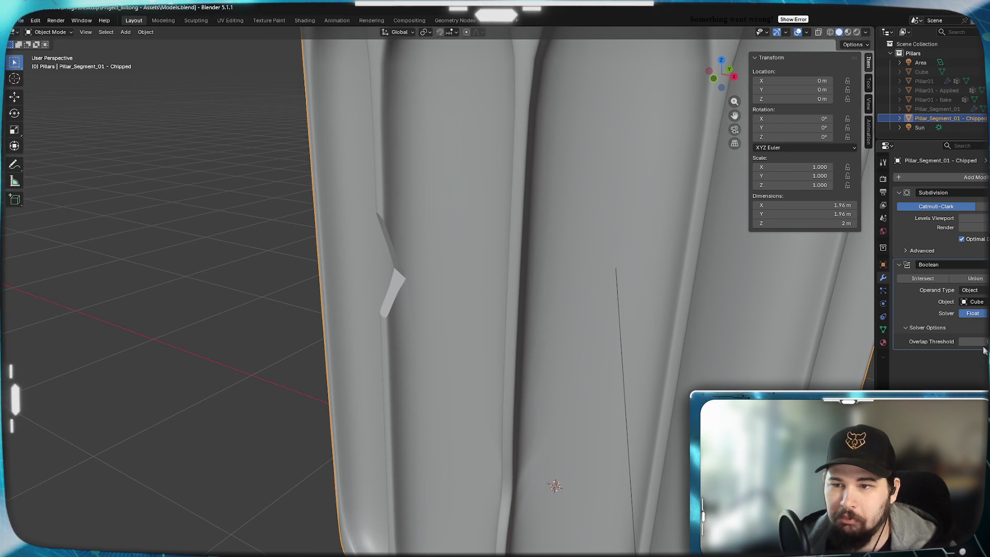
mouse_move(385, 308)
middle_mouse_down()
mouse_move(514, 293)
mouse_move(495, 311)
mouse_move(515, 280)
mouse_move(539, 180)
middle_mouse_up()
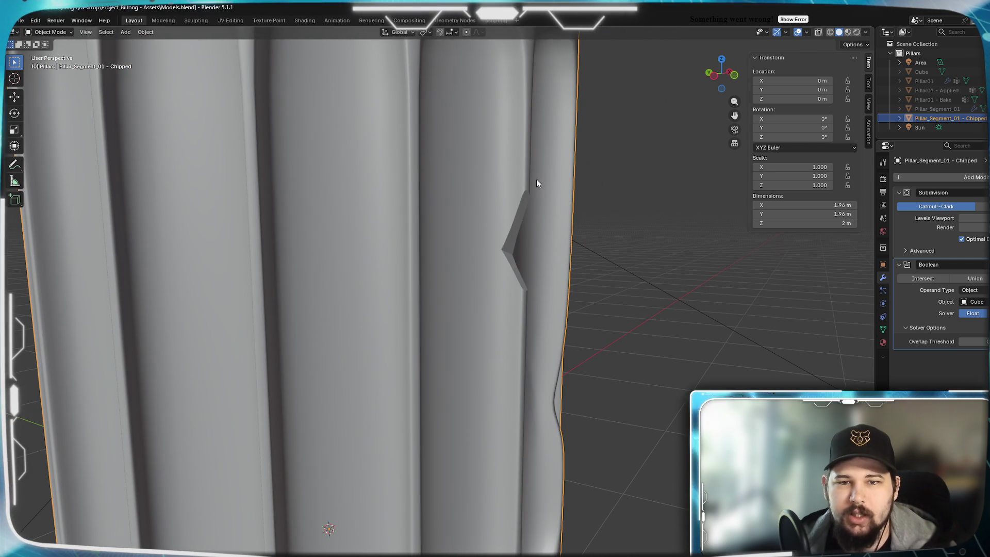
mouse_move(527, 315)
middle_mouse_down()
mouse_move(433, 335)
mouse_move(382, 311)
mouse_move(488, 335)
mouse_move(522, 330)
middle_mouse_up()
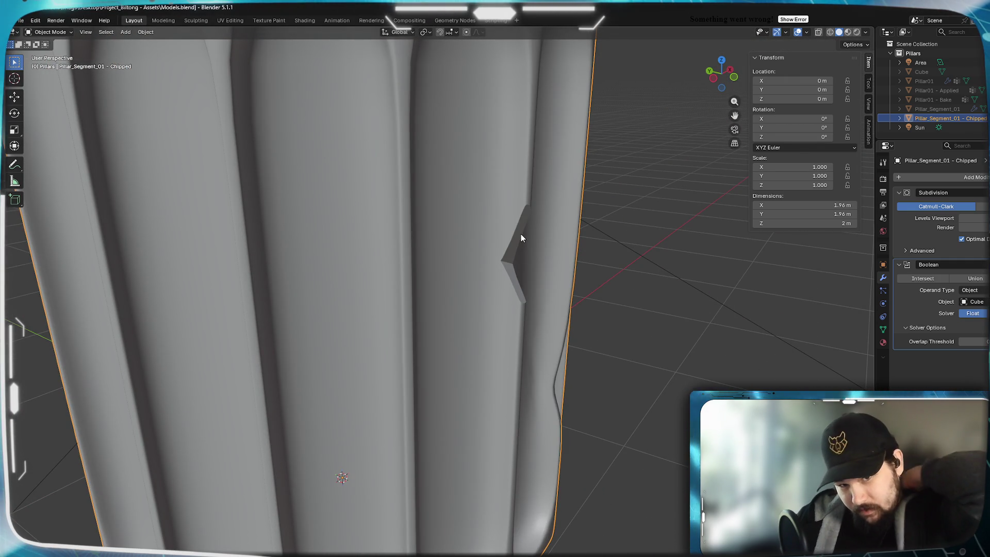
middle_click_drag(552, 295, 525, 293)
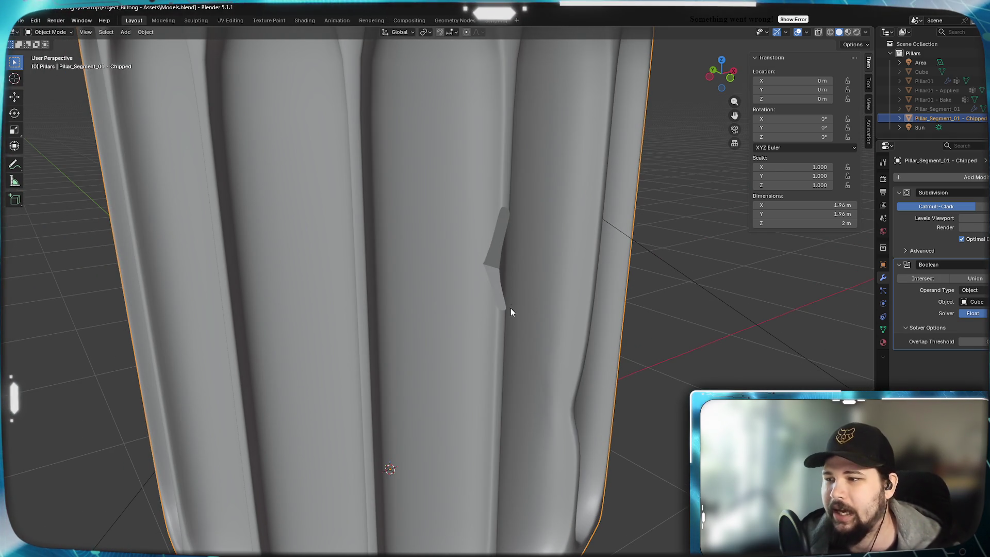
middle_click_drag(510, 304, 452, 312)
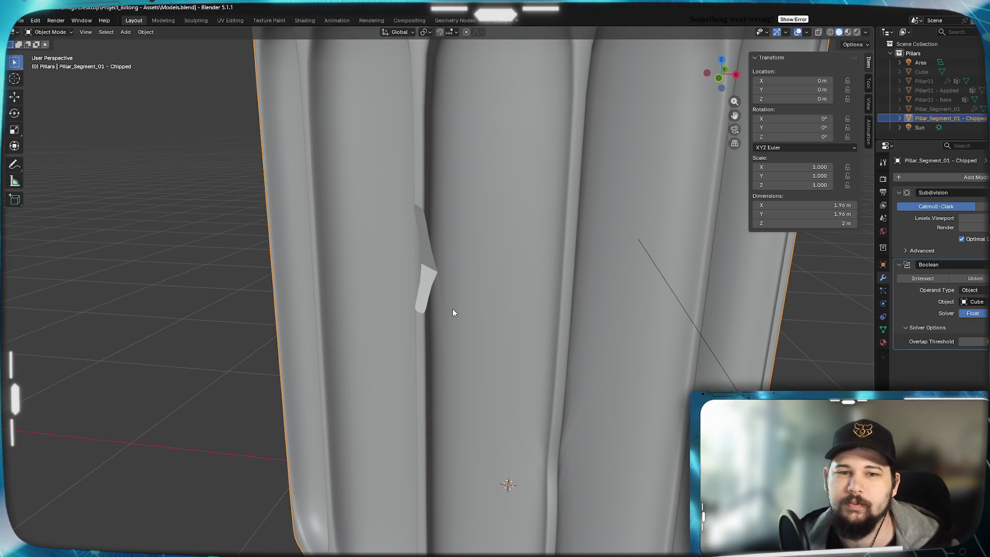
mouse_move(478, 321)
middle_mouse_down()
mouse_move(528, 325)
mouse_move(497, 347)
mouse_move(738, 386)
middle_mouse_up()
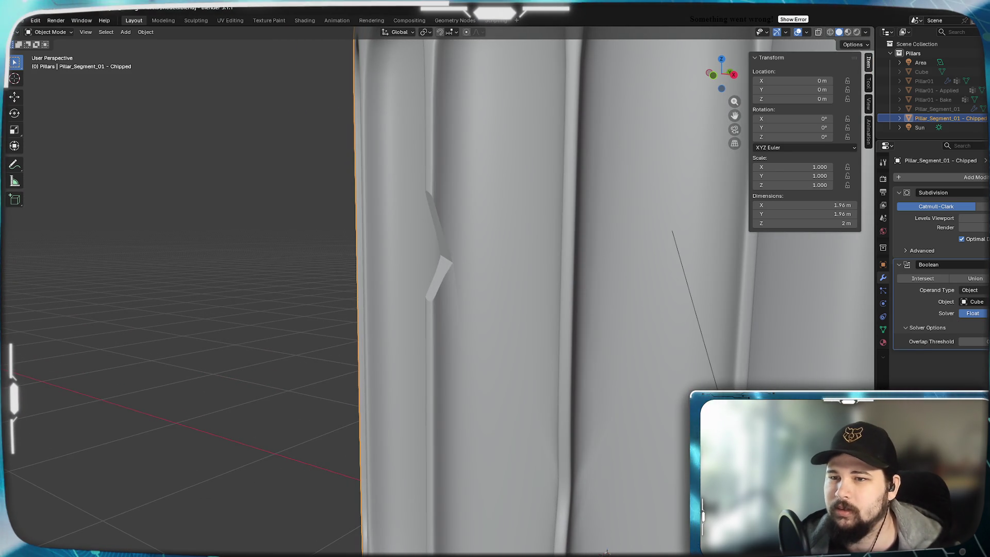
Move the Boolean modifier above Subdivision in the stack so the cut is evaluated first
left_click_drag(927, 264, 928, 193)
mouse_move(517, 314)
middle_mouse_down()
mouse_move(537, 261)
mouse_move(652, 263)
mouse_move(597, 251)
mouse_move(612, 267)
middle_mouse_up()
scroll(567, 266, "down", 3)
mouse_move(620, 406)
middle_mouse_down()
mouse_move(565, 281)
mouse_move(594, 276)
mouse_move(491, 256)
mouse_move(424, 278)
mouse_move(596, 283)
mouse_move(513, 270)
mouse_move(494, 304)
mouse_move(478, 301)
mouse_move(517, 310)
mouse_move(505, 315)
mouse_move(460, 306)
mouse_move(453, 289)
mouse_move(466, 271)
mouse_move(598, 310)
middle_mouse_up()
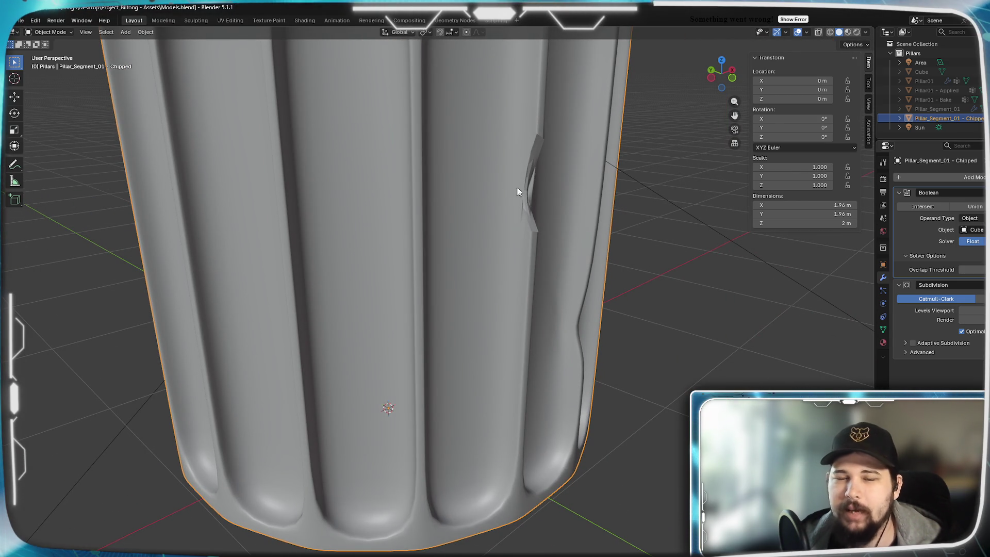
Move Subdivision back above the Boolean and lower its Levels Viewport by two
mouse_move(527, 184)
middle_mouse_down()
mouse_move(433, 296)
mouse_move(493, 269)
mouse_move(422, 274)
mouse_move(569, 288)
middle_mouse_up()
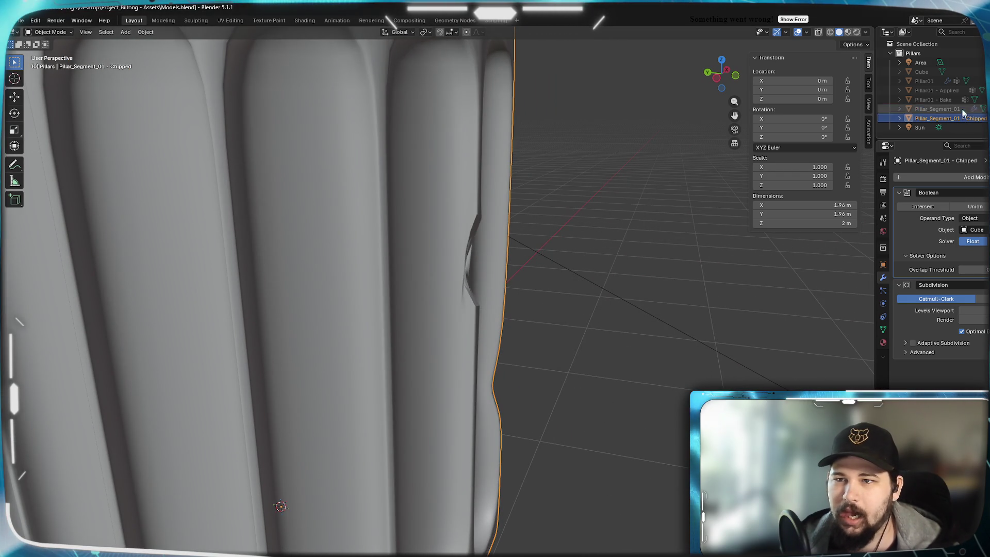
left_click_drag(974, 284, 974, 192)
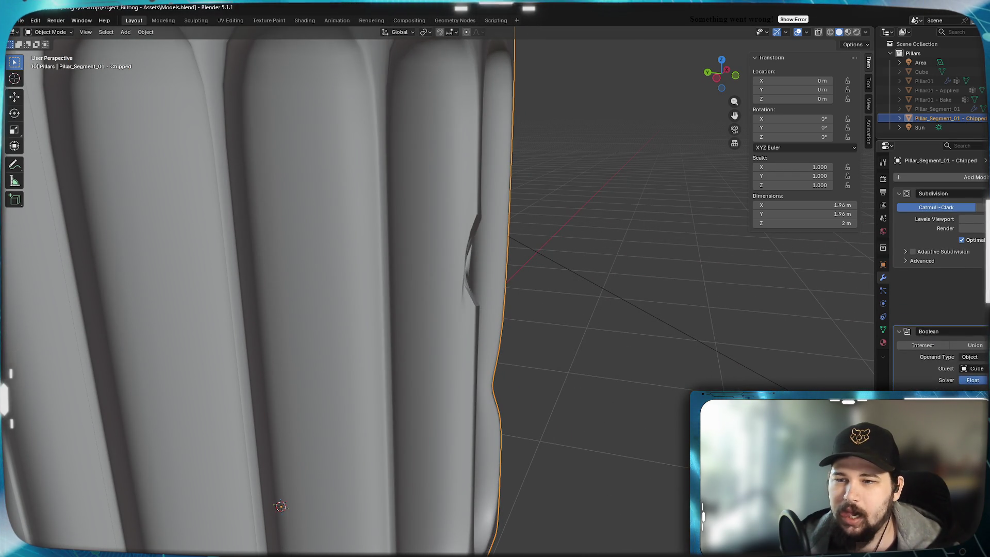
mouse_move(562, 245)
middle_mouse_down()
mouse_move(447, 250)
mouse_move(469, 254)
mouse_move(431, 238)
mouse_move(617, 258)
mouse_move(570, 273)
mouse_move(586, 335)
mouse_move(471, 294)
mouse_move(512, 247)
mouse_move(447, 302)
mouse_move(471, 327)
mouse_move(599, 340)
middle_mouse_up()
scroll(447, 301, "up", 5)
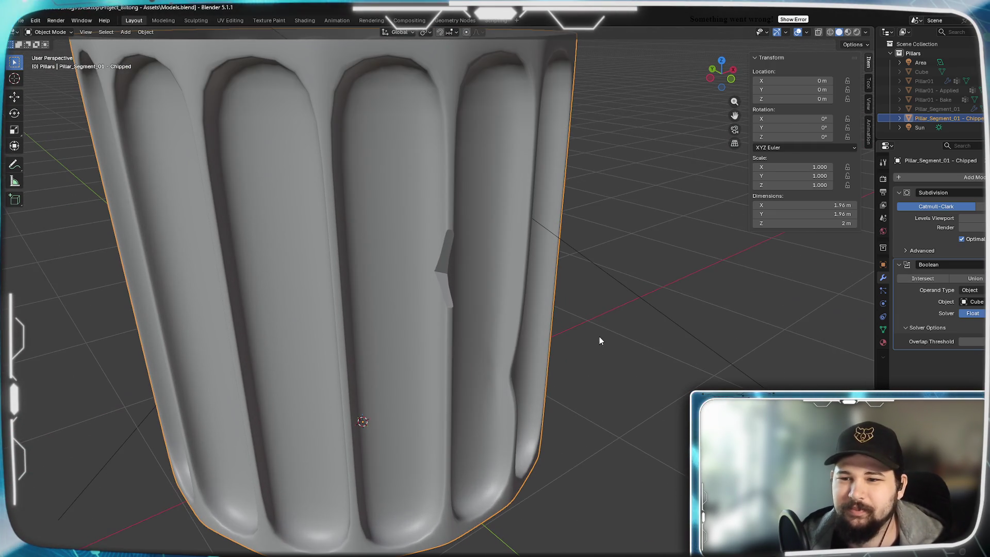
left_click(962, 219)
left_click(961, 219)
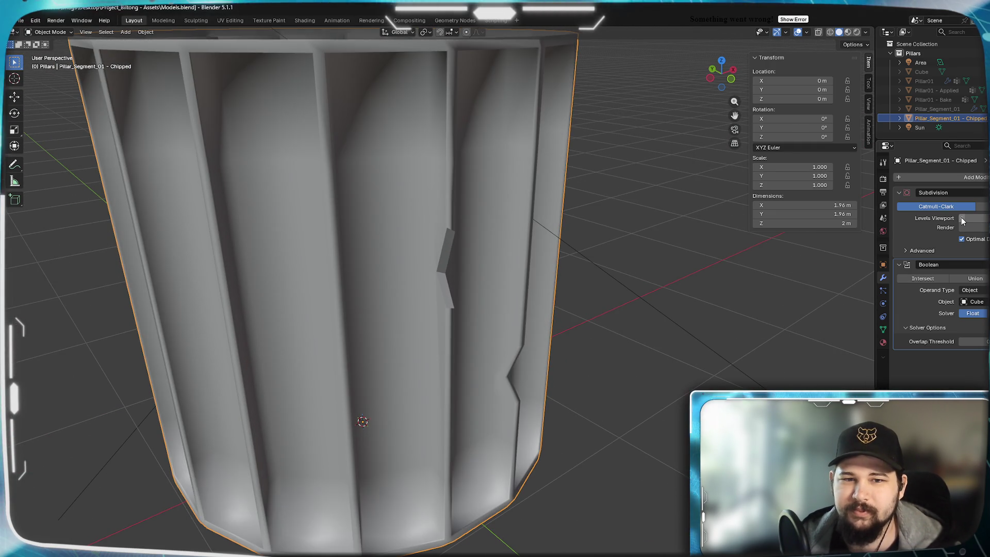
Orbit around the Chipped pillar's faceted flute blocks, ending with a view down into its top
scroll(465, 278, "down", 4)
mouse_move(465, 278)
middle_mouse_down()
mouse_move(510, 261)
mouse_move(453, 256)
mouse_move(354, 274)
mouse_move(342, 258)
mouse_move(415, 276)
mouse_move(503, 237)
mouse_move(509, 253)
middle_mouse_up()
mouse_move(569, 279)
middle_mouse_down()
mouse_move(525, 282)
mouse_move(537, 316)
mouse_move(577, 336)
mouse_move(587, 389)
mouse_move(565, 379)
mouse_move(537, 325)
mouse_move(564, 287)
mouse_move(435, 290)
middle_mouse_up()
scroll(524, 283, "down", 3)
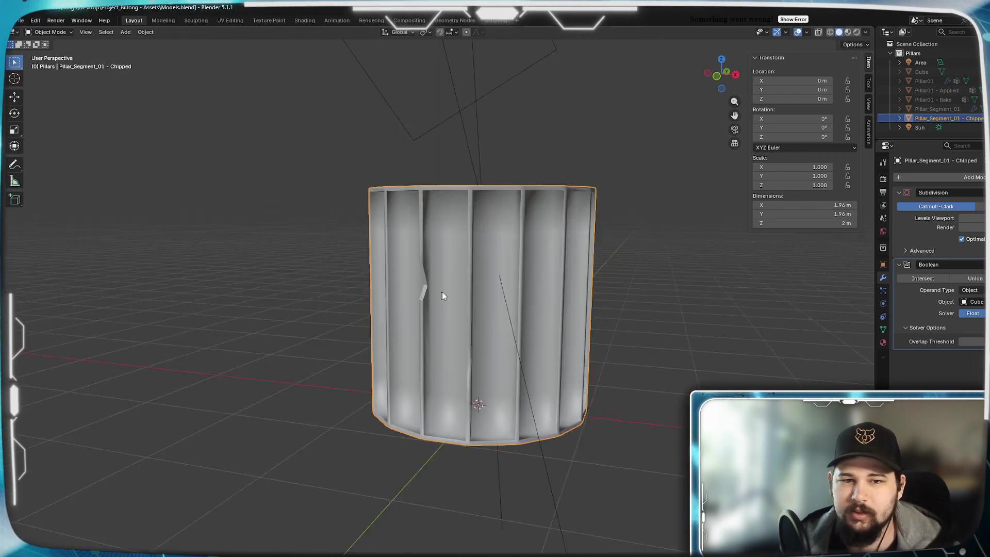
scroll(525, 303, "up", 3)
mouse_move(524, 306)
middle_mouse_down()
mouse_move(442, 254)
mouse_move(459, 247)
mouse_move(446, 314)
mouse_move(429, 339)
mouse_move(446, 348)
mouse_move(474, 323)
mouse_move(471, 341)
mouse_move(472, 333)
middle_mouse_up()
Switch to Top Orthographic view and centre the ring's lower segments
key("KP_7")
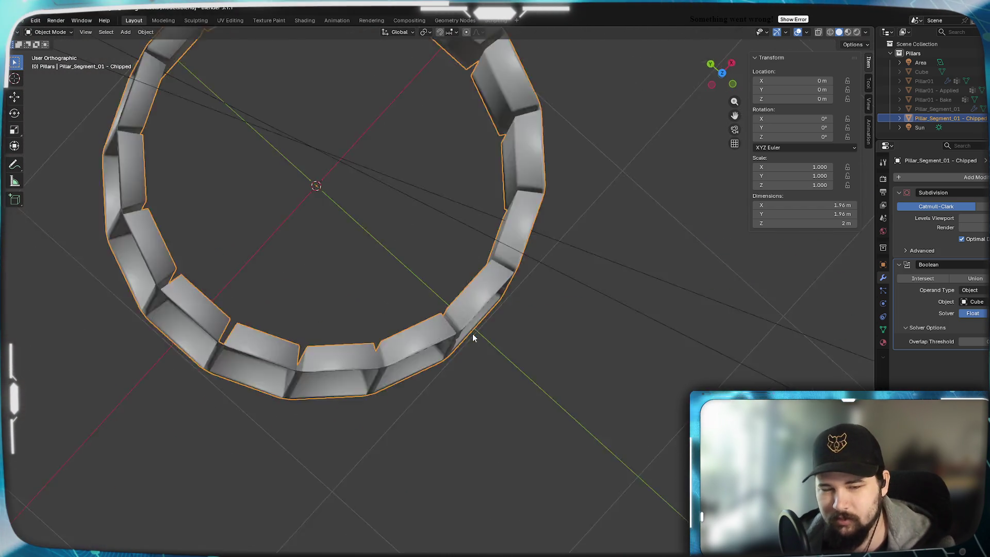
scroll(471, 334, "up", 4)
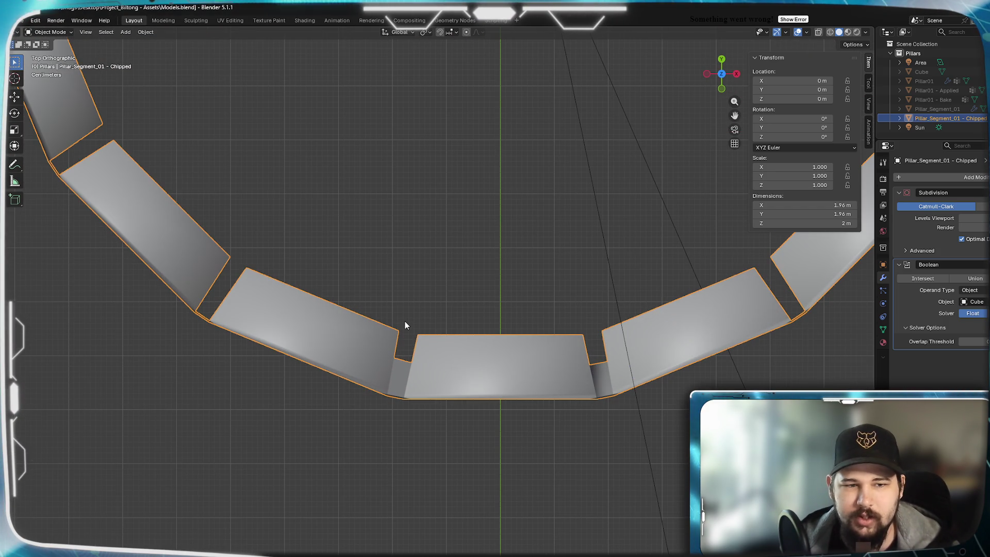
scroll(407, 325, "down", 5)
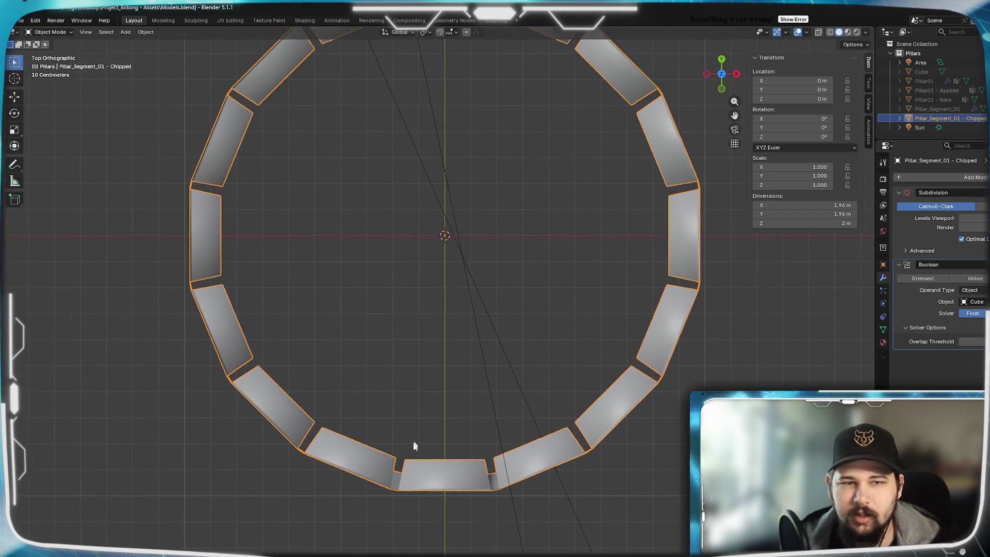
middle_click_drag(394, 534, 499, 279, "shift")
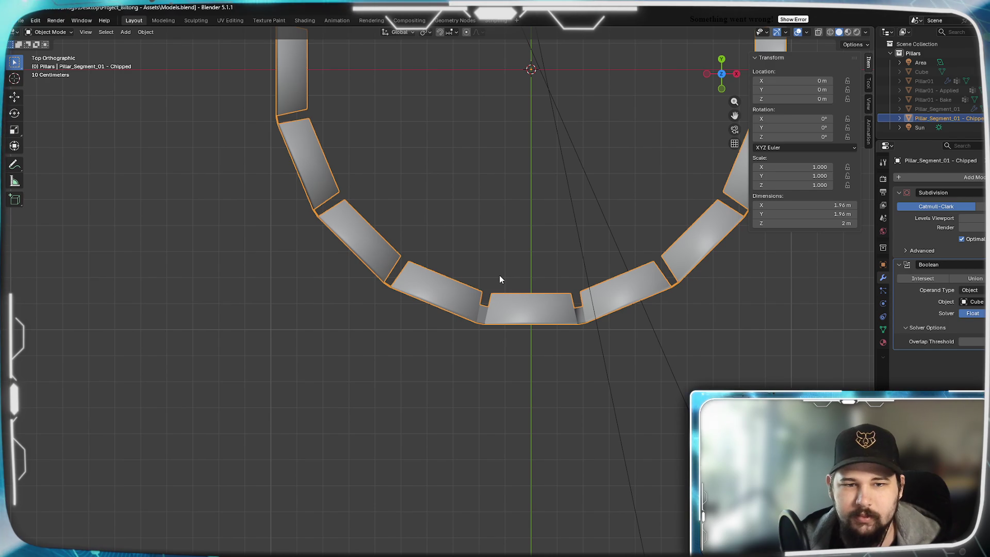
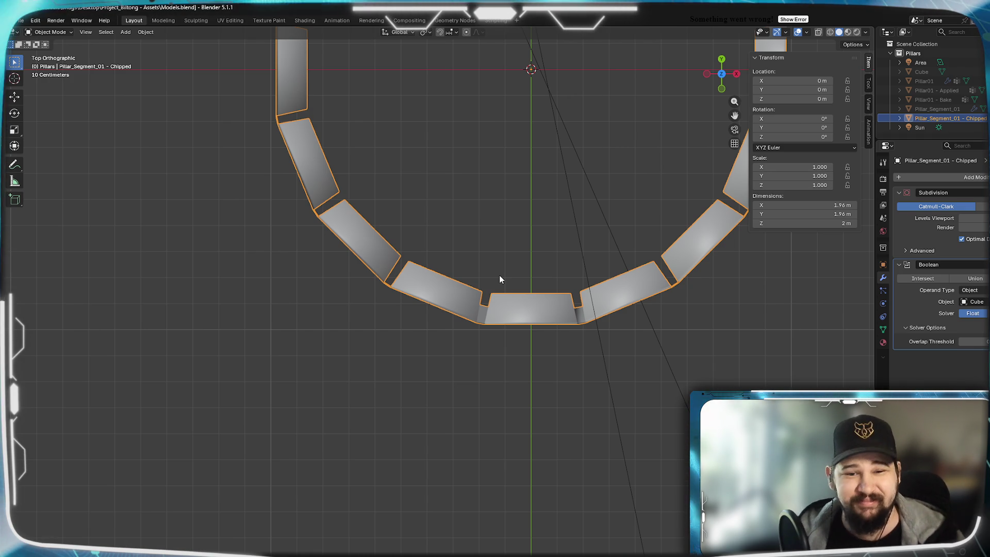
Reveal the hidden cutter Cube, select it, and view the pillar ring from the top
scroll(520, 314, "up", 5)
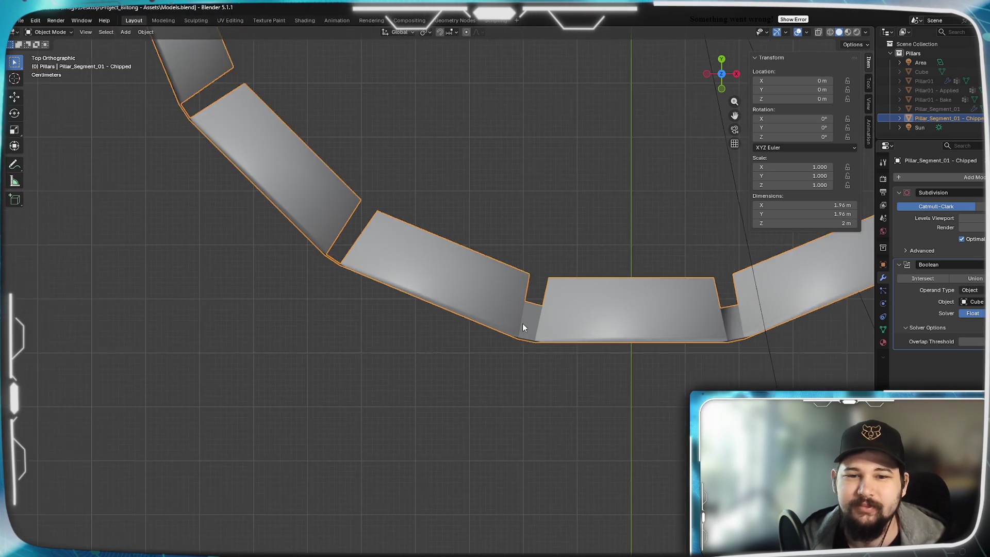
scroll(519, 367, "down", 5)
mouse_move(497, 390)
middle_mouse_down()
mouse_move(496, 339)
mouse_move(459, 327)
mouse_move(405, 283)
mouse_move(428, 290)
mouse_move(455, 320)
mouse_move(463, 309)
middle_mouse_up()
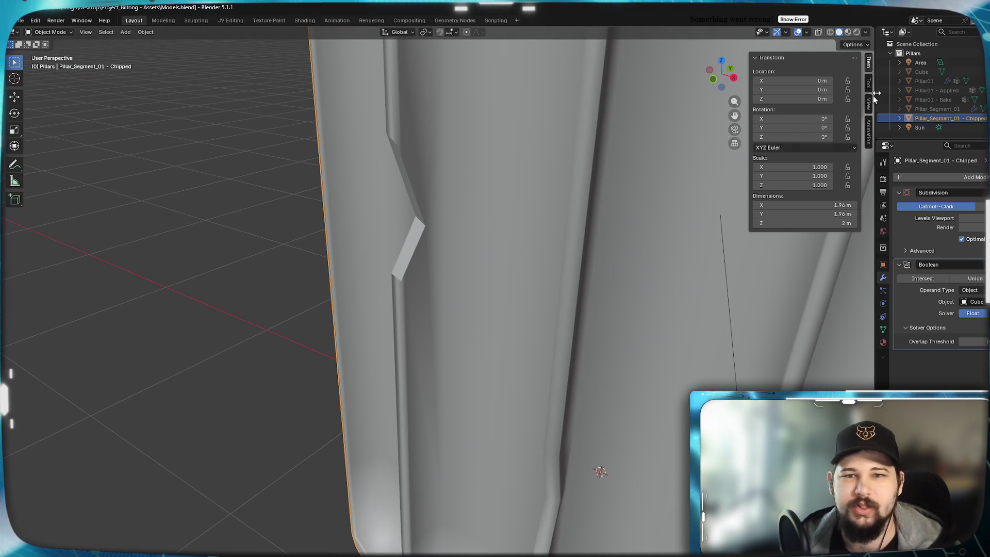
left_click(923, 72)
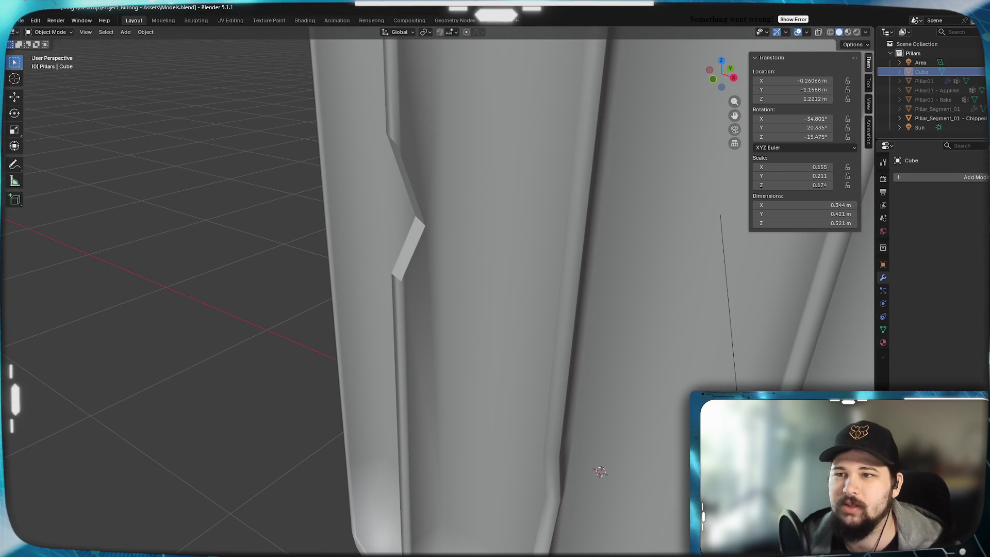
key("alt+h")
middle_click_drag(736, 194, 530, 221)
left_click(394, 221)
mouse_move(429, 303)
middle_mouse_down()
mouse_move(408, 306)
mouse_move(429, 314)
middle_mouse_up()
key("KP_7")
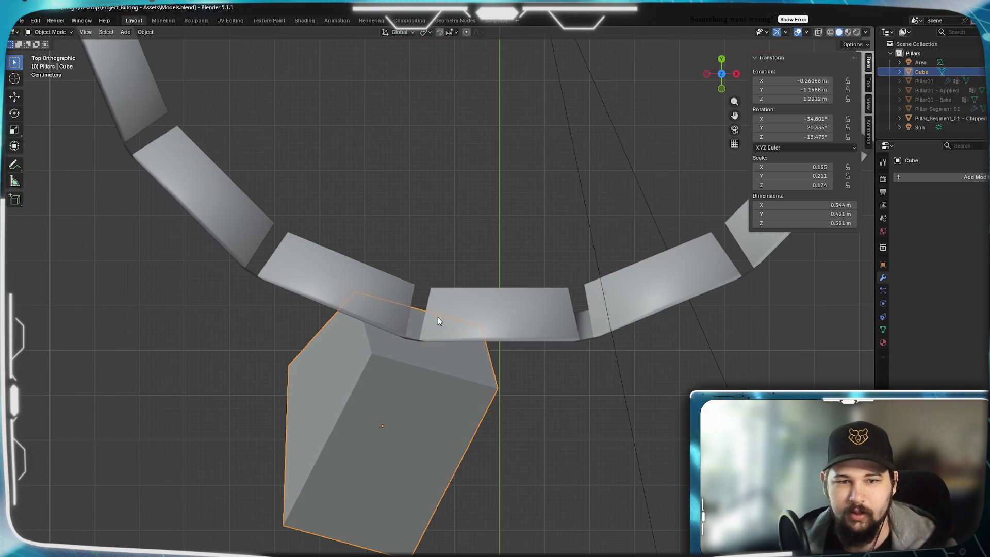
Nudge the Cube slightly against the flute edge, then hide it again
key("g")
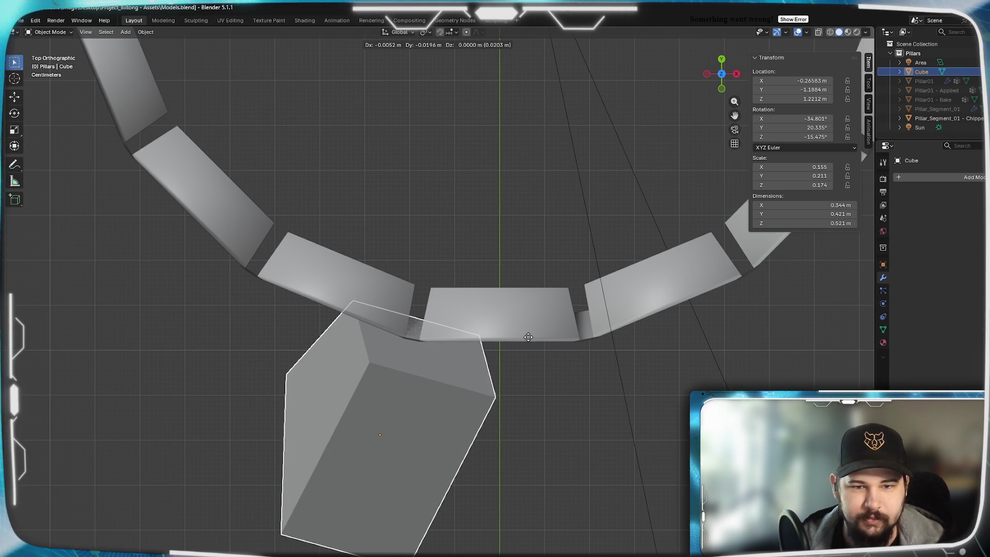
left_click(528, 340)
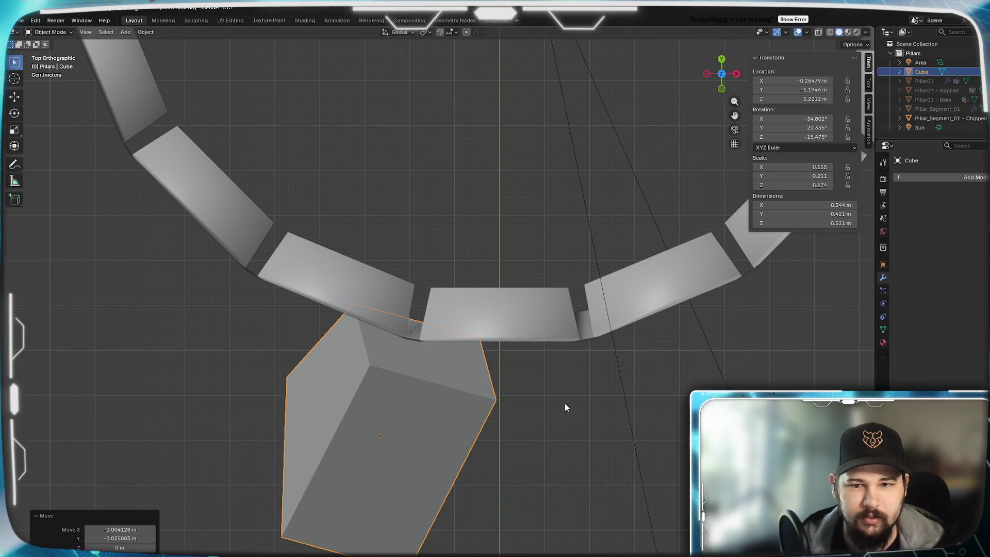
key("Tab")
key("Tab")
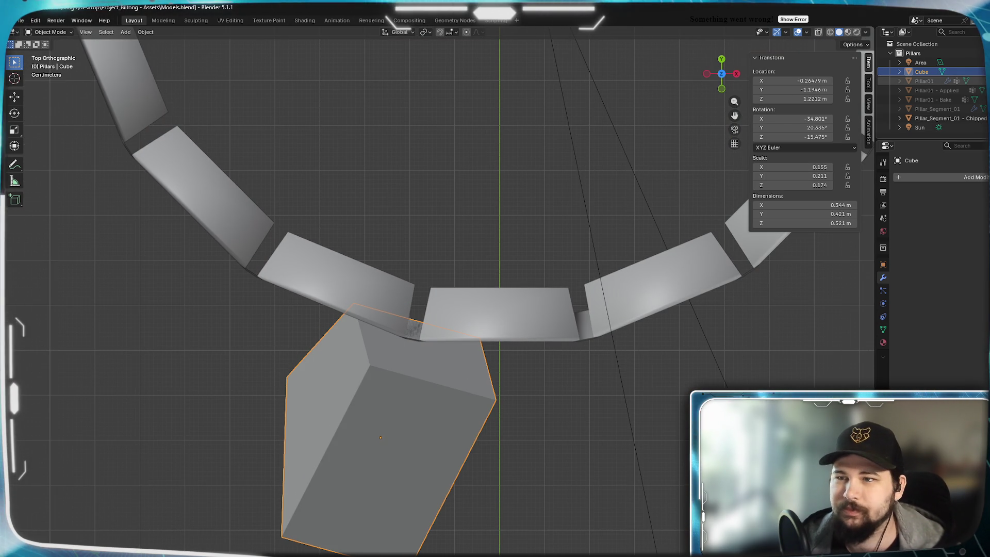
key("h")
mouse_move(500, 365)
middle_mouse_down()
mouse_move(311, 355)
mouse_move(364, 331)
mouse_move(298, 287)
mouse_move(453, 303)
mouse_move(316, 299)
mouse_move(330, 303)
mouse_move(470, 279)
mouse_move(554, 295)
middle_mouse_up()
scroll(314, 296, "up", 3)
On the chipped pillar, try moving Boolean above Subdivision, then undo to restore the order
left_click(451, 175)
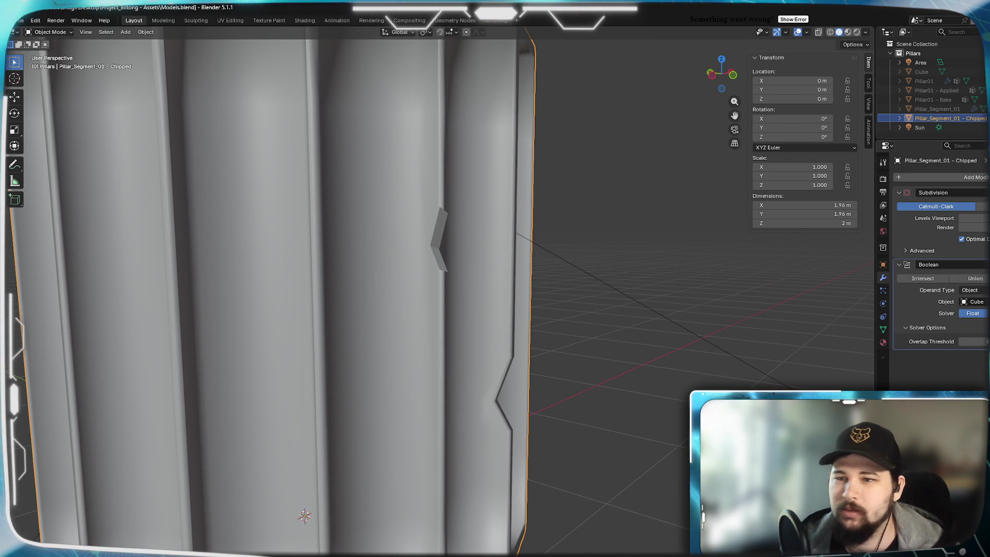
mouse_move(412, 248)
middle_mouse_down()
mouse_move(459, 233)
mouse_move(452, 243)
mouse_move(513, 236)
middle_mouse_up()
left_click_drag(982, 264, 982, 192)
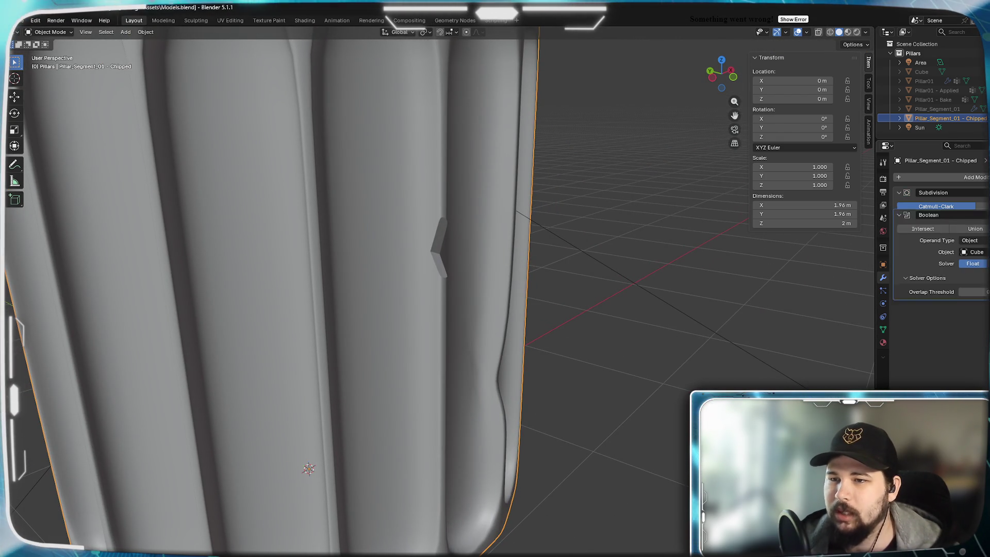
mouse_move(524, 218)
middle_mouse_down()
mouse_move(433, 221)
mouse_move(583, 243)
mouse_move(431, 267)
mouse_move(554, 295)
mouse_move(494, 249)
mouse_move(546, 273)
middle_mouse_up()
key("ctrl+z")
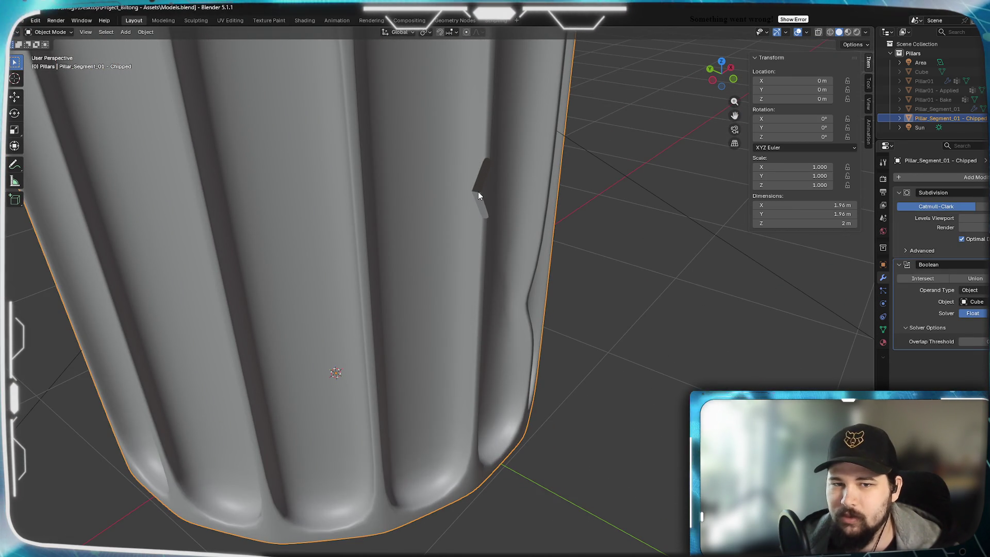
Inspect the notch from several angles and switch the pillar into Edit Mode
mouse_move(529, 153)
middle_mouse_down()
mouse_move(492, 221)
mouse_move(449, 264)
mouse_move(406, 248)
mouse_move(425, 256)
middle_mouse_up()
scroll(425, 256, "down", 3)
middle_click_drag(524, 232, 521, 221)
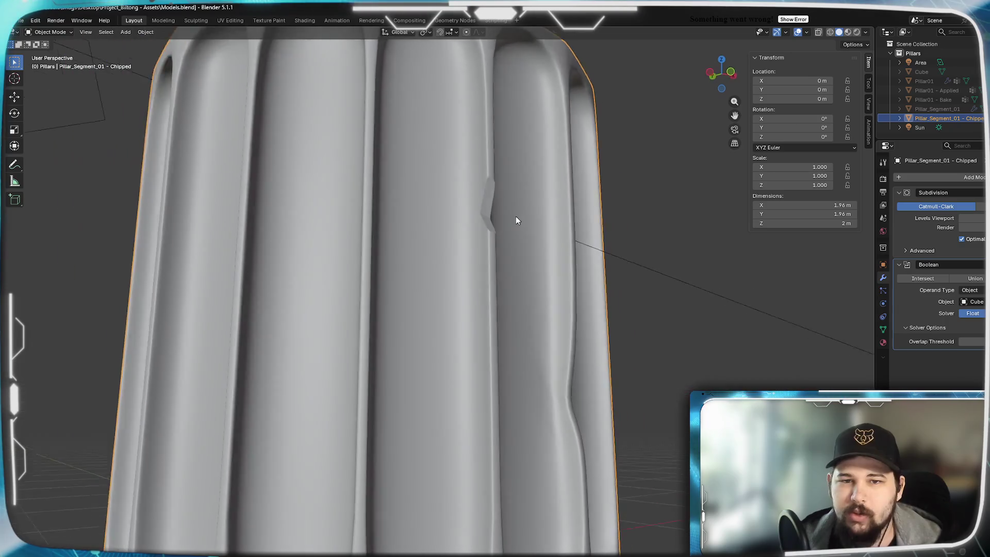
scroll(521, 221, "up", 5)
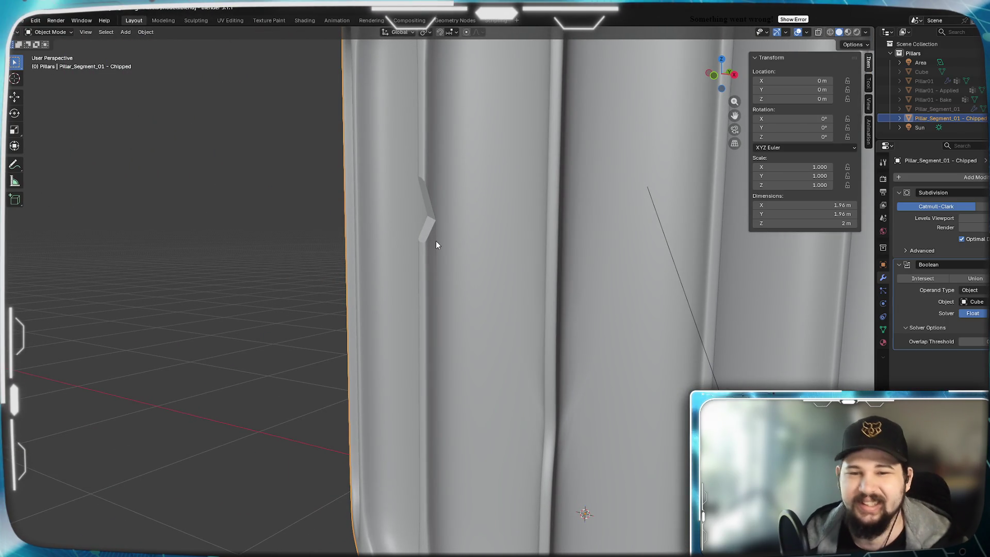
scroll(432, 227, "down", 3)
mouse_move(428, 201)
middle_mouse_down()
mouse_move(456, 213)
mouse_move(546, 210)
mouse_move(537, 223)
mouse_move(546, 287)
middle_mouse_up()
scroll(380, 292, "up", 5)
scroll(380, 292, "down", 5)
mouse_move(397, 290)
middle_mouse_down()
mouse_move(459, 298)
mouse_move(485, 264)
mouse_move(540, 278)
mouse_move(542, 297)
mouse_move(571, 293)
mouse_move(518, 307)
mouse_move(479, 292)
mouse_move(552, 308)
middle_mouse_up()
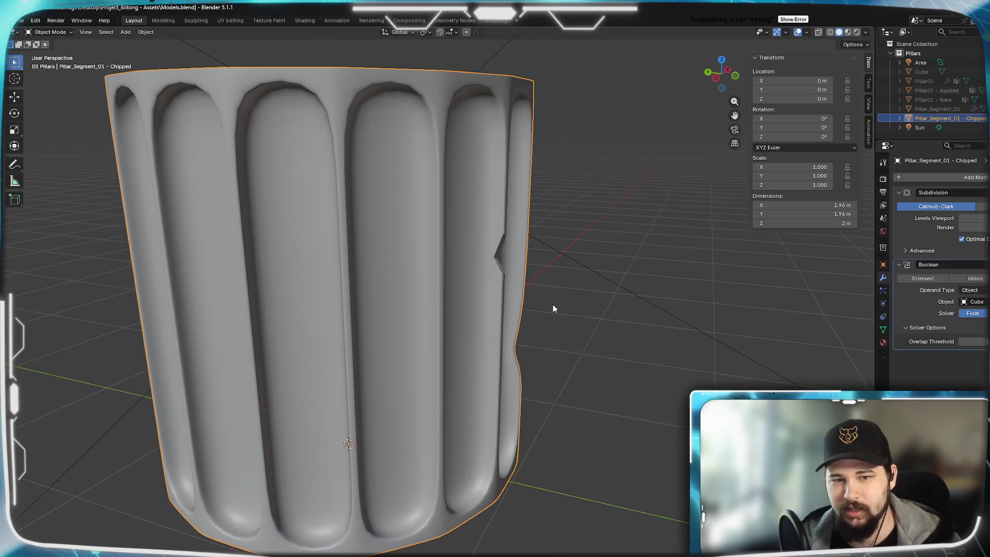
scroll(542, 316, "up", 6)
mouse_move(514, 273)
middle_mouse_down()
mouse_move(469, 292)
mouse_move(485, 277)
middle_mouse_up()
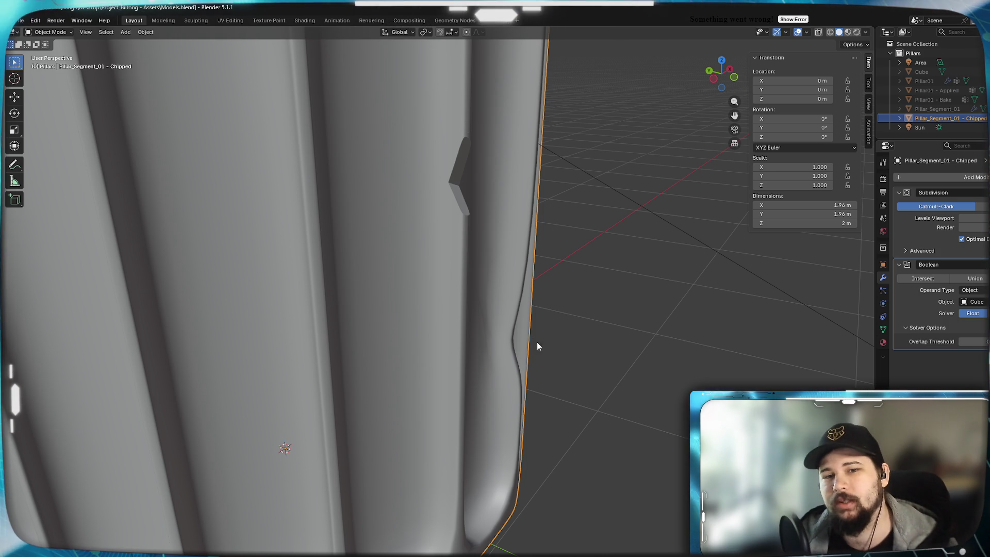
scroll(497, 301, "down", 6)
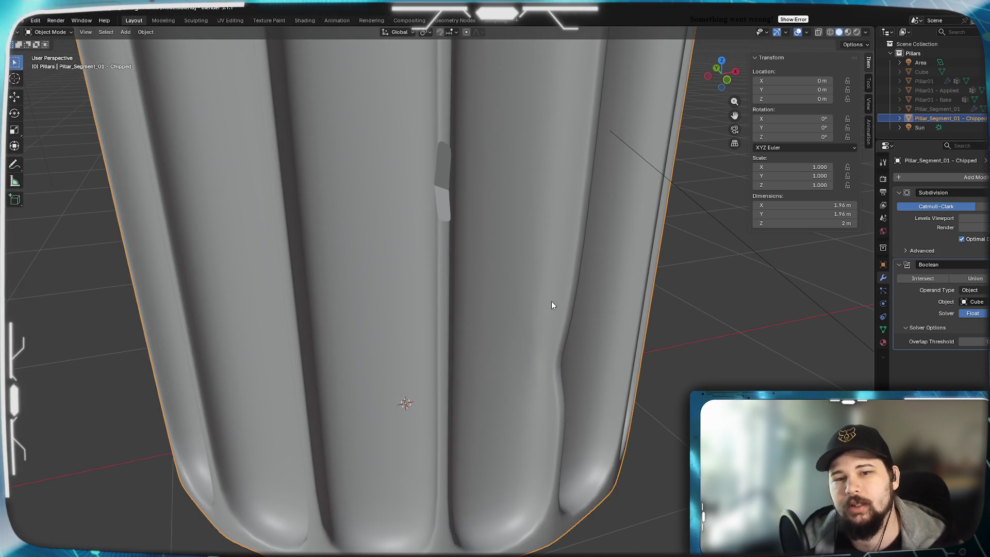
key("Tab")
scroll(588, 348, "up", 8)
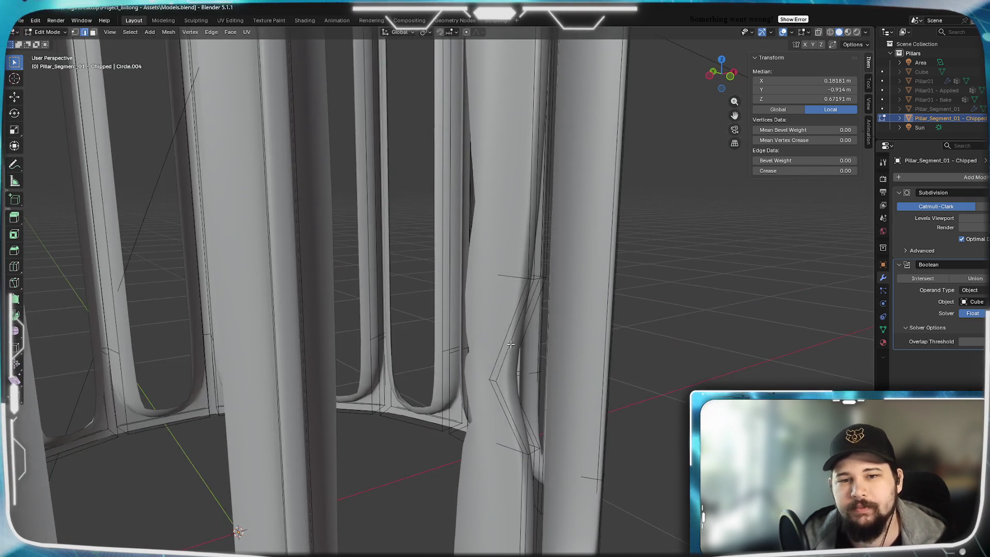
Add two edge loops on the flute, one just above and one below the notch
middle_click_drag(510, 344, 477, 321, "shift")
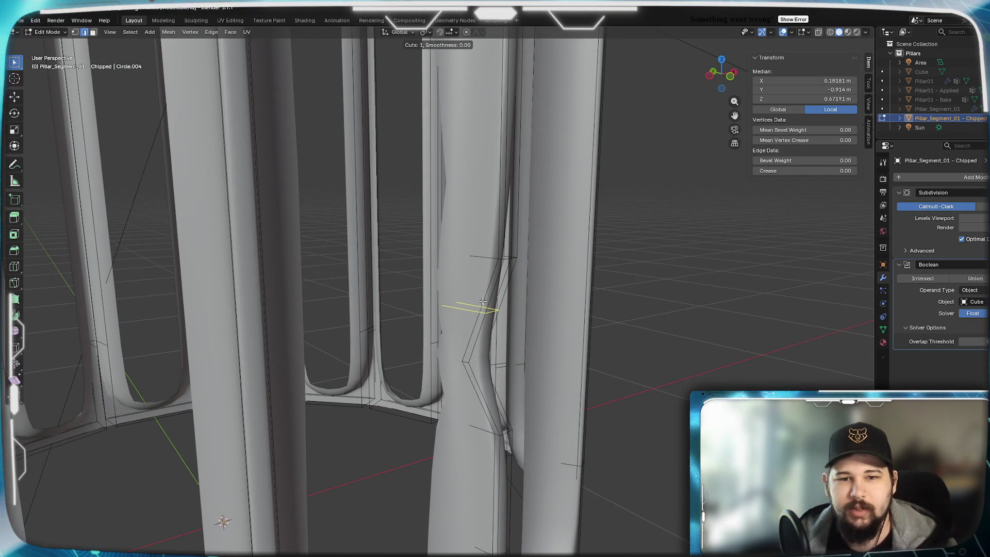
left_click(477, 306)
left_click(518, 280)
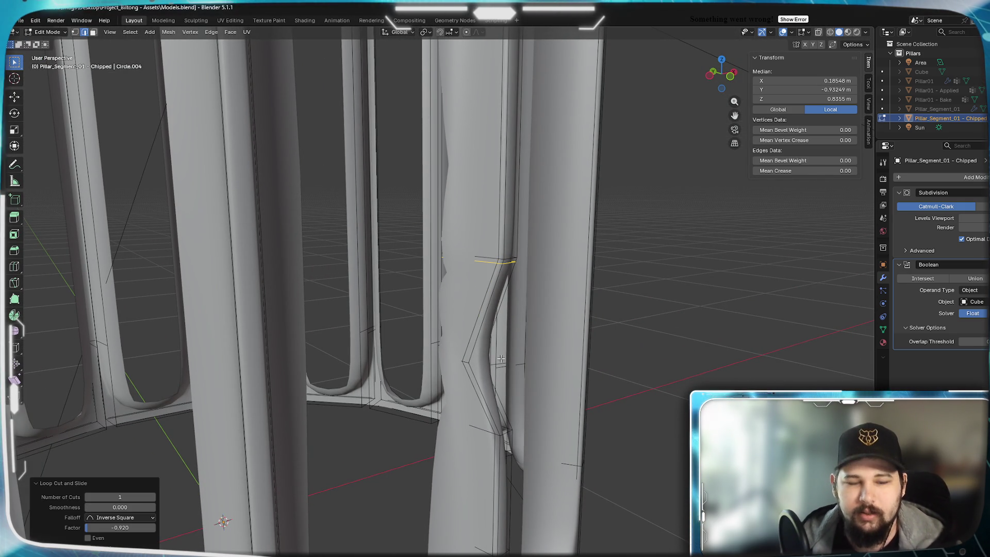
left_click(477, 413)
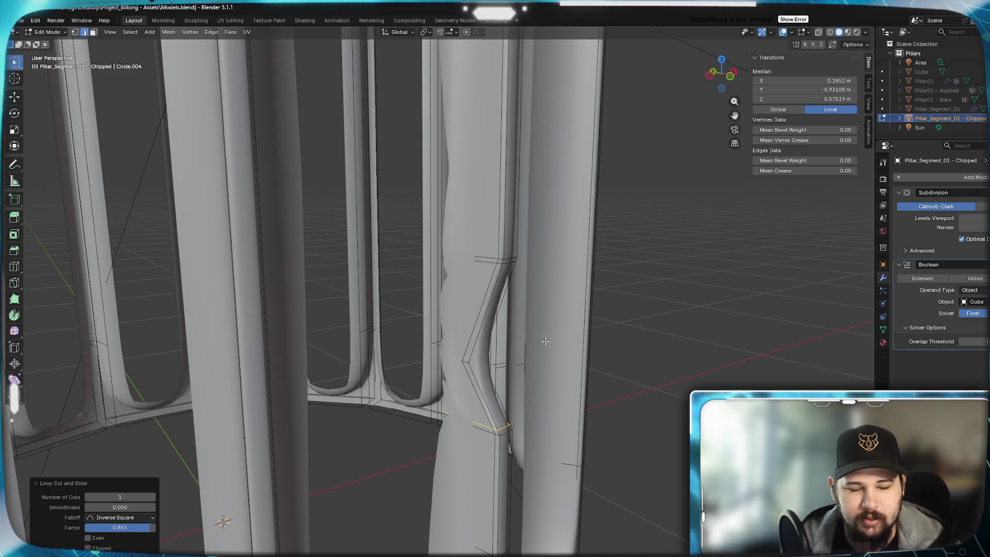
mouse_move(474, 348)
middle_mouse_down()
mouse_move(533, 336)
mouse_move(329, 342)
mouse_move(487, 351)
middle_mouse_up()
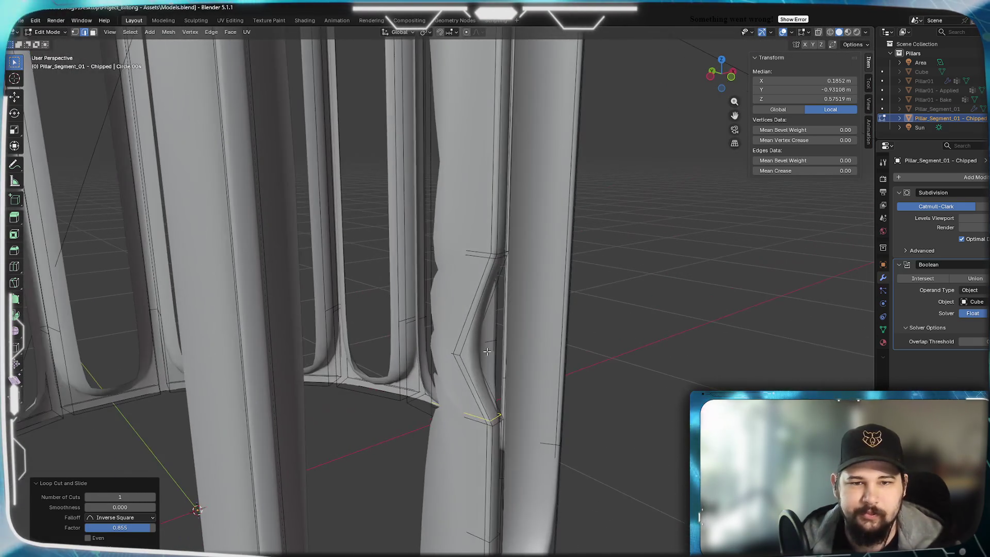
Give the selected loops a crease of 1.00 and return to Object Mode
left_click(487, 351)
mouse_move(504, 253)
middle_mouse_down()
mouse_move(435, 254)
mouse_move(566, 272)
mouse_move(503, 366)
middle_mouse_up()
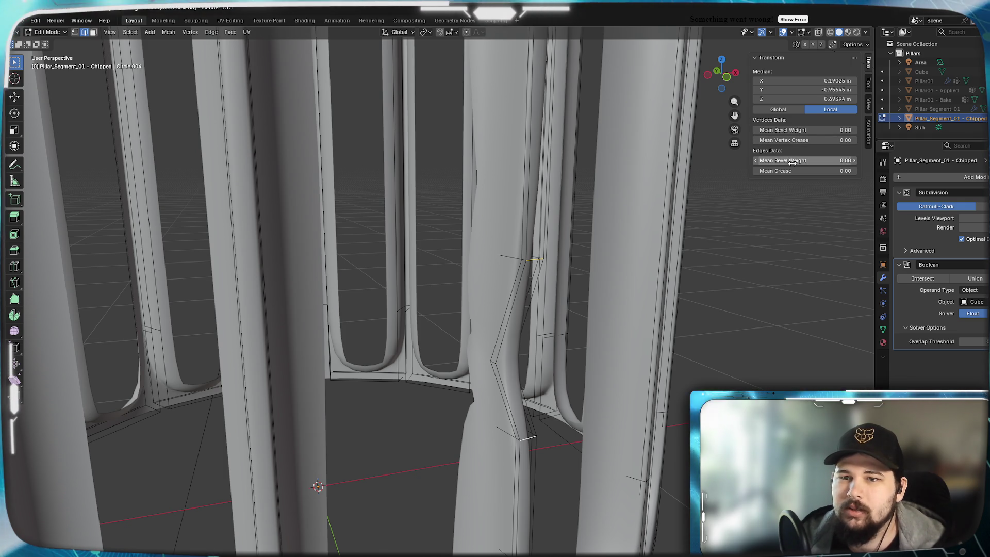
left_click_drag(790, 171, 830, 170)
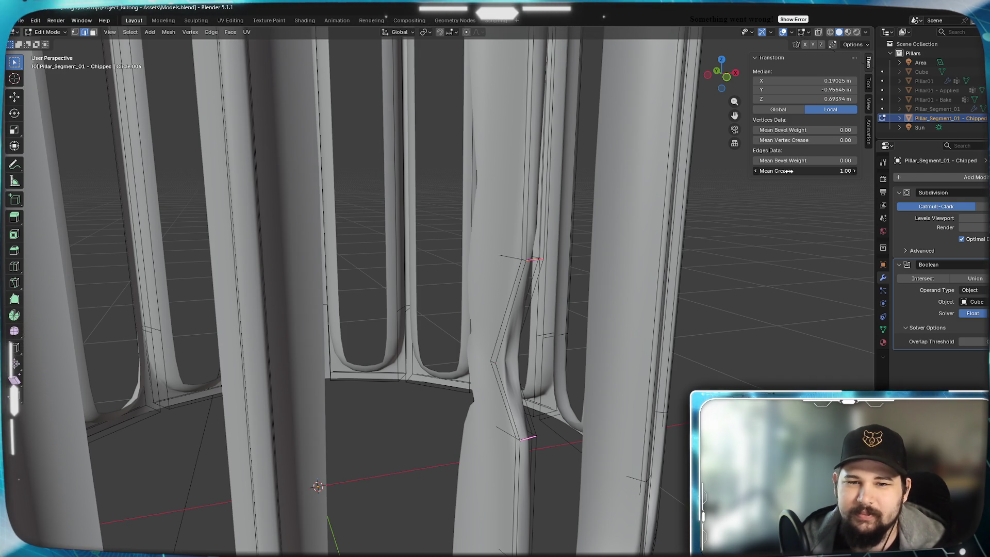
mouse_move(523, 294)
middle_mouse_down()
mouse_move(494, 298)
mouse_move(536, 294)
mouse_move(464, 287)
mouse_move(610, 283)
mouse_move(526, 281)
mouse_move(544, 387)
middle_mouse_up()
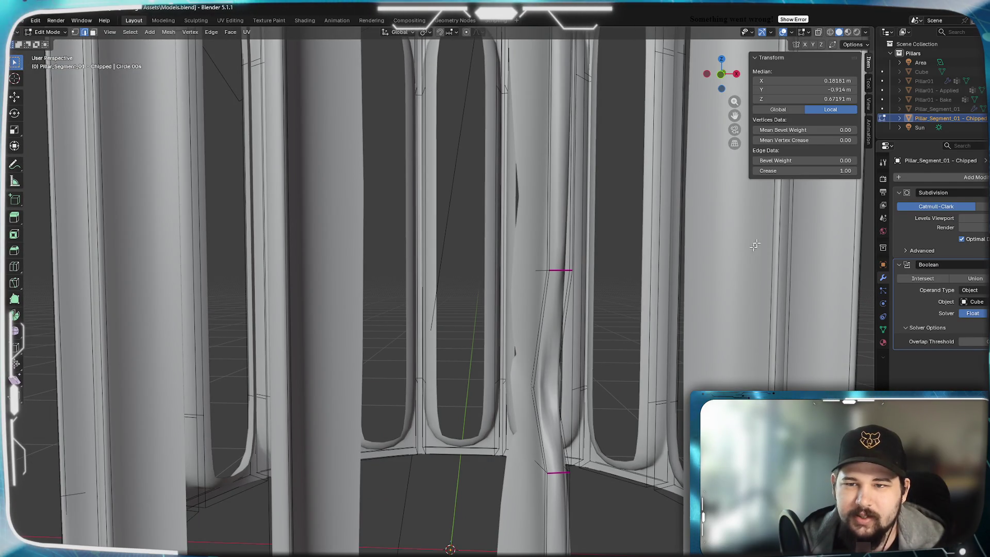
scroll(546, 271, "up", 6)
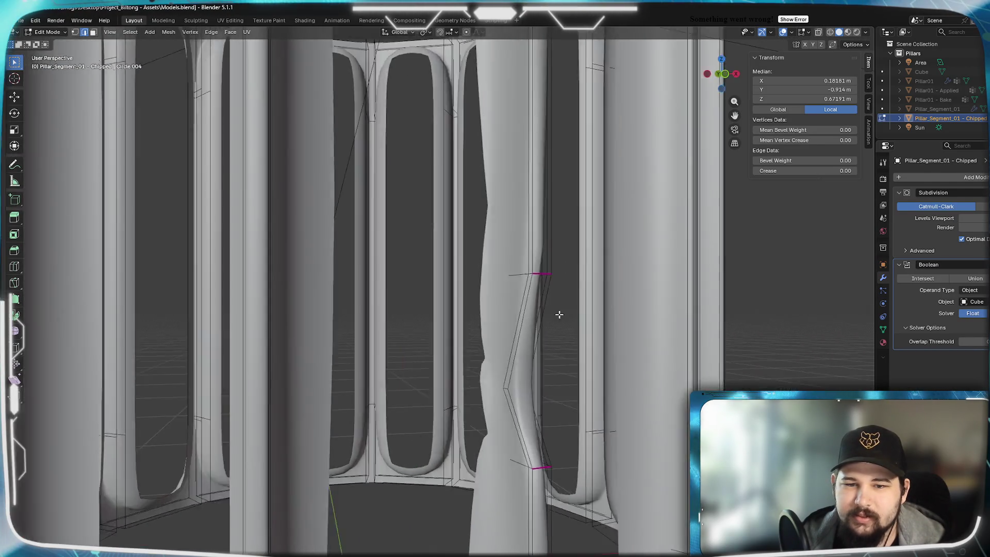
key("Tab")
mouse_move(611, 311)
middle_mouse_down()
mouse_move(418, 324)
mouse_move(338, 311)
mouse_move(380, 332)
mouse_move(525, 306)
mouse_move(541, 322)
mouse_move(497, 340)
mouse_move(362, 322)
mouse_move(373, 329)
middle_mouse_up()
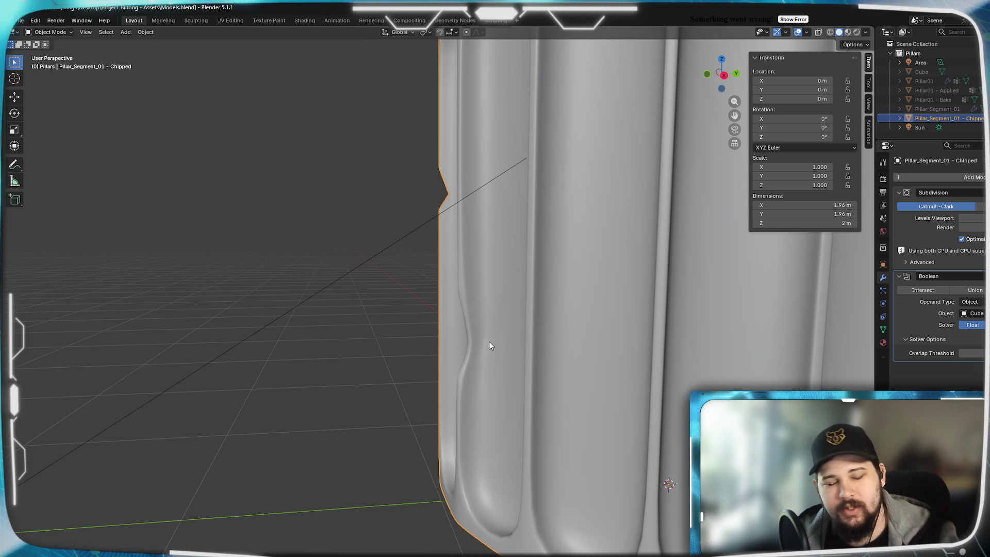
Inspect the fluted pillar's notch from several angles, then select the Cube cutter
mouse_move(465, 347)
middle_mouse_down()
mouse_move(412, 335)
mouse_move(400, 346)
mouse_move(517, 355)
mouse_move(571, 347)
mouse_move(486, 353)
mouse_move(391, 340)
mouse_move(410, 344)
middle_mouse_up()
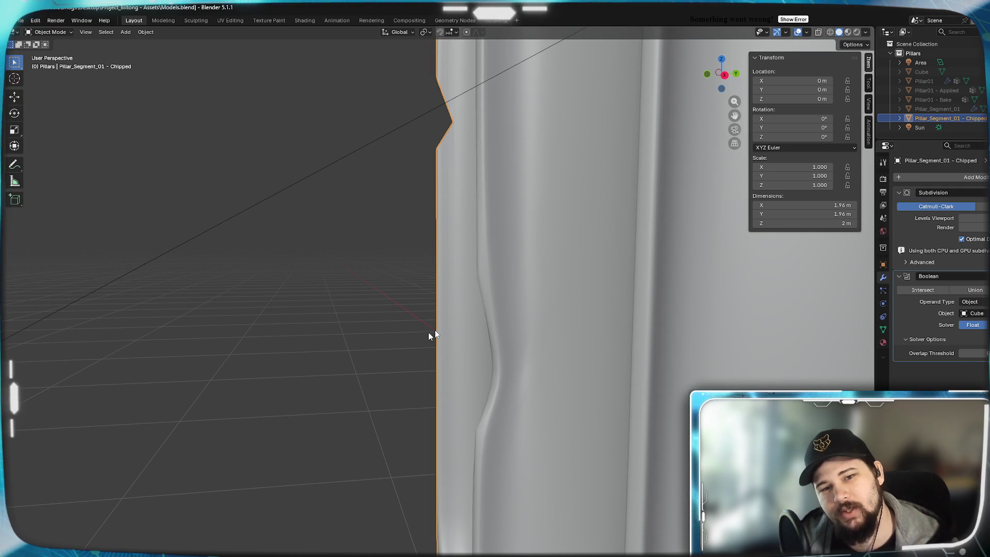
mouse_move(469, 413)
middle_mouse_down()
mouse_move(477, 335)
mouse_move(565, 352)
middle_mouse_up()
mouse_move(610, 342)
middle_mouse_down()
mouse_move(404, 327)
mouse_move(433, 331)
mouse_move(433, 340)
mouse_move(519, 345)
mouse_move(422, 342)
mouse_move(505, 354)
mouse_move(494, 334)
middle_mouse_up()
mouse_move(412, 292)
middle_mouse_down()
mouse_move(450, 338)
mouse_move(394, 278)
mouse_move(541, 301)
mouse_move(512, 298)
middle_mouse_up()
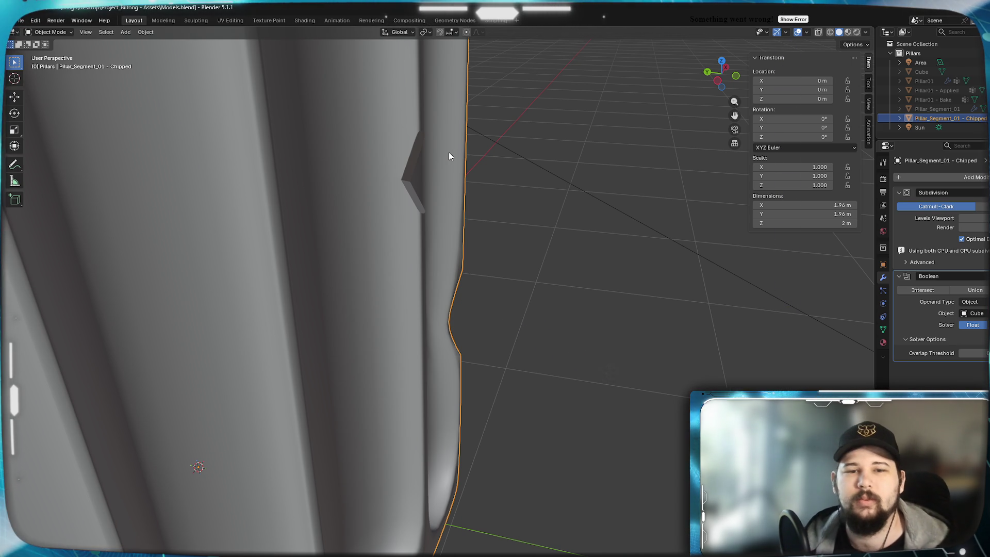
scroll(457, 286, "down", 8)
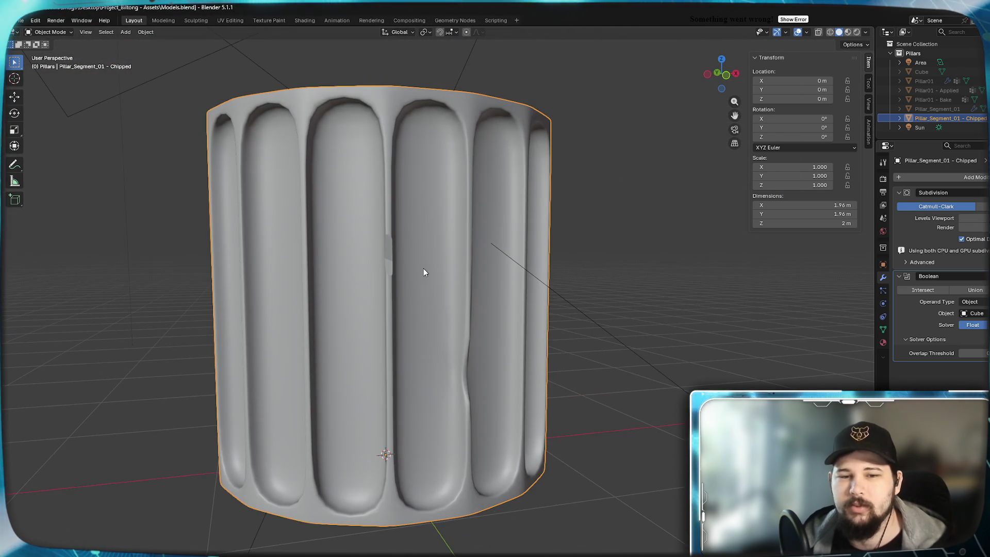
mouse_move(484, 272)
middle_mouse_down()
mouse_move(431, 311)
mouse_move(475, 318)
mouse_move(458, 316)
mouse_move(406, 435)
mouse_move(518, 335)
middle_mouse_up()
scroll(474, 318, "up", 8)
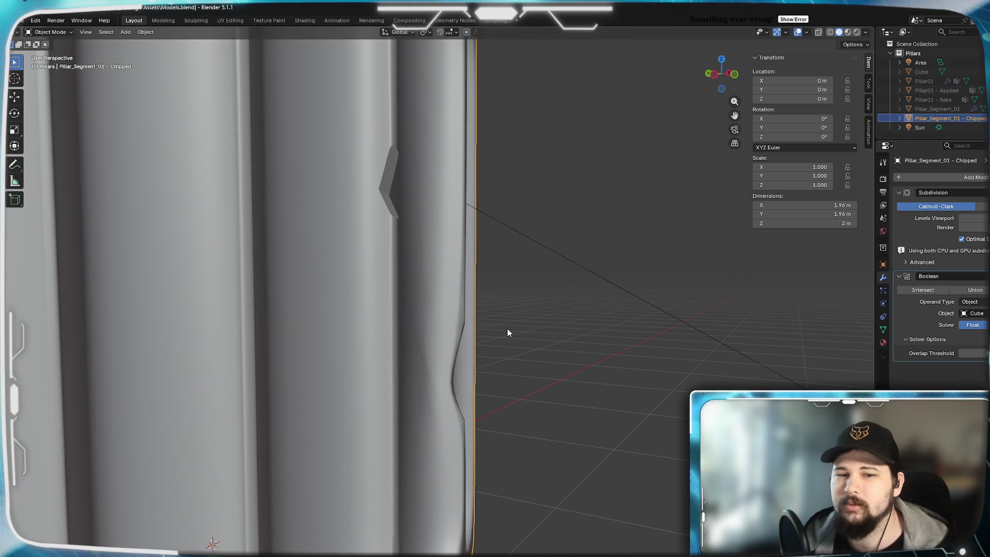
scroll(476, 315, "down", 8)
scroll(309, 314, "up", 3)
mouse_move(299, 311)
middle_mouse_down()
mouse_move(338, 362)
mouse_move(437, 308)
mouse_move(435, 329)
mouse_move(465, 331)
middle_mouse_up()
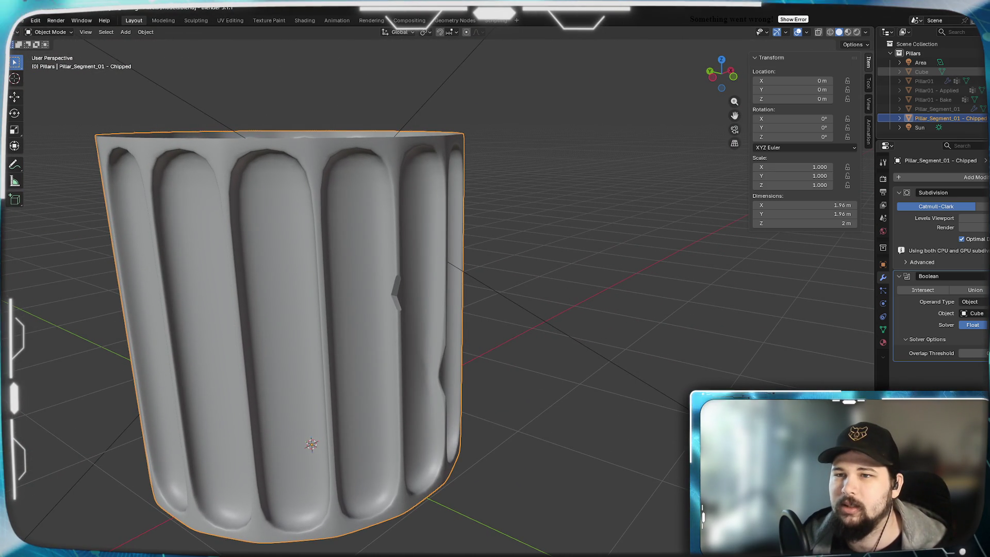
left_click(920, 71)
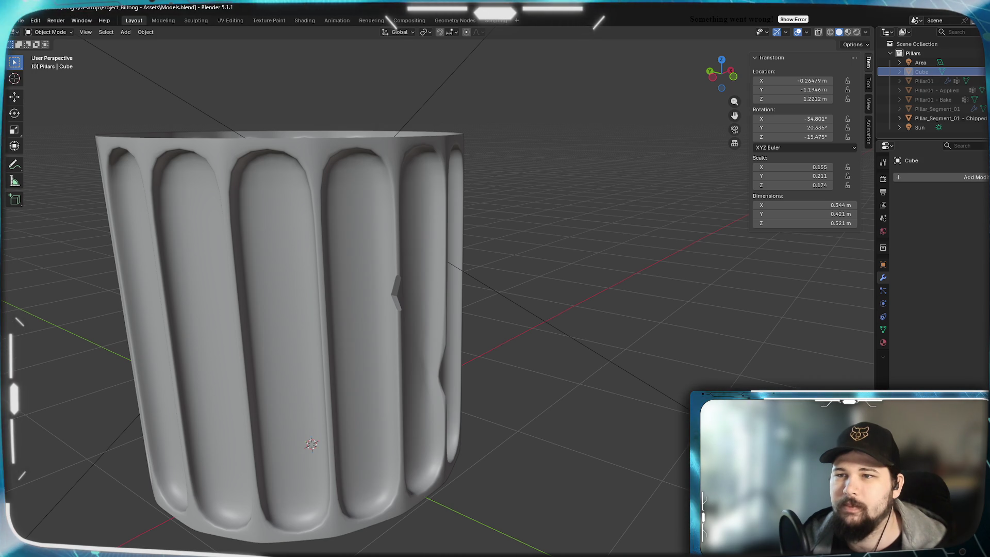
Hide the Cube and apply the Boolean cut to the chipped pillar's mesh
left_click(984, 71)
left_click(927, 70)
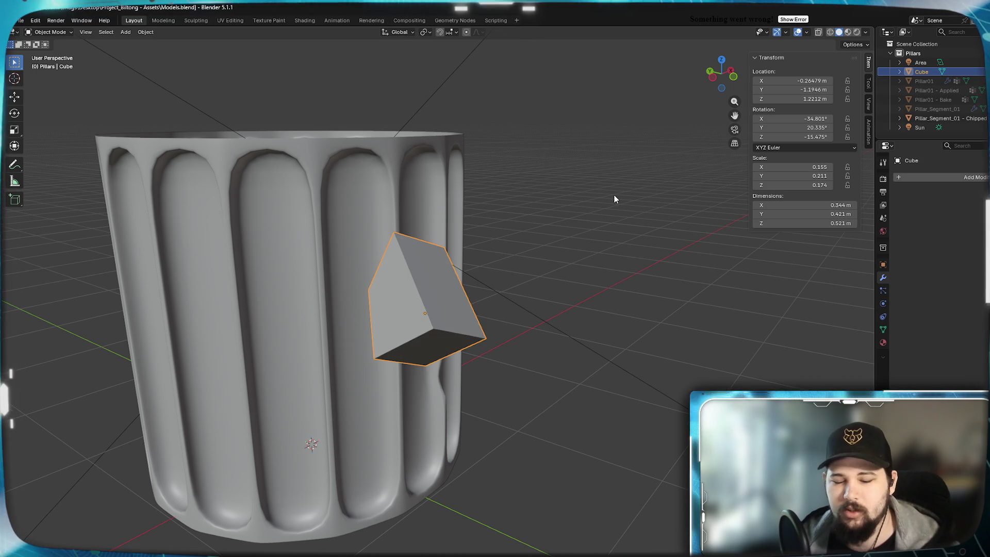
key("h")
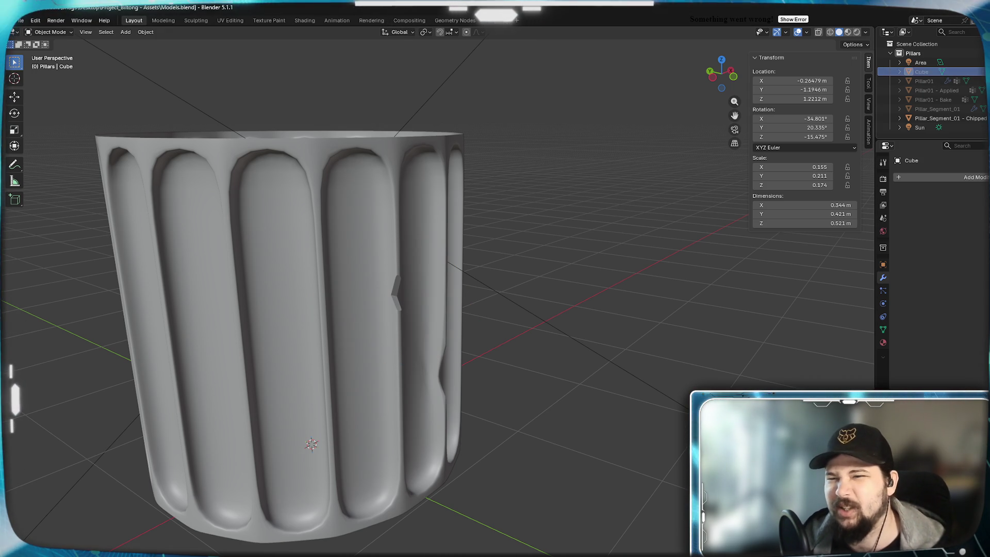
left_click(389, 192)
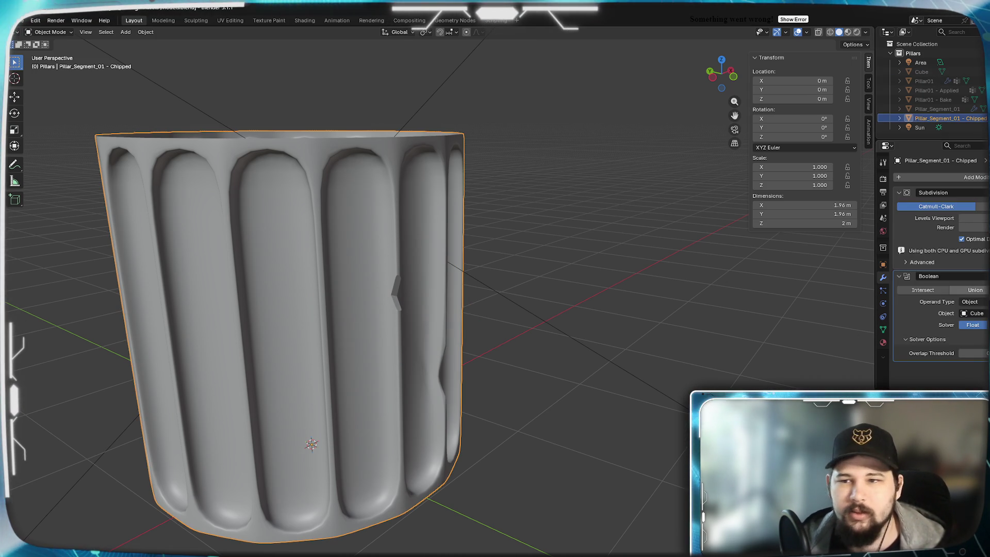
key("ctrl+x")
Inspect the applied notch geometry in Edit Mode, then return to Object Mode
mouse_move(504, 338)
middle_mouse_down()
mouse_move(650, 301)
mouse_move(426, 296)
mouse_move(486, 283)
mouse_move(522, 295)
middle_mouse_up()
key("Tab")
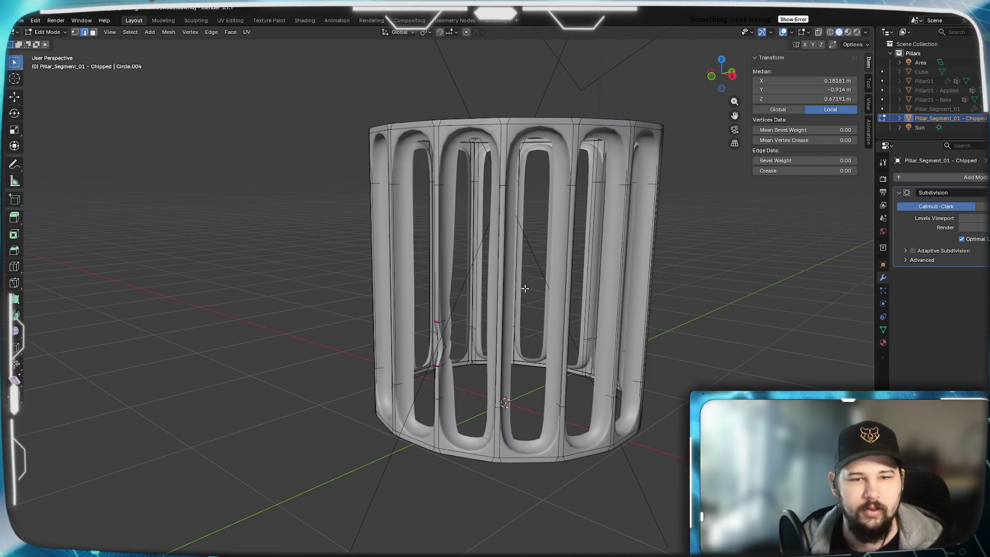
scroll(519, 315, "up", 6)
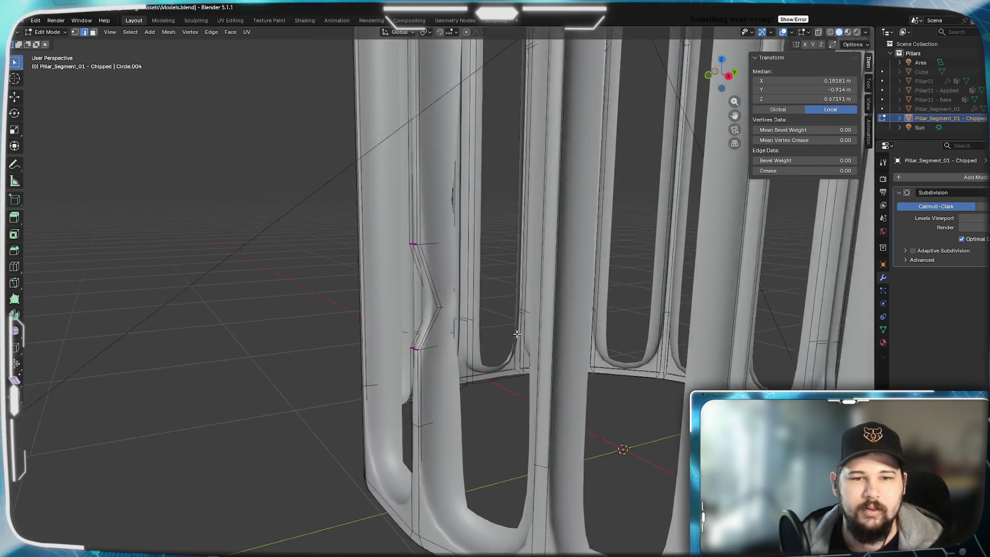
middle_click_drag(516, 334, 497, 336)
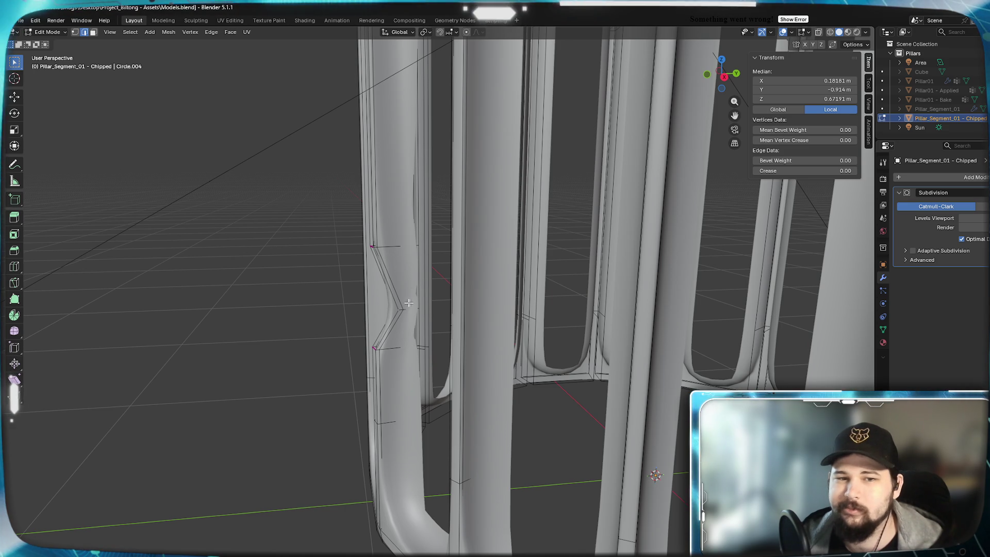
mouse_move(391, 305)
middle_mouse_down()
mouse_move(549, 298)
mouse_move(535, 270)
mouse_move(492, 350)
middle_mouse_up()
mouse_move(541, 331)
middle_mouse_down()
mouse_move(572, 373)
mouse_move(588, 364)
mouse_move(462, 354)
mouse_move(578, 362)
middle_mouse_up()
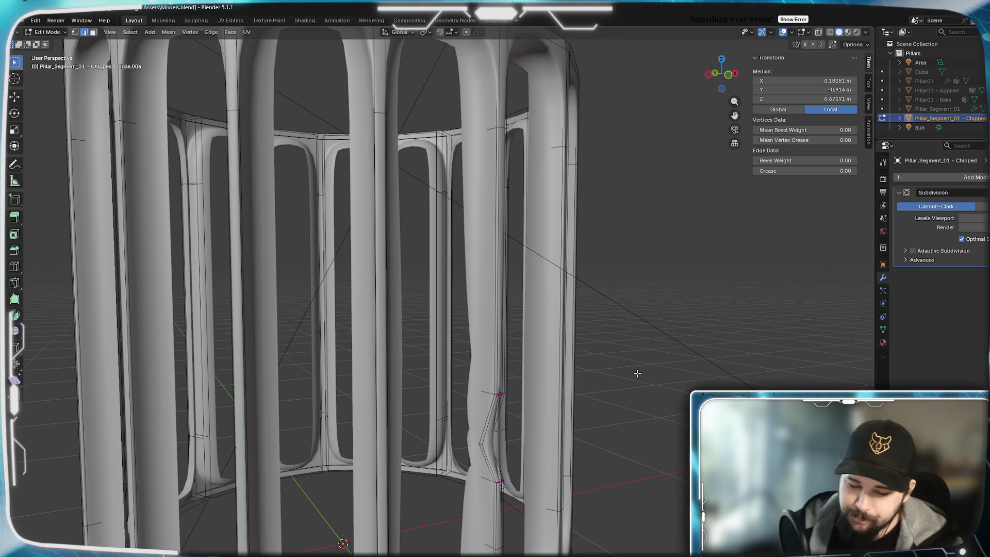
key("Tab")
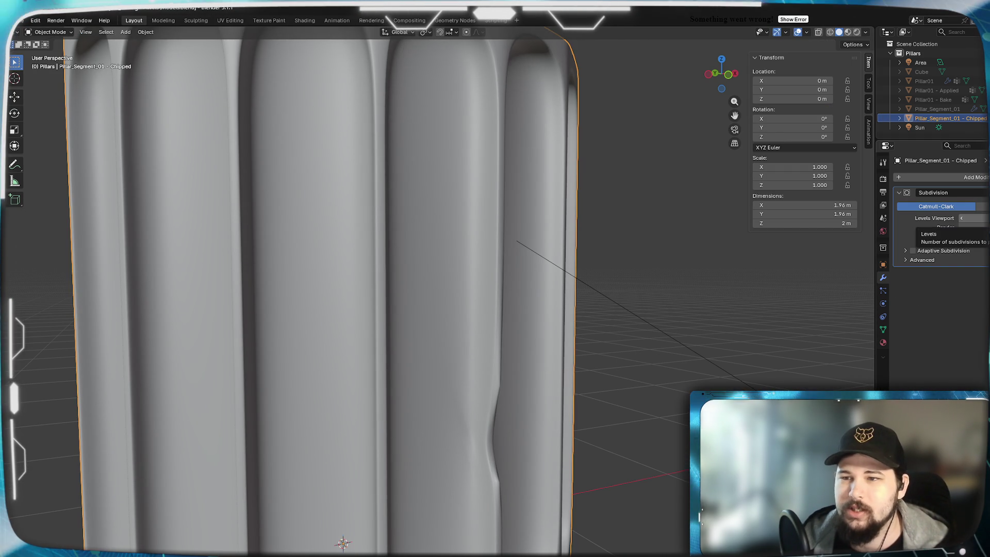
scroll(504, 372, "down", 3)
scroll(504, 372, "up", 6)
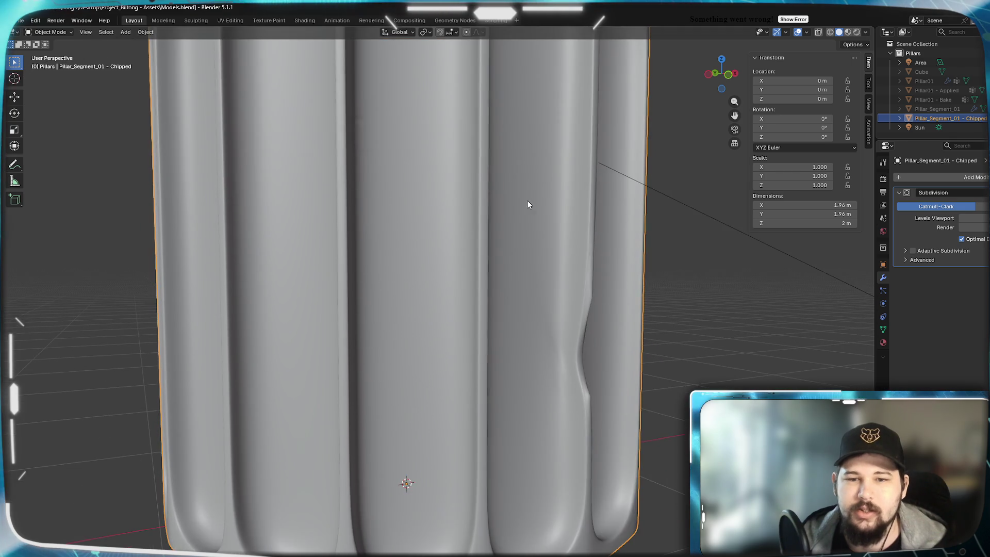
scroll(612, 425, "down", 6)
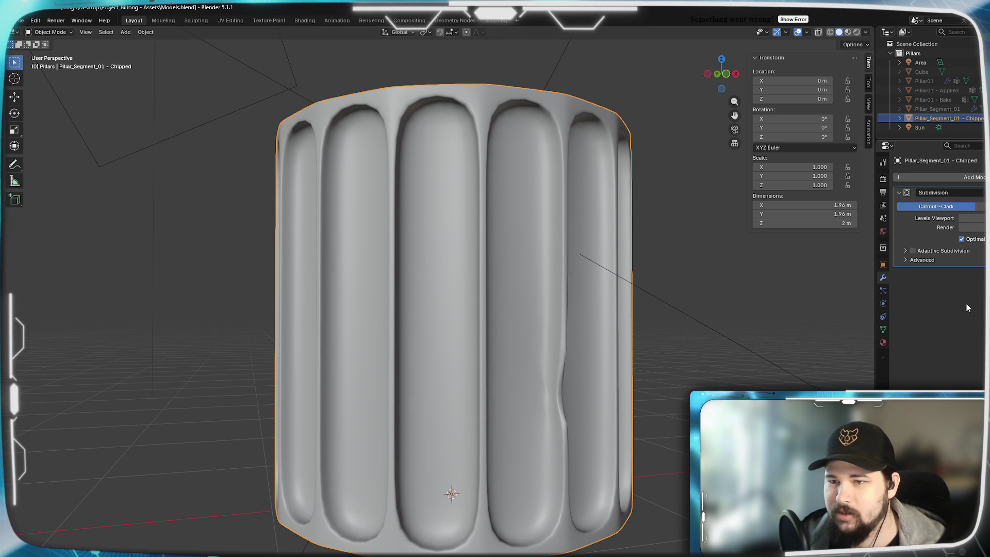
mouse_move(619, 273)
middle_mouse_down()
mouse_move(585, 265)
mouse_move(599, 327)
mouse_move(584, 234)
mouse_move(590, 239)
middle_mouse_up()
mouse_move(535, 305)
middle_mouse_down()
mouse_move(607, 324)
mouse_move(612, 336)
middle_mouse_up()
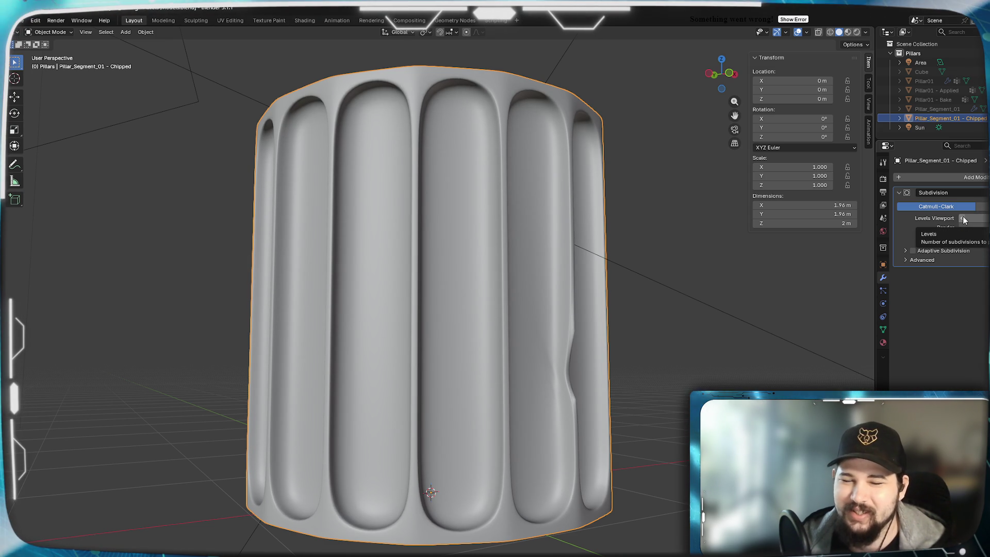
mouse_move(739, 223)
middle_mouse_down()
mouse_move(485, 255)
mouse_move(462, 230)
mouse_move(457, 336)
mouse_move(488, 274)
mouse_move(484, 232)
mouse_move(482, 330)
mouse_move(478, 301)
mouse_move(490, 312)
middle_mouse_up()
scroll(469, 239, "down", 5)
mouse_move(581, 242)
middle_mouse_down()
mouse_move(634, 260)
mouse_move(754, 255)
middle_mouse_up()
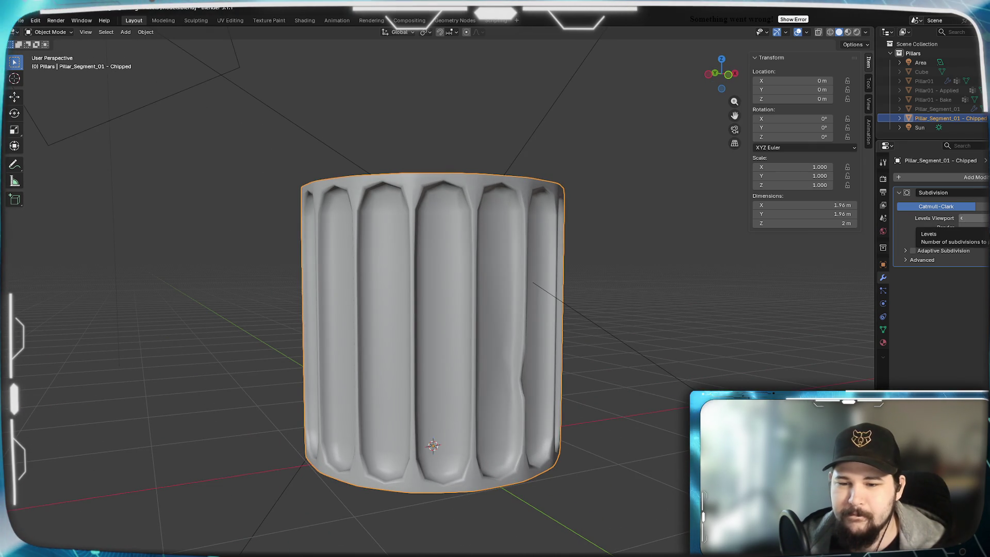
mouse_move(494, 329)
middle_mouse_down()
mouse_move(531, 241)
mouse_move(496, 261)
mouse_move(465, 228)
mouse_move(466, 215)
mouse_move(475, 222)
mouse_move(496, 259)
mouse_move(459, 225)
middle_mouse_up()
scroll(540, 320, "up", 5)
scroll(539, 278, "down", 5)
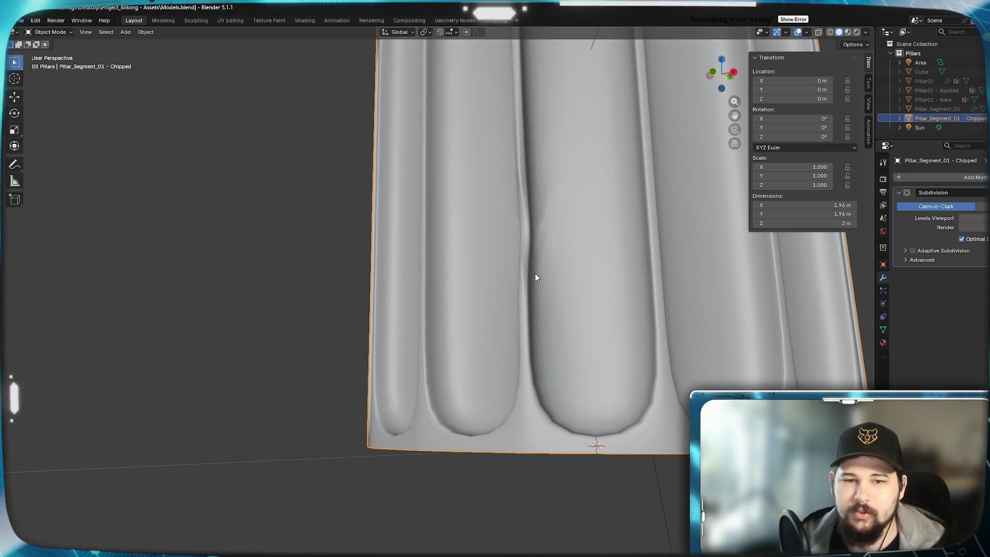
mouse_move(536, 276)
middle_mouse_down()
mouse_move(652, 338)
mouse_move(564, 314)
middle_mouse_up()
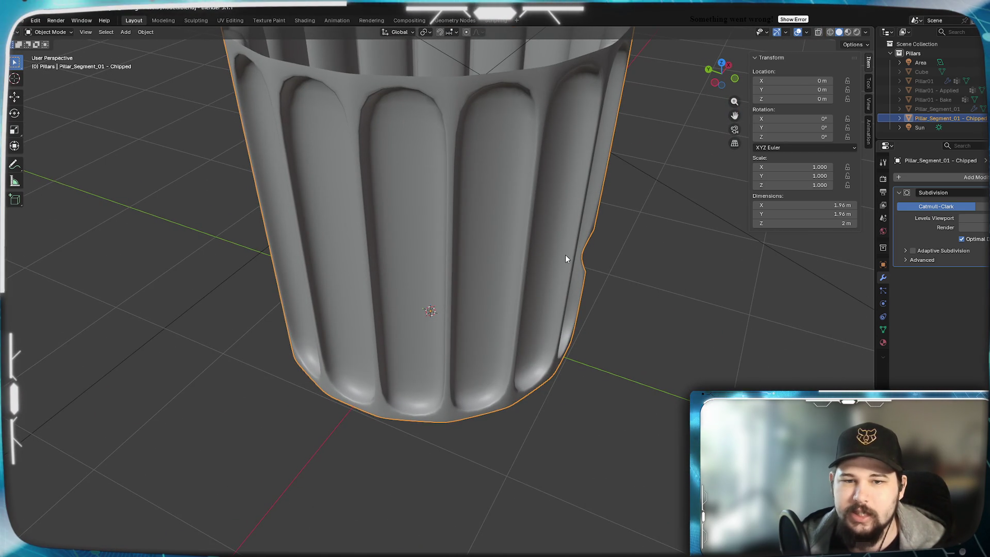
mouse_move(539, 229)
middle_mouse_down()
mouse_move(510, 326)
mouse_move(539, 287)
mouse_move(552, 289)
mouse_move(466, 292)
mouse_move(493, 303)
mouse_move(423, 379)
middle_mouse_up()
scroll(423, 379, "up", 3)
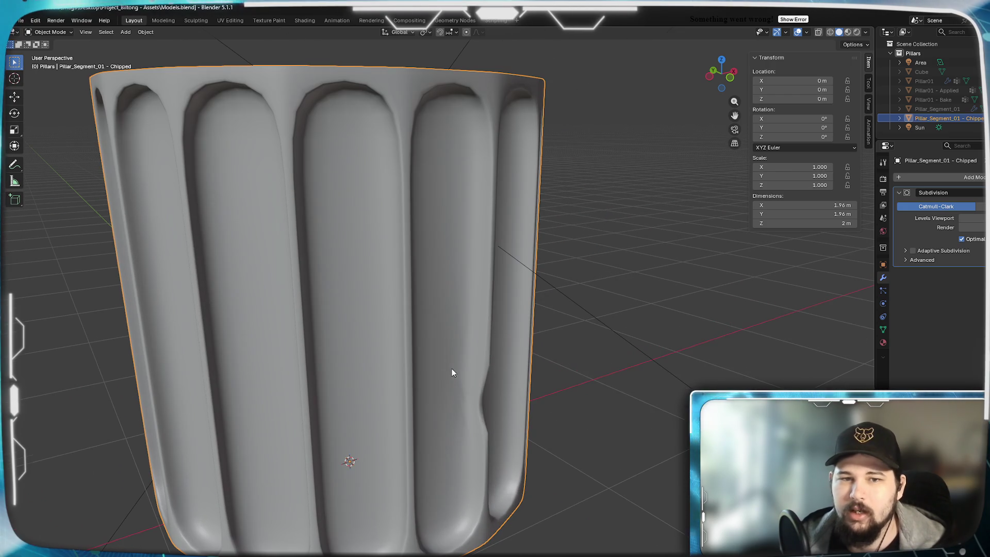
mouse_move(489, 347)
middle_mouse_down()
mouse_move(569, 363)
mouse_move(580, 336)
middle_mouse_up()
key("Tab")
scroll(569, 363, "up", 5)
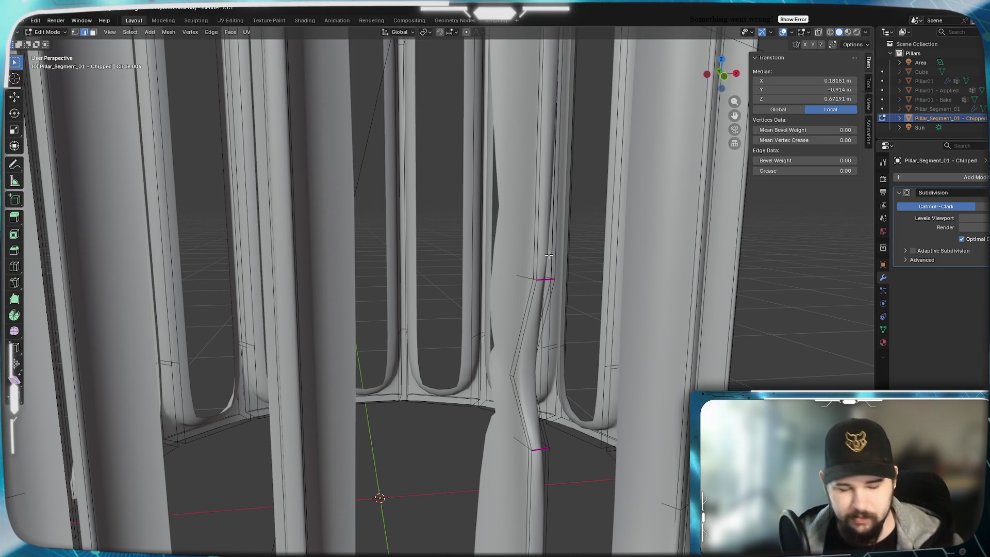
key("Tab")
scroll(557, 346, "down", 6)
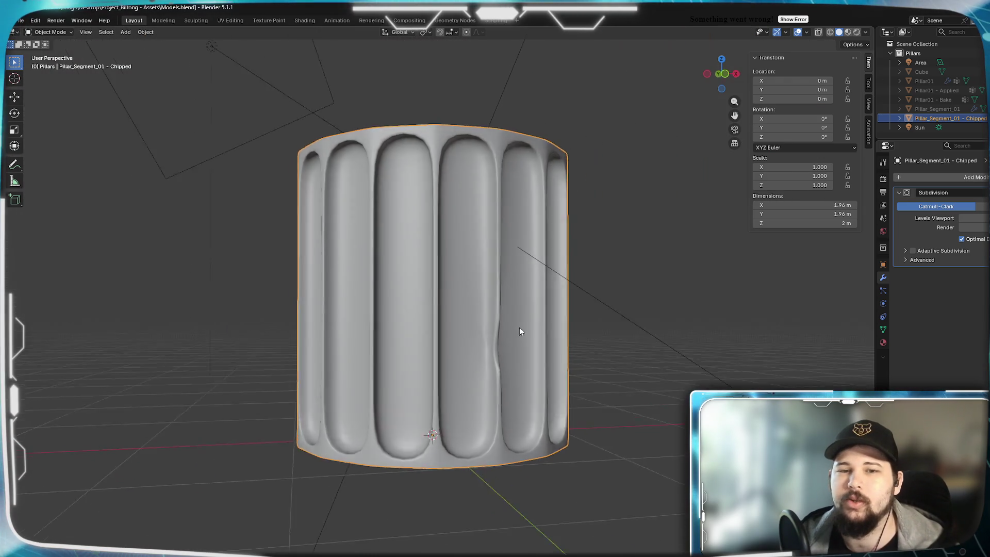
mouse_move(519, 330)
middle_mouse_down()
mouse_move(558, 324)
mouse_move(459, 358)
mouse_move(370, 352)
mouse_move(412, 350)
mouse_move(456, 366)
middle_mouse_up()
scroll(370, 352, "up", 1)
mouse_move(445, 293)
middle_mouse_down()
mouse_move(508, 294)
mouse_move(426, 276)
mouse_move(431, 358)
mouse_move(451, 330)
middle_mouse_up()
scroll(491, 328, "down", 4)
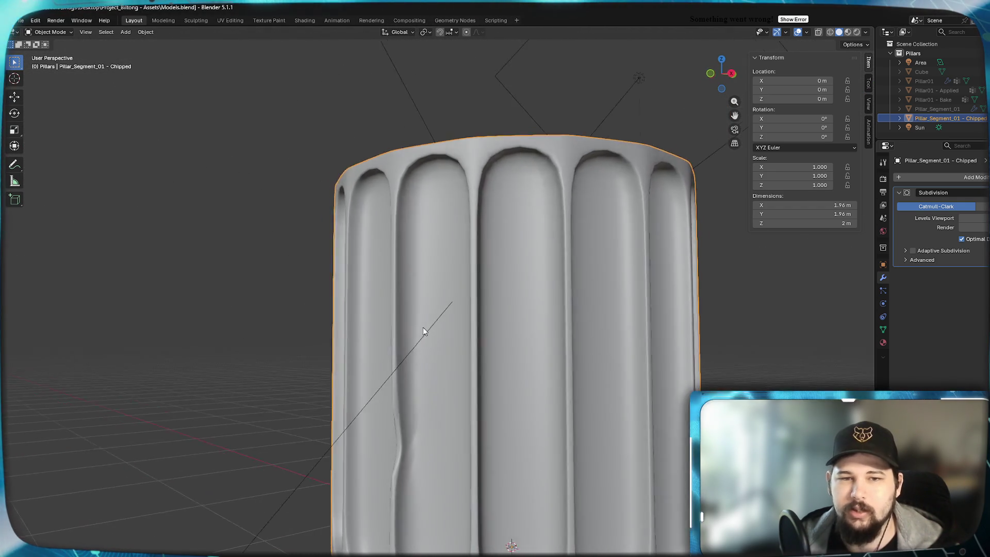
key("Tab")
Orbit and zoom around the pillar cage, including a front view, to reach a bar
middle_click_drag(616, 305, 557, 316, "shift")
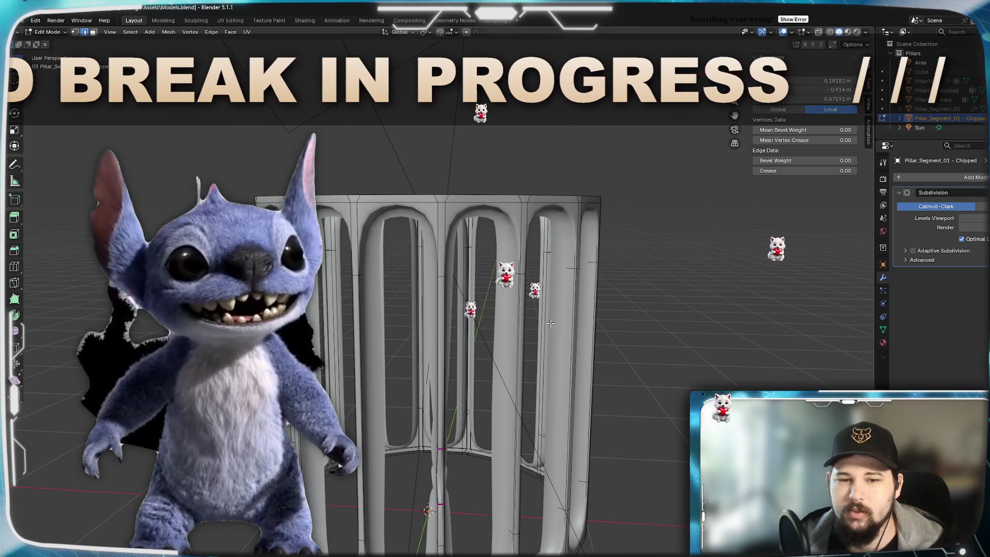
scroll(503, 343, "down", 3)
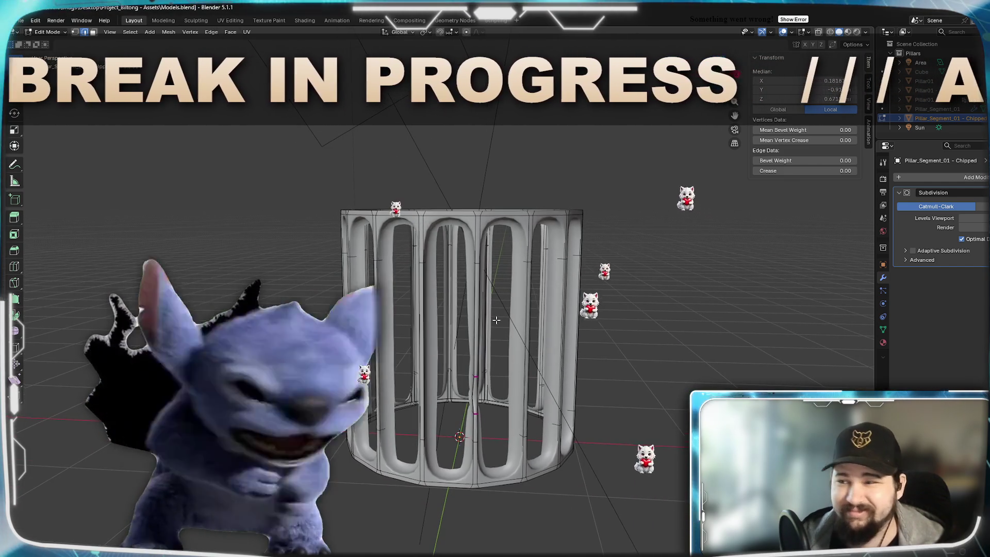
middle_click_drag(489, 318, 594, 321)
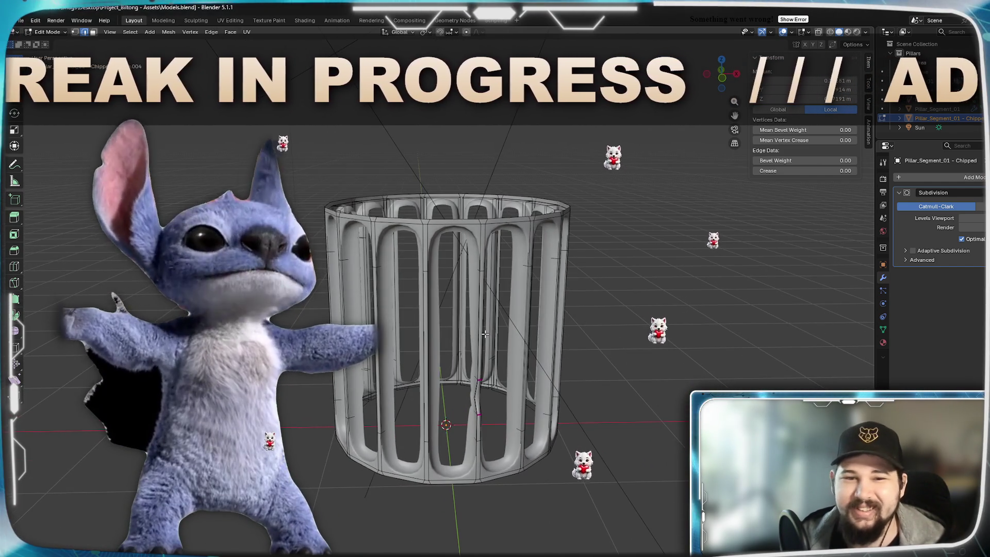
key("KP_1")
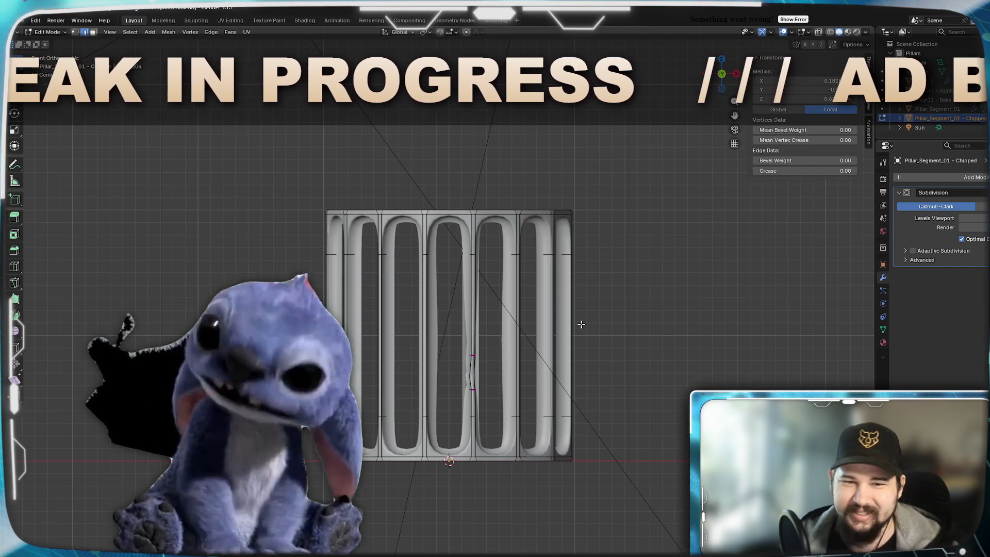
mouse_move(583, 325)
middle_mouse_down()
mouse_move(448, 311)
mouse_move(478, 411)
mouse_move(455, 408)
mouse_move(451, 331)
mouse_move(503, 358)
middle_mouse_up()
scroll(479, 412, "up", 5)
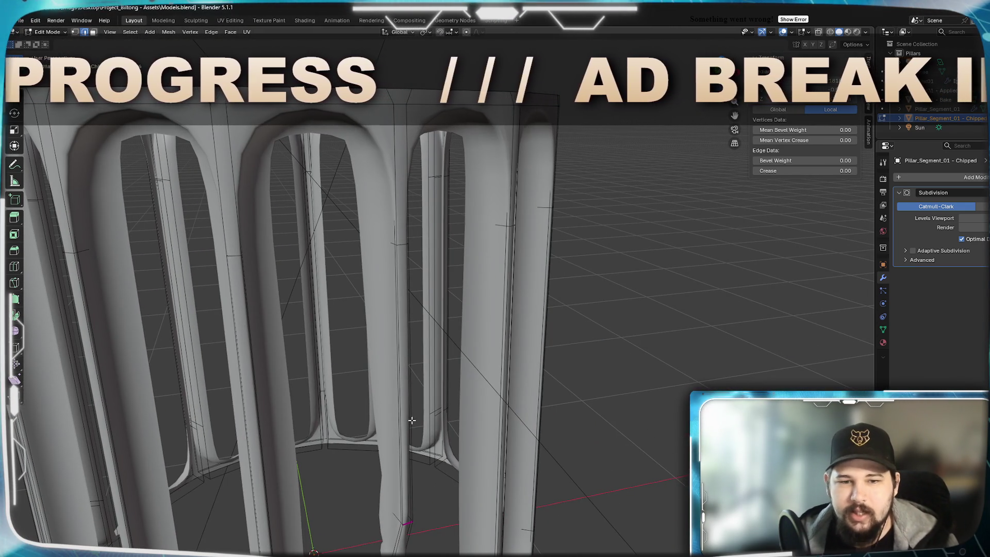
scroll(412, 420, "down", 5)
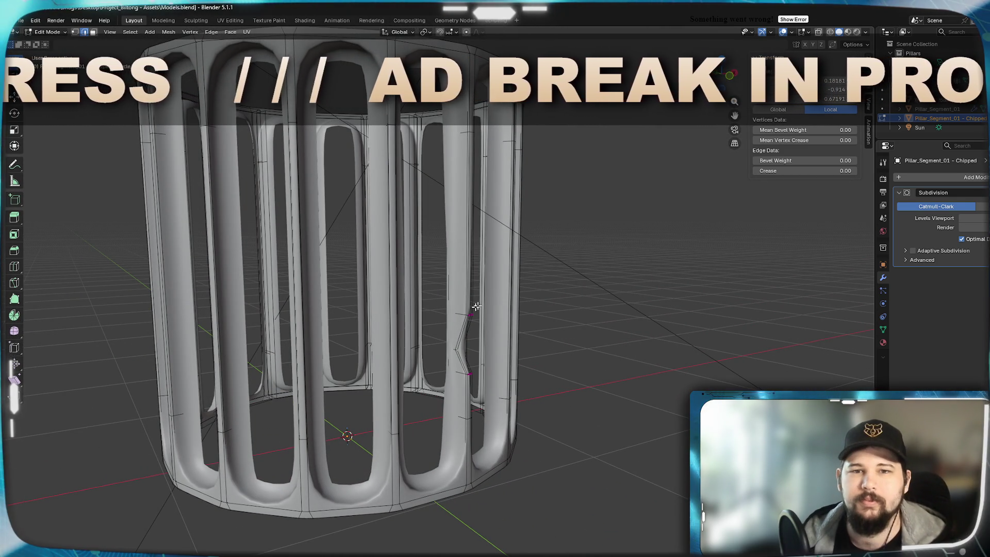
mouse_move(515, 276)
middle_mouse_down()
mouse_move(280, 276)
mouse_move(434, 289)
mouse_move(369, 276)
mouse_move(372, 286)
mouse_move(412, 293)
mouse_move(463, 272)
mouse_move(448, 285)
mouse_move(470, 237)
mouse_move(458, 318)
middle_mouse_up()
scroll(409, 283, "up", 5)
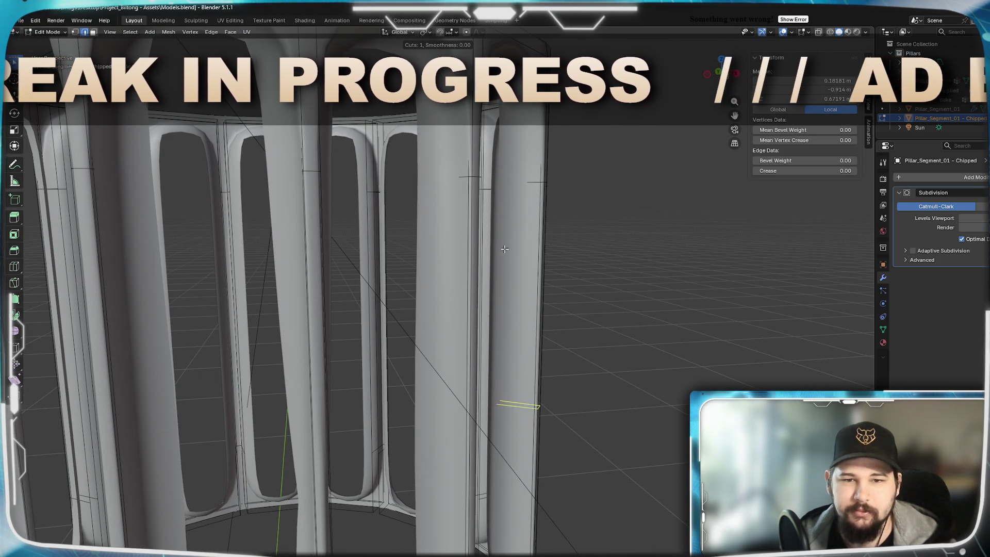
Add two edge loops across the bar and squeeze them close together
left_click_drag(435, 337, 444, 268)
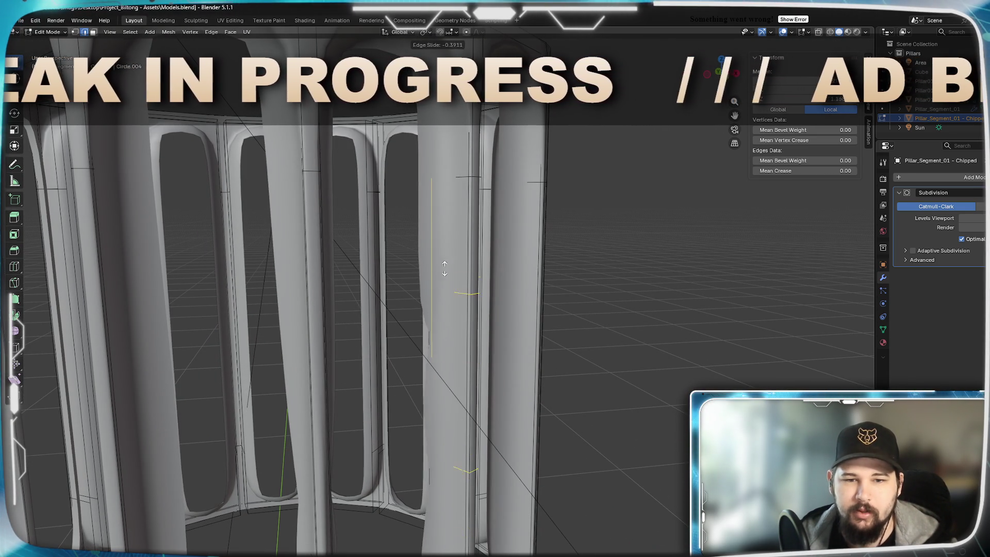
left_click(451, 198)
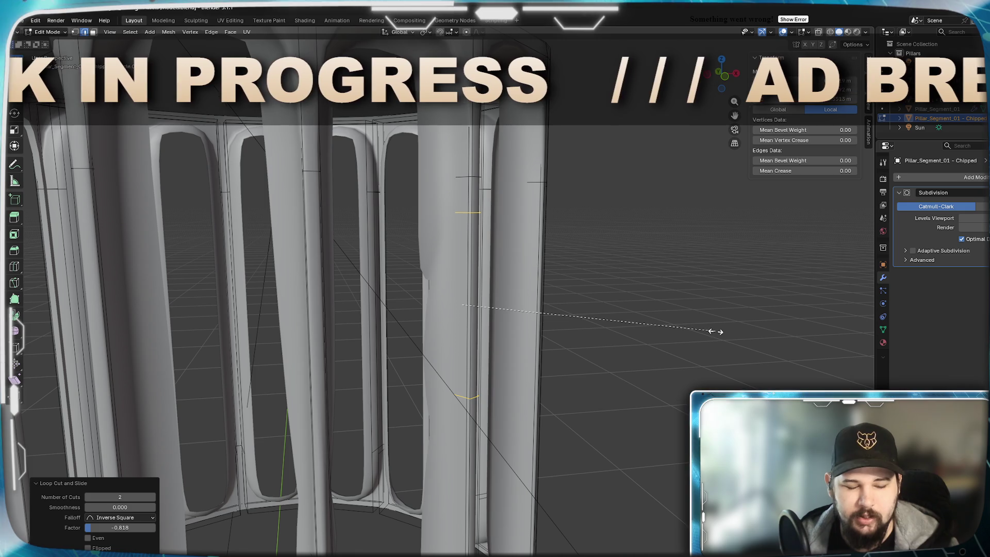
left_click(564, 308)
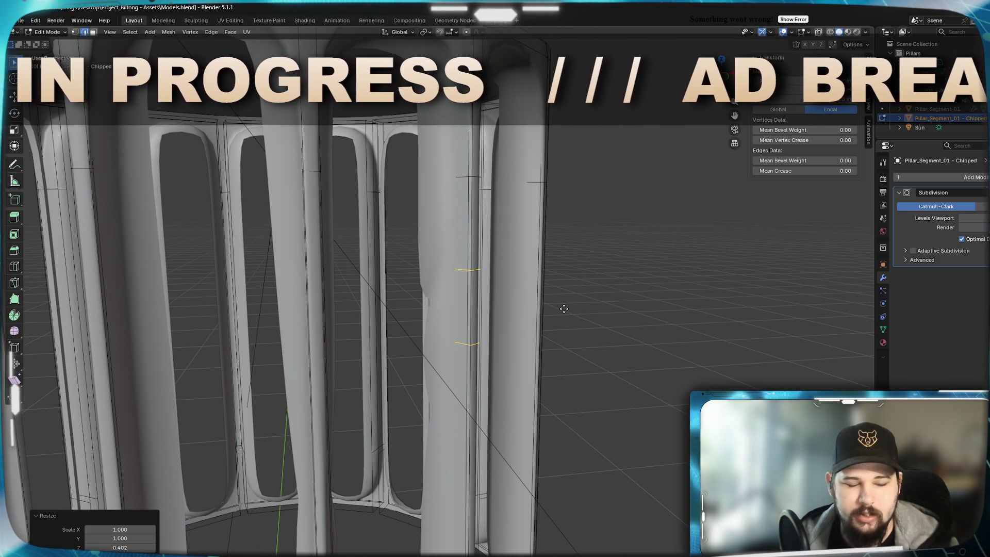
left_click(489, 262)
scroll(476, 306, "up", 3)
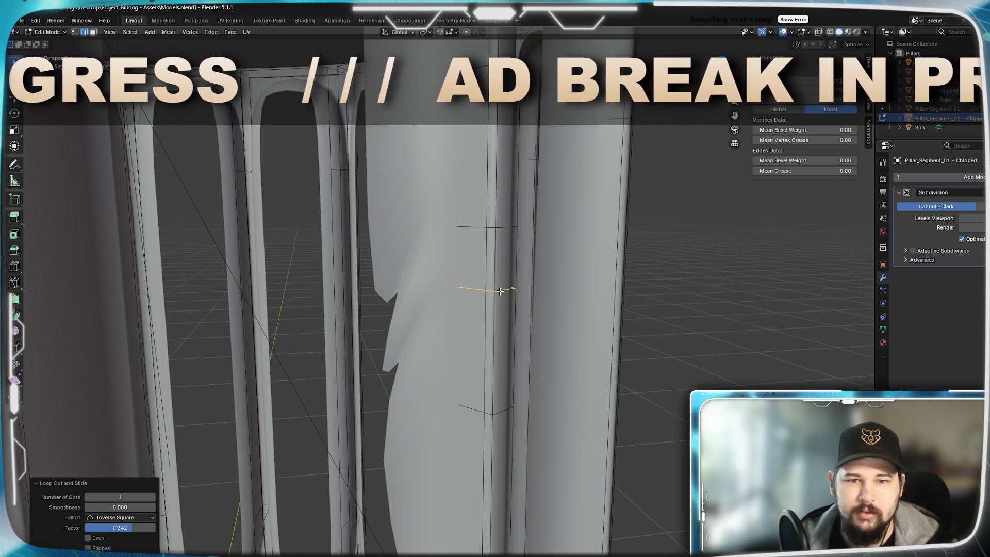
Vertex-slide both notch edges into a V, crease them to 1.00, and leave Edit Mode
left_click(495, 292)
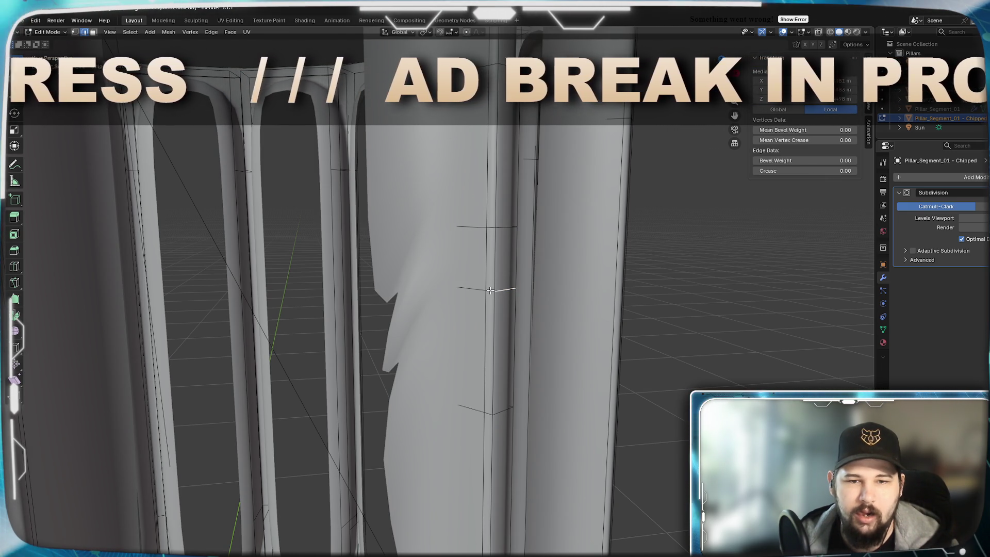
mouse_move(500, 293)
middle_mouse_down()
mouse_move(513, 302)
mouse_move(499, 309)
mouse_move(186, 292)
mouse_move(155, 320)
mouse_move(171, 326)
middle_mouse_up()
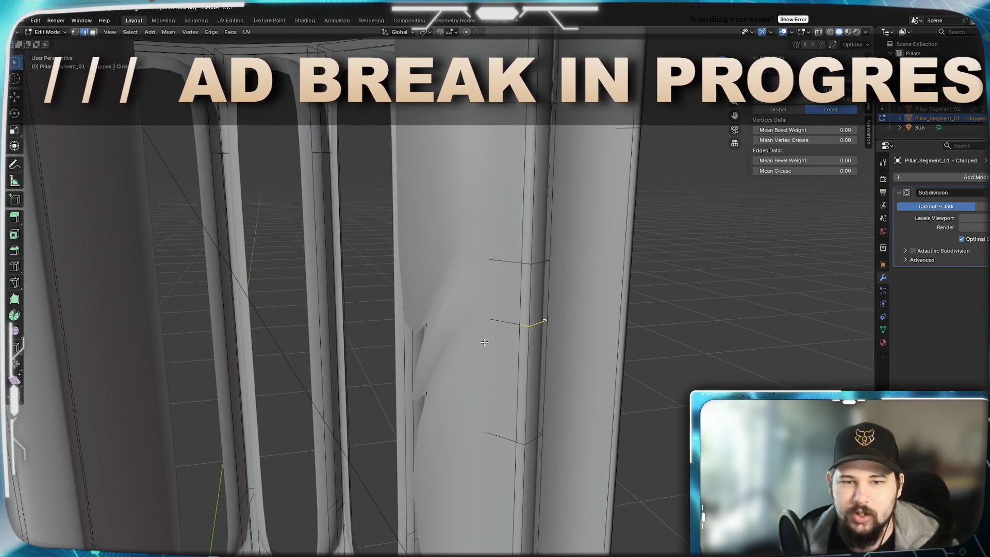
key("shift+v")
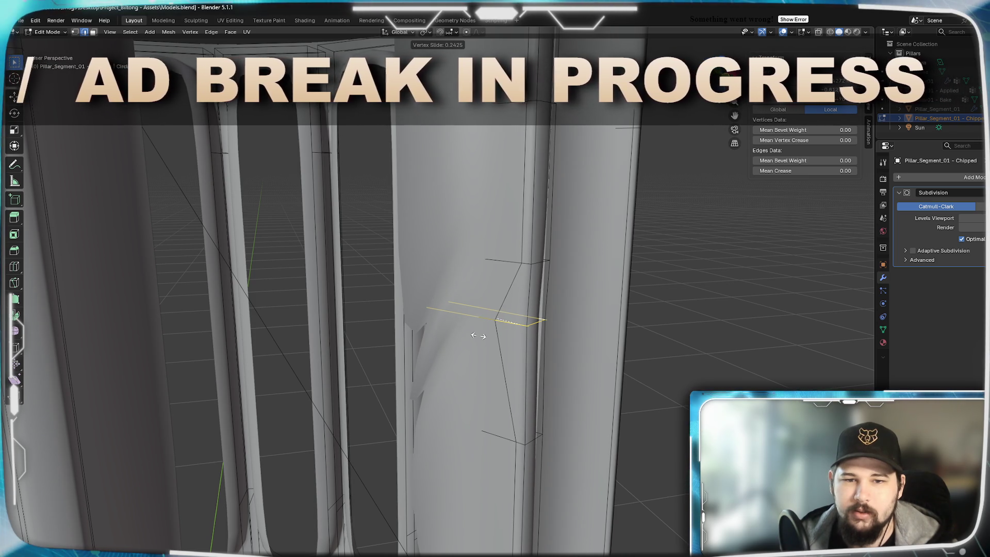
left_click(536, 328)
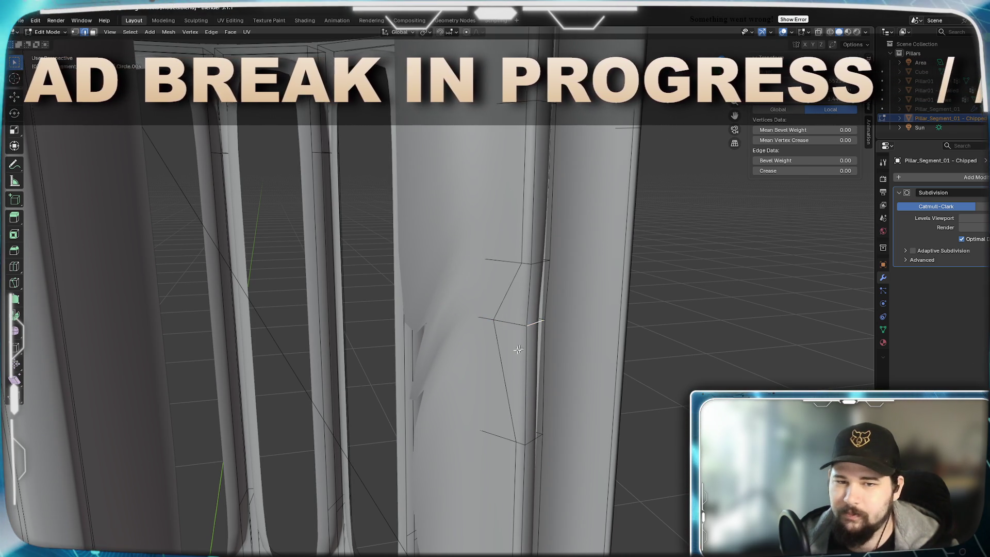
key("shift+v")
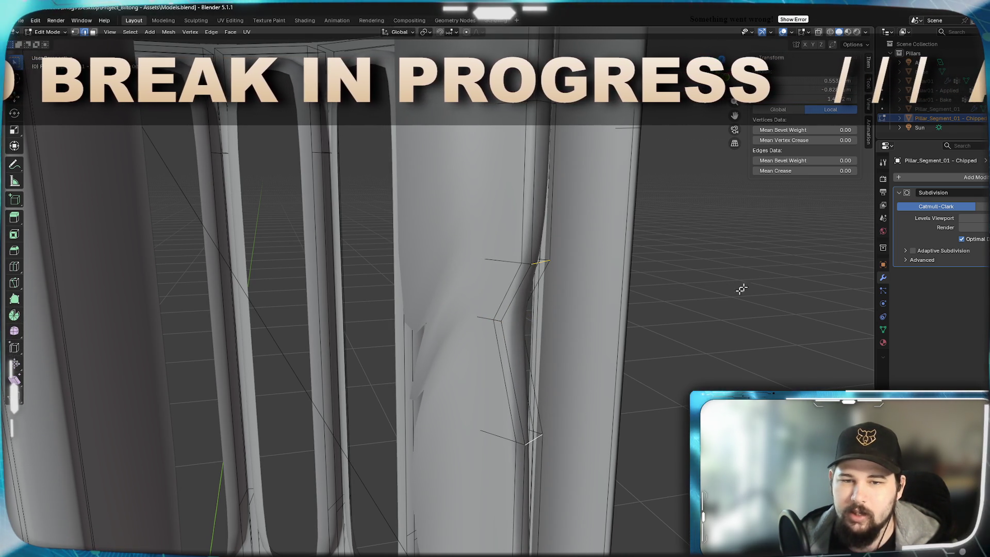
left_click_drag(804, 171, 840, 171)
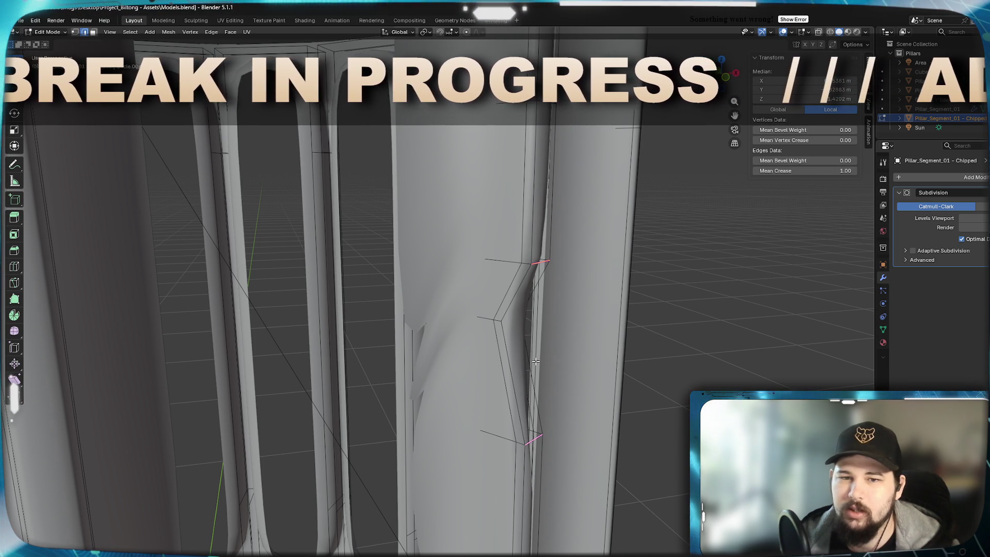
key("Tab")
scroll(533, 361, "down", 5)
mouse_move(528, 361)
middle_mouse_down()
mouse_move(456, 354)
mouse_move(512, 333)
mouse_move(527, 346)
mouse_move(484, 347)
mouse_move(386, 230)
middle_mouse_up()
mouse_move(382, 361)
middle_mouse_down()
mouse_move(418, 353)
mouse_move(379, 413)
middle_mouse_up()
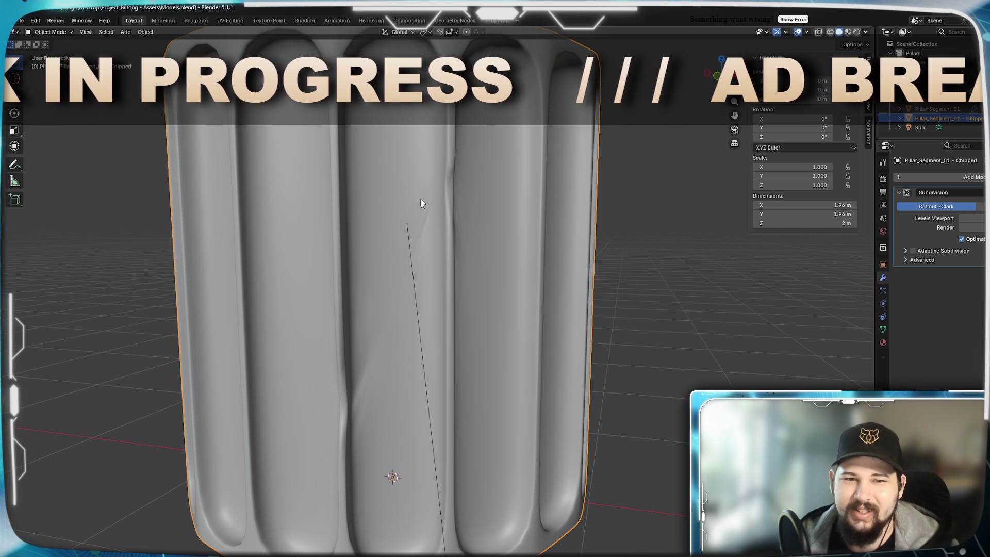
mouse_move(318, 421)
middle_mouse_down()
mouse_move(322, 380)
mouse_move(307, 384)
mouse_move(386, 424)
middle_mouse_up()
mouse_move(499, 237)
middle_mouse_down()
mouse_move(552, 261)
mouse_move(494, 246)
mouse_move(433, 254)
mouse_move(513, 261)
mouse_move(493, 283)
mouse_move(470, 274)
mouse_move(469, 289)
mouse_move(512, 271)
mouse_move(776, 281)
middle_mouse_up()
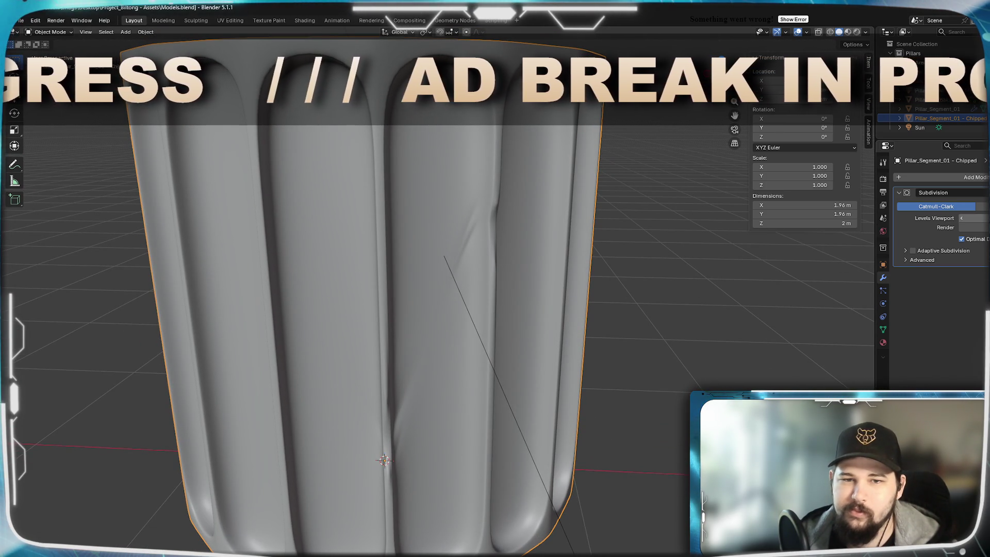
scroll(517, 270, "up", 10)
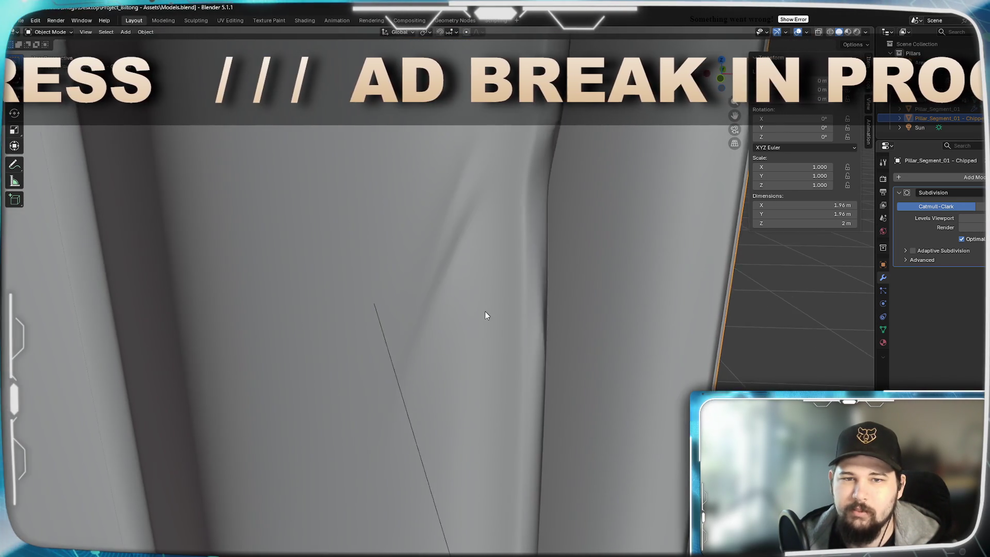
scroll(500, 352, "down", 10)
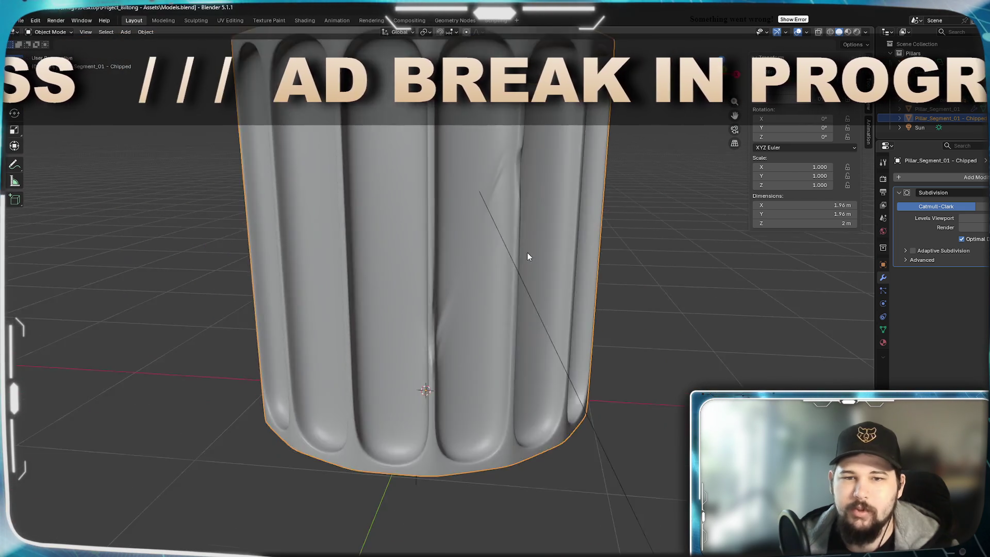
mouse_move(527, 256)
middle_mouse_down()
mouse_move(490, 243)
mouse_move(448, 254)
mouse_move(440, 276)
mouse_move(490, 268)
middle_mouse_up()
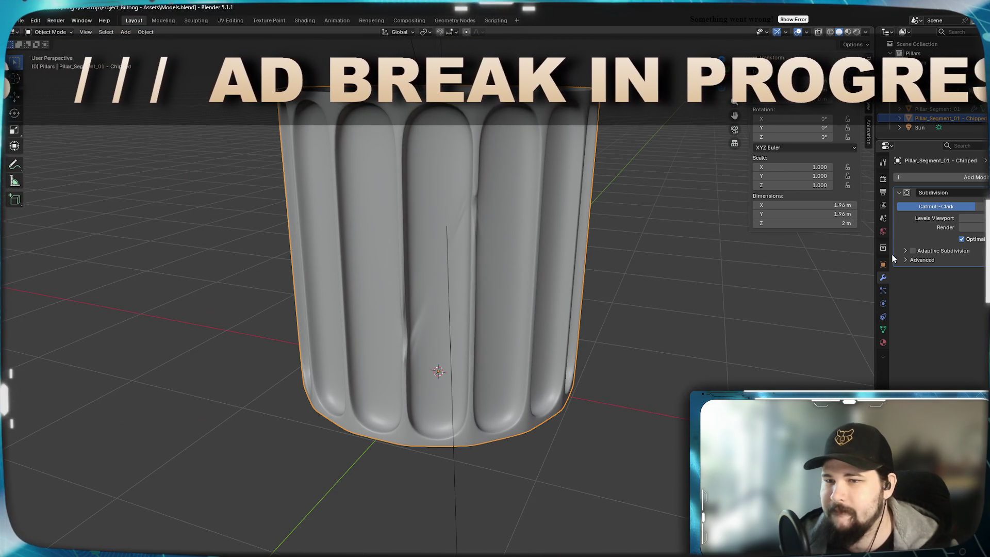
left_click(961, 218)
mouse_move(438, 240)
middle_mouse_down()
mouse_move(454, 236)
mouse_move(392, 230)
mouse_move(466, 261)
mouse_move(225, 278)
mouse_move(410, 369)
mouse_move(504, 340)
mouse_move(537, 410)
mouse_move(532, 349)
middle_mouse_up()
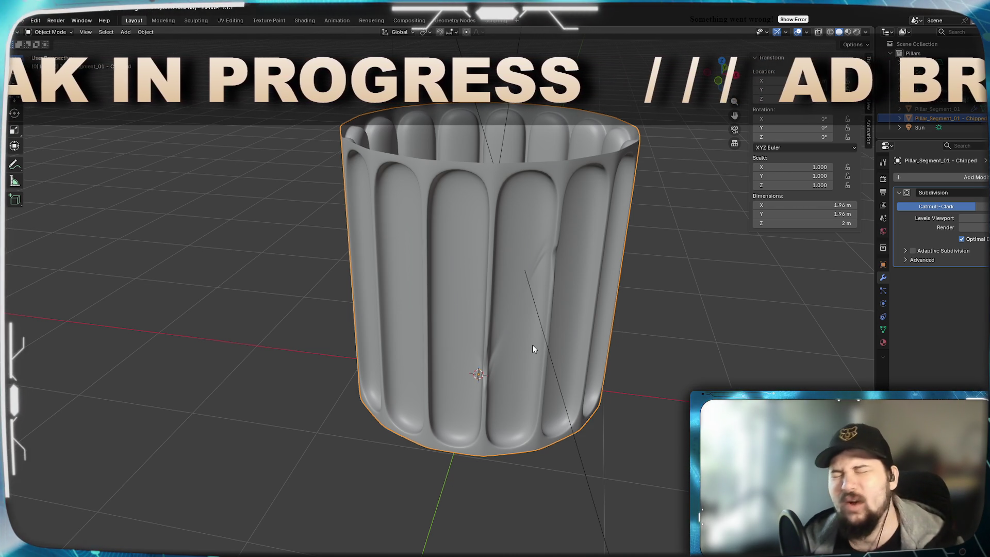
Enter Edit Mode on the pillar, clear the selection, and switch to vertex selection
key("Tab")
scroll(549, 323, "up", 2)
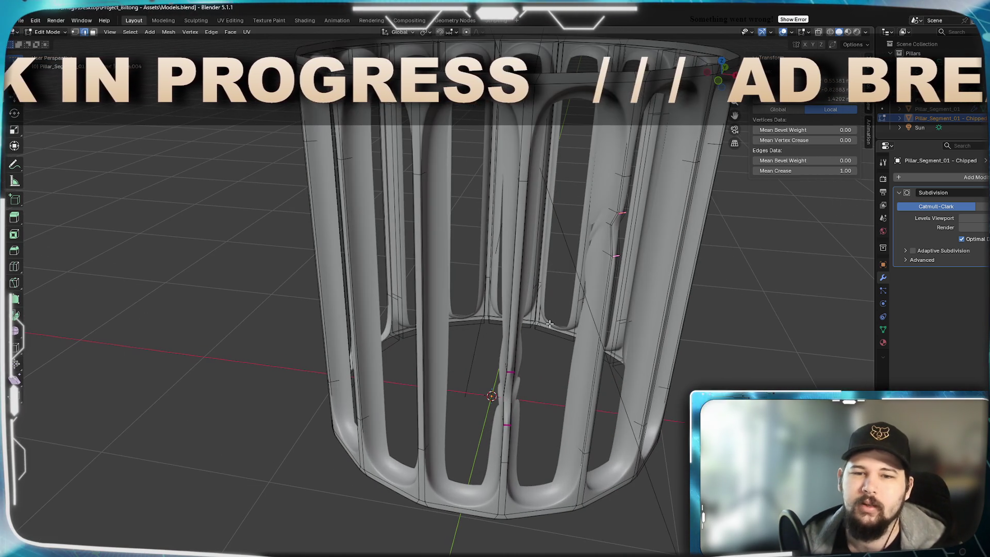
key("a")
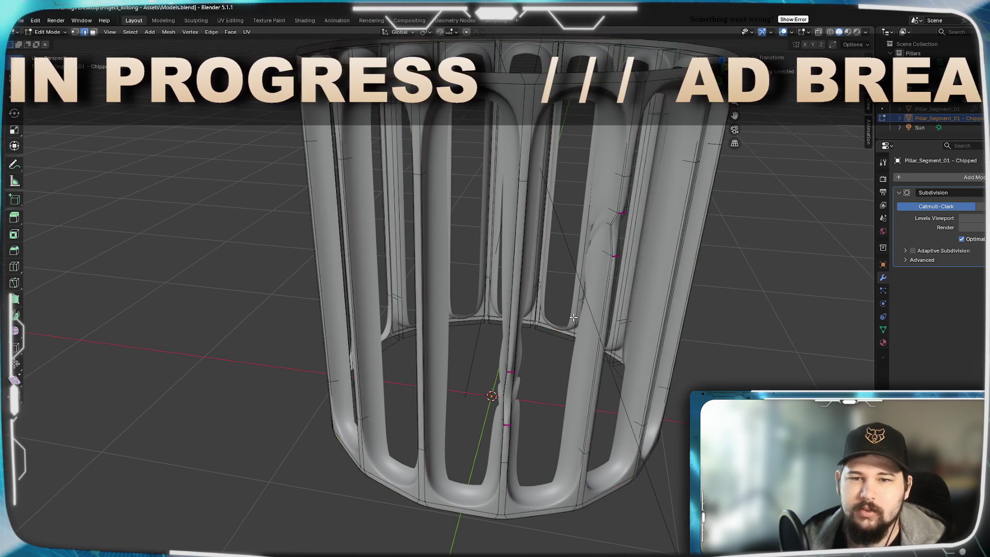
key("alt+a")
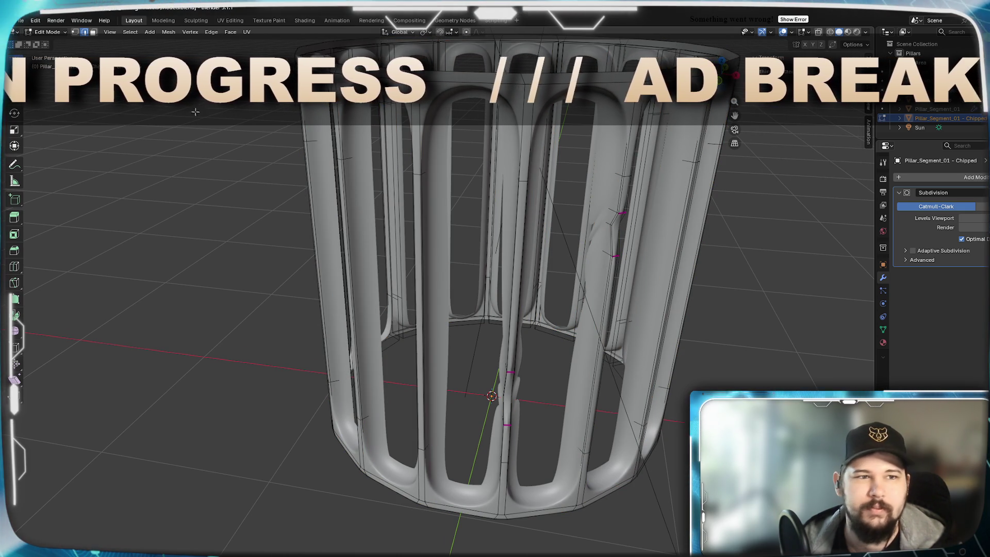
key("1")
Hide subdivision smoothing in Edit Mode and orbit to inspect the cage's kinked notches
middle_click_drag(544, 232, 524, 235)
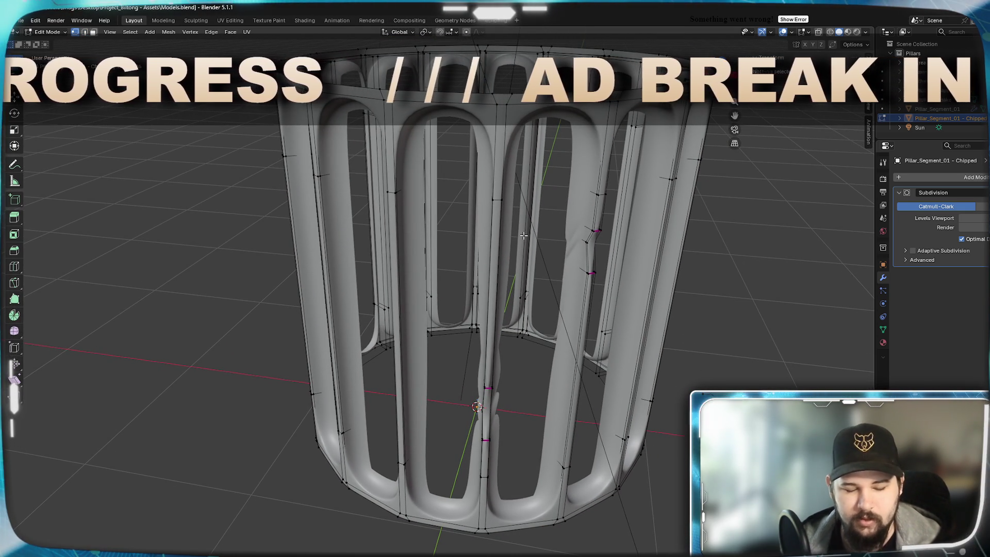
scroll(524, 258, "down", 2)
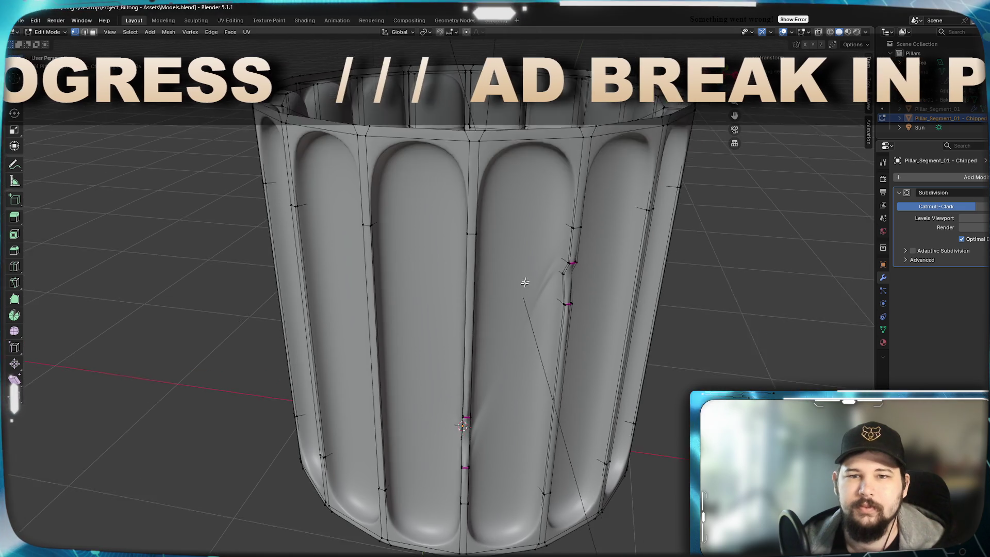
middle_click_drag(525, 282, 505, 289)
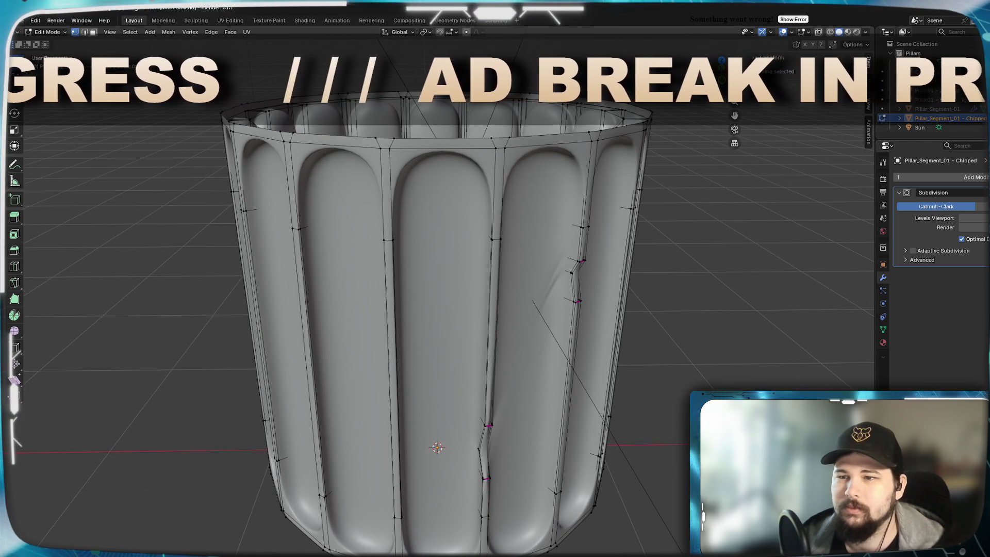
key("ctrl+0")
scroll(459, 237, "up", 3)
middle_click_drag(459, 238, 498, 226)
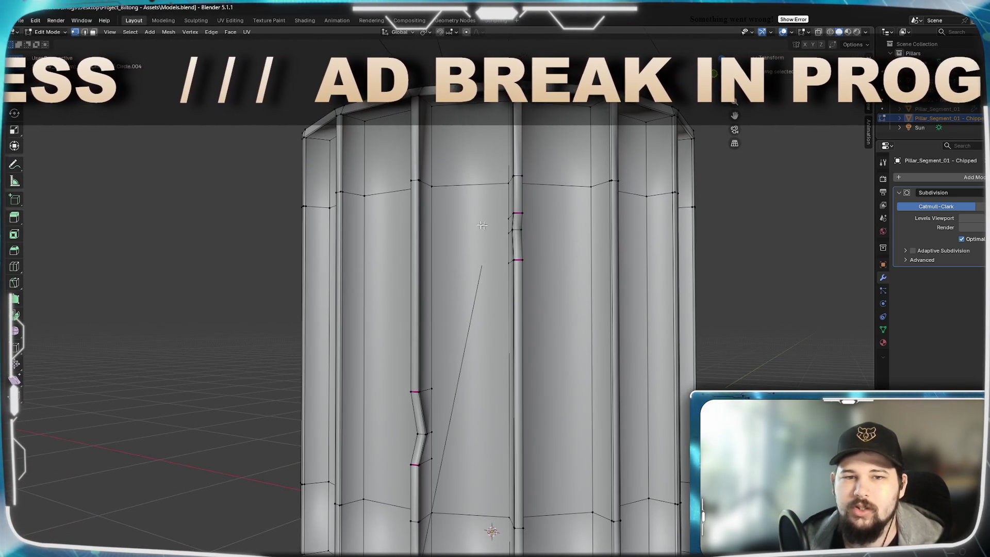
scroll(468, 362, "up", 2)
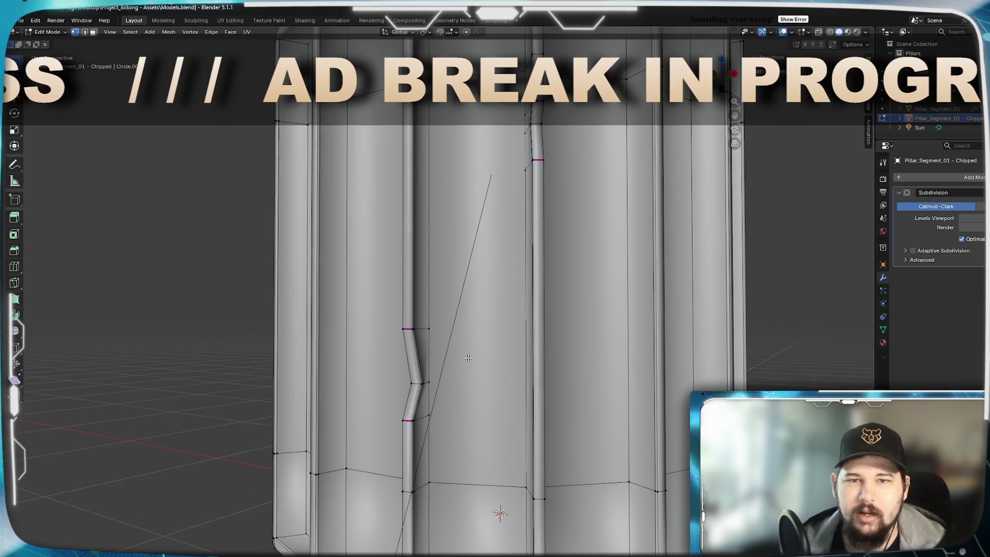
middle_click_drag(468, 363, 450, 375)
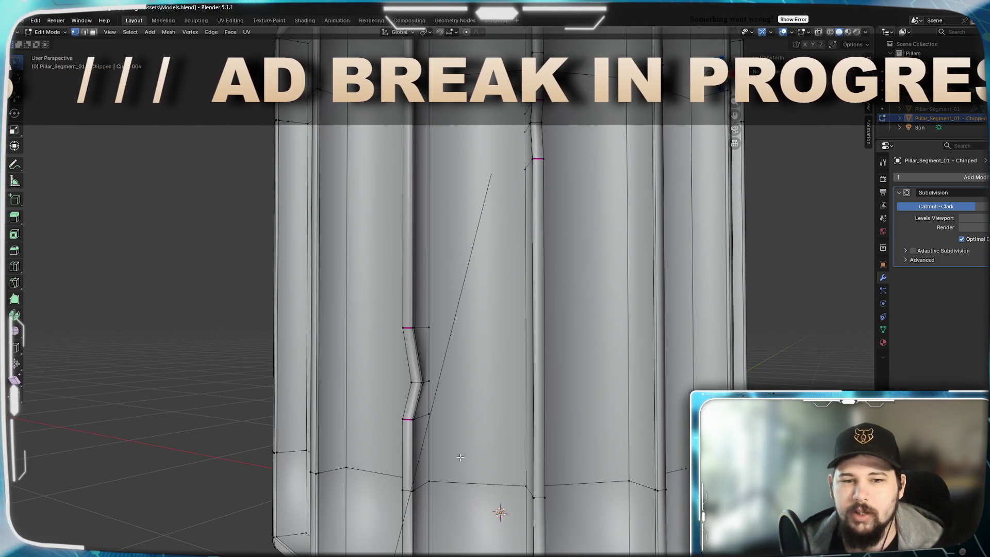
middle_click_drag(467, 287, 487, 289)
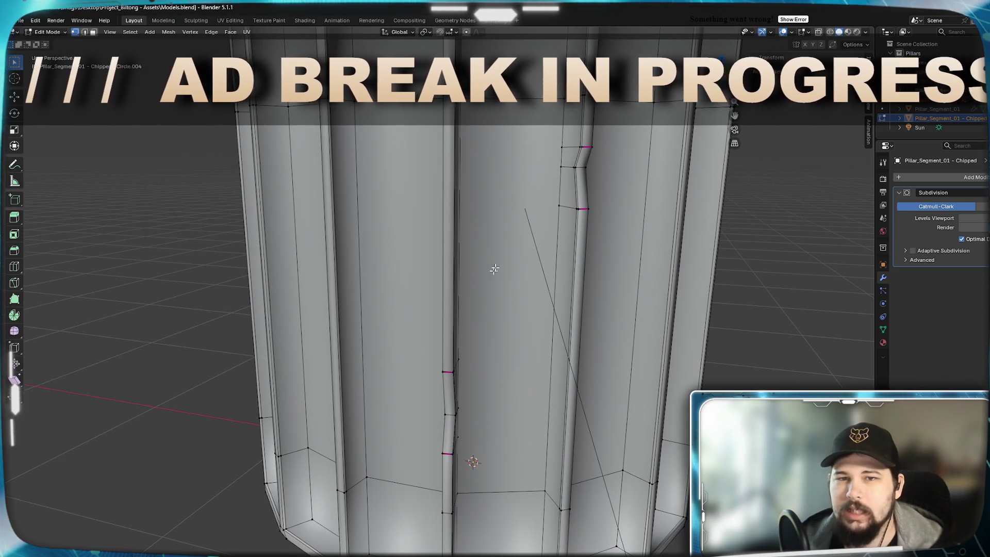
middle_click_drag(556, 151, 509, 214)
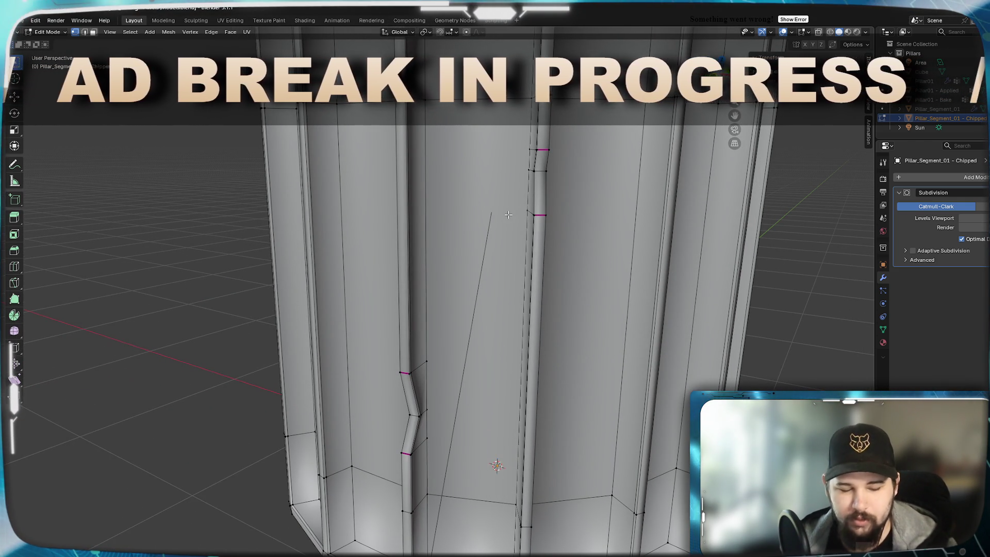
middle_click_drag(520, 257, 495, 267)
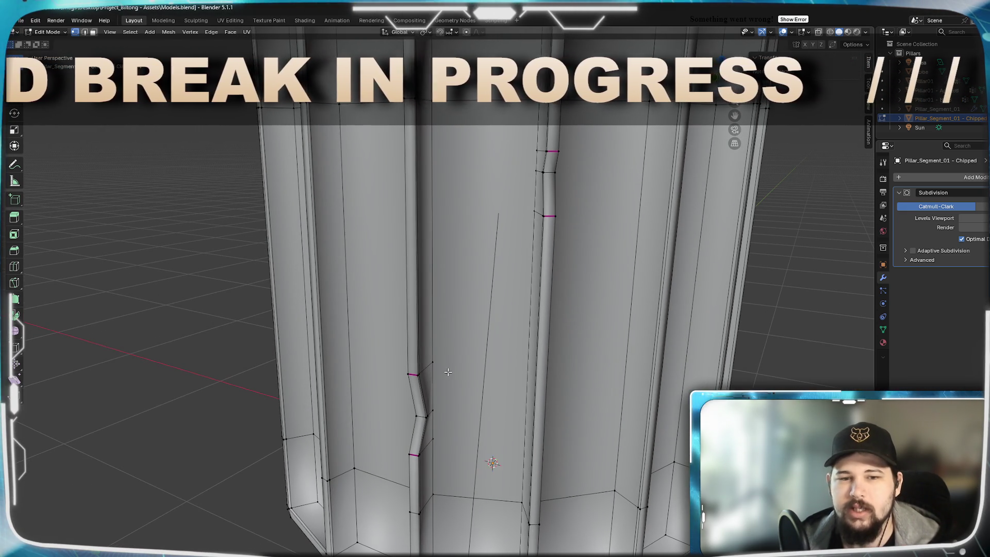
middle_click_drag(446, 372, 459, 374)
middle_click_drag(486, 303, 477, 300)
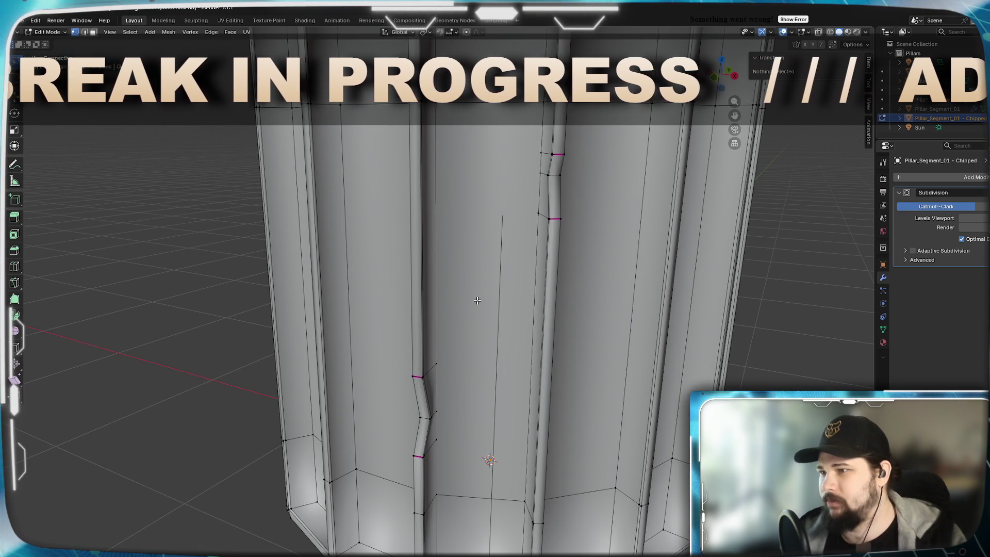
mouse_move(438, 349)
middle_mouse_down()
mouse_move(466, 333)
mouse_move(500, 336)
middle_mouse_up()
mouse_move(563, 325)
middle_mouse_down()
mouse_move(520, 311)
mouse_move(555, 301)
mouse_move(510, 322)
mouse_move(566, 331)
mouse_move(543, 323)
mouse_move(532, 304)
mouse_move(532, 314)
mouse_move(491, 322)
middle_mouse_up()
scroll(543, 323, "down", 5)
Merge the stray vertices beside the upper notch onto the first selected one
scroll(489, 309, "up", 5)
mouse_move(486, 269)
middle_mouse_down()
mouse_move(541, 288)
mouse_move(556, 278)
mouse_move(567, 263)
mouse_move(542, 221)
middle_mouse_up()
scroll(568, 263, "up", 4)
left_click(510, 239)
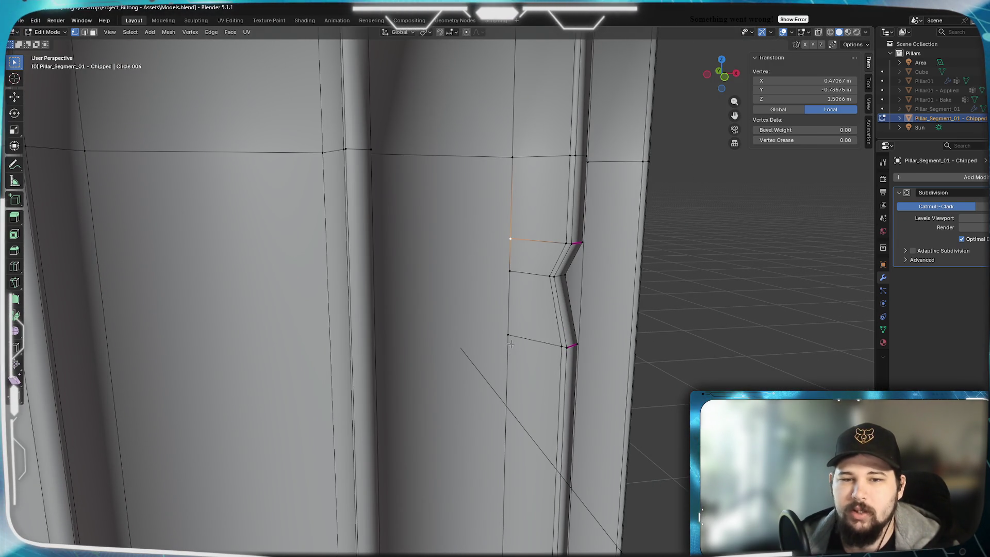
key("m")
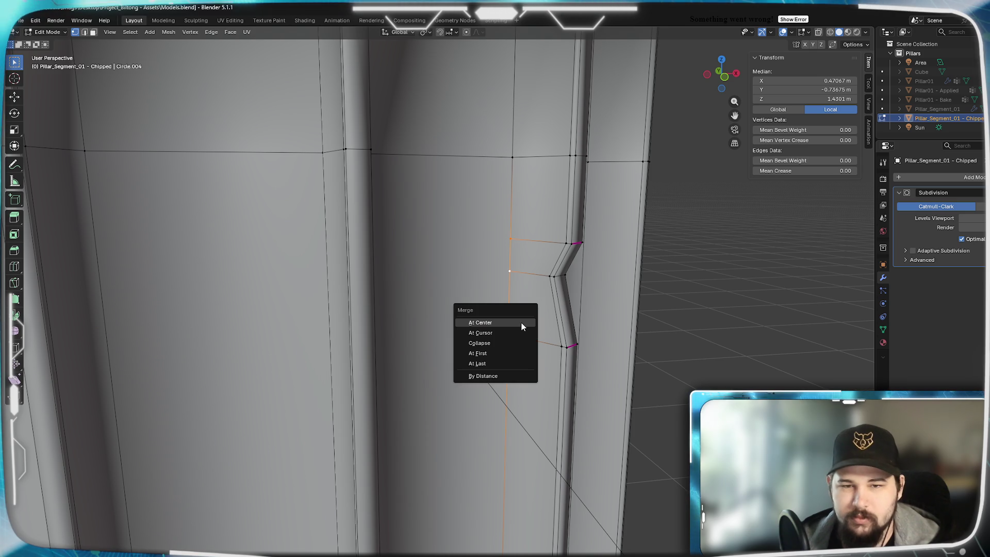
left_click(492, 355)
middle_click_drag(493, 355, 517, 325)
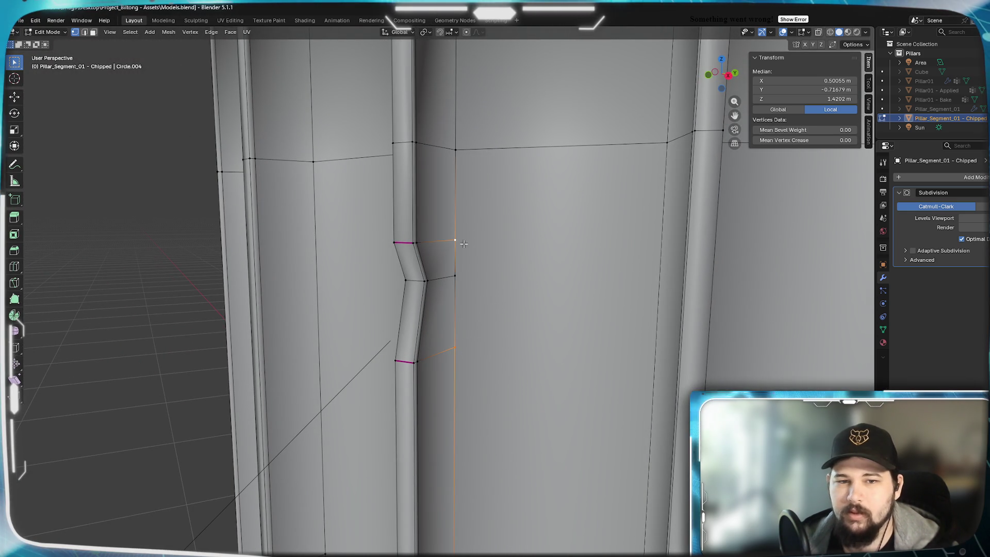
Merge the vertices above the notch into one and nudge a neighbouring vertex lower
left_click(464, 244, "shift")
left_click(455, 276, "shift")
key("m")
left_click(457, 331)
middle_click_drag(457, 331, 446, 391)
left_click_drag(449, 351, 447, 412)
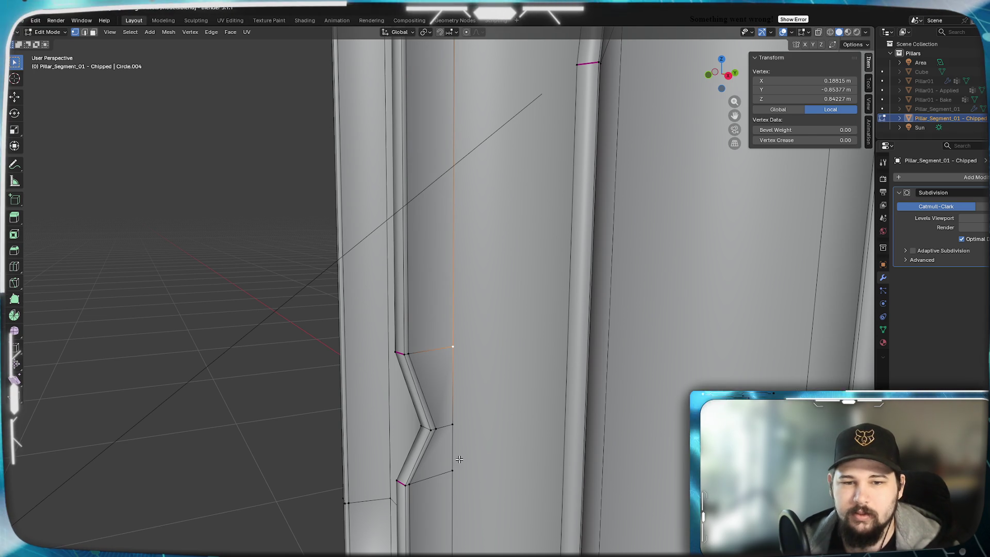
Merge the notch's corner vertex into the active one and return to Object Mode
left_click(456, 456, "shift")
key("m")
left_click(455, 455)
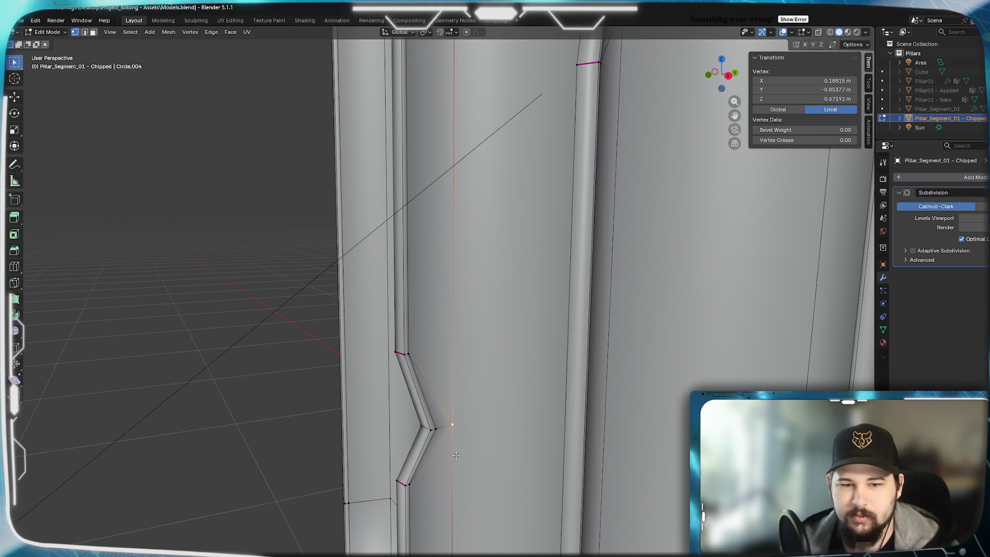
mouse_move(331, 439)
middle_mouse_down()
mouse_move(441, 420)
mouse_move(455, 430)
mouse_move(383, 306)
middle_mouse_up()
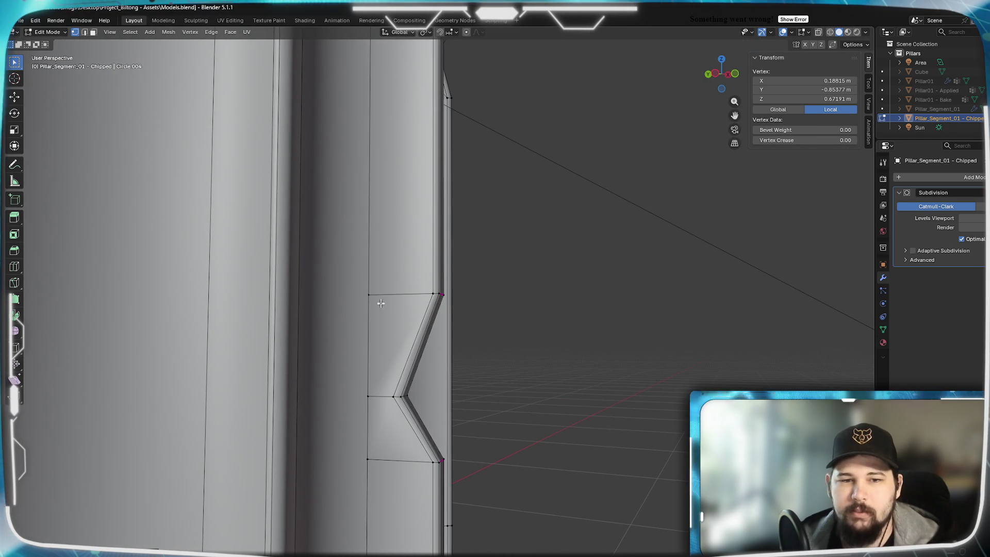
left_click(376, 440)
scroll(395, 446, "down", 5)
mouse_move(396, 447)
middle_mouse_down()
mouse_move(455, 429)
mouse_move(485, 361)
mouse_move(510, 332)
mouse_move(303, 331)
mouse_move(323, 335)
mouse_move(380, 388)
mouse_move(450, 336)
mouse_move(453, 272)
mouse_move(394, 256)
mouse_move(397, 236)
mouse_move(389, 237)
mouse_move(427, 279)
mouse_move(422, 387)
mouse_move(433, 404)
mouse_move(422, 450)
mouse_move(365, 431)
mouse_move(327, 453)
mouse_move(349, 444)
mouse_move(417, 451)
mouse_move(393, 433)
mouse_move(404, 322)
mouse_move(384, 352)
middle_mouse_up()
key("Tab")
scroll(478, 335, "up", 3)
Select the first notch edge on the pillar and preview the smoothed result in Object Mode
key("Tab")
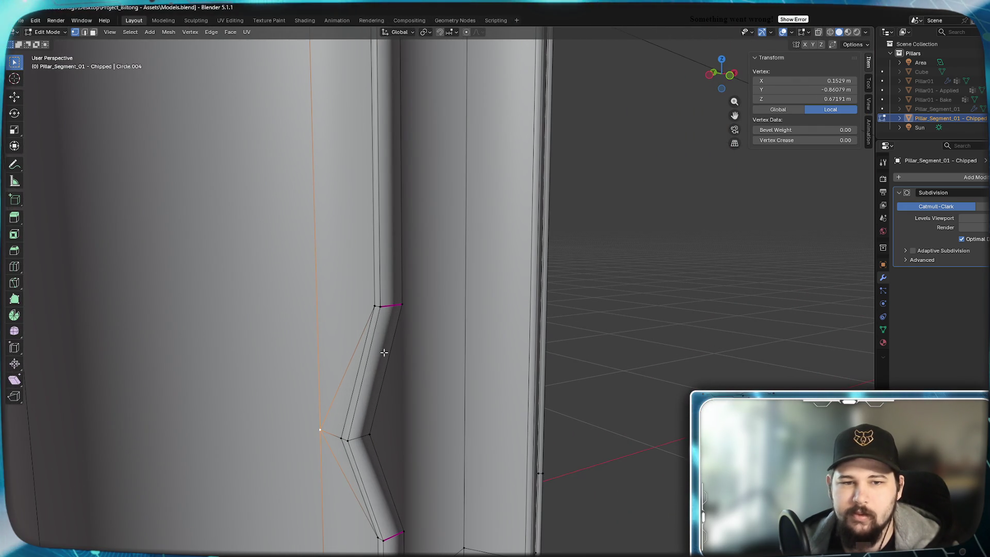
left_click(379, 305, "shift")
middle_click_drag(420, 317, 375, 312)
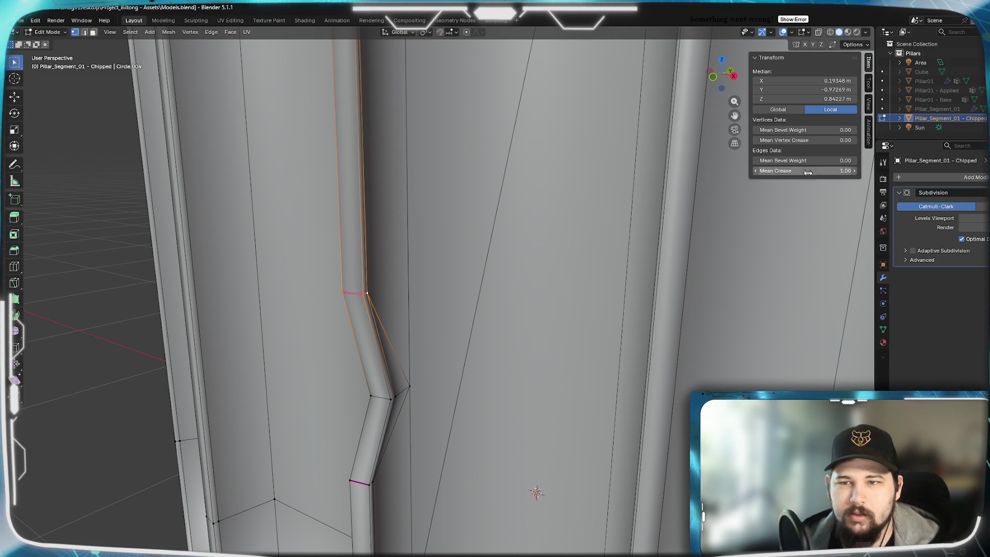
key("Tab")
mouse_move(606, 248)
middle_mouse_down()
mouse_move(416, 293)
mouse_move(523, 290)
mouse_move(349, 278)
mouse_move(480, 309)
mouse_move(505, 223)
mouse_move(453, 347)
middle_mouse_up()
Select the edge loop along the lower notch side and check the smoothing again
key("Tab")
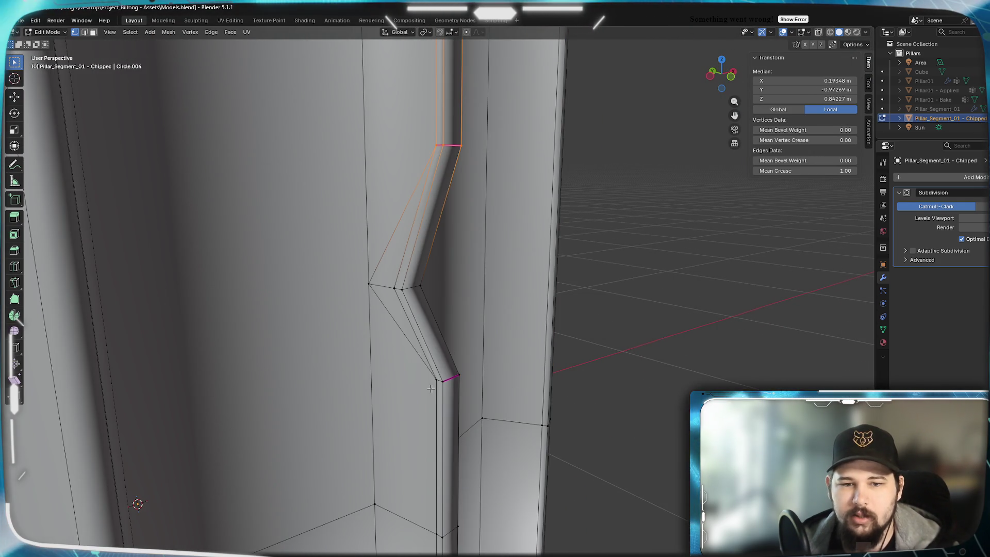
left_click(432, 387, "alt")
middle_click_drag(446, 385, 400, 374)
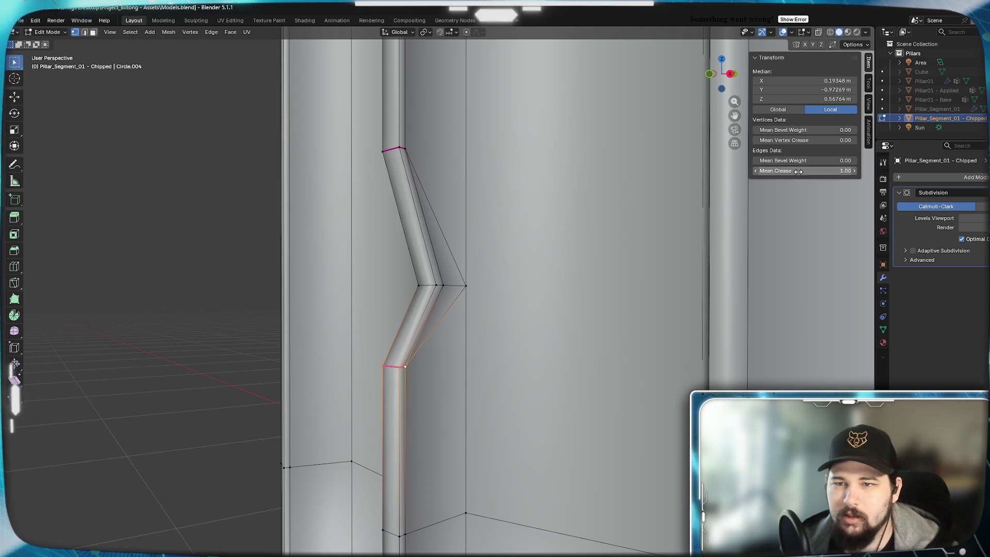
key("Tab")
mouse_move(411, 369)
middle_mouse_down()
mouse_move(358, 364)
mouse_move(471, 345)
mouse_move(486, 370)
mouse_move(504, 258)
mouse_move(495, 248)
mouse_move(460, 315)
mouse_move(515, 317)
mouse_move(540, 339)
middle_mouse_up()
Select the edge running down from the notch corner, then inspect the smoothed pillar's front and base
key("Tab")
left_click(481, 296)
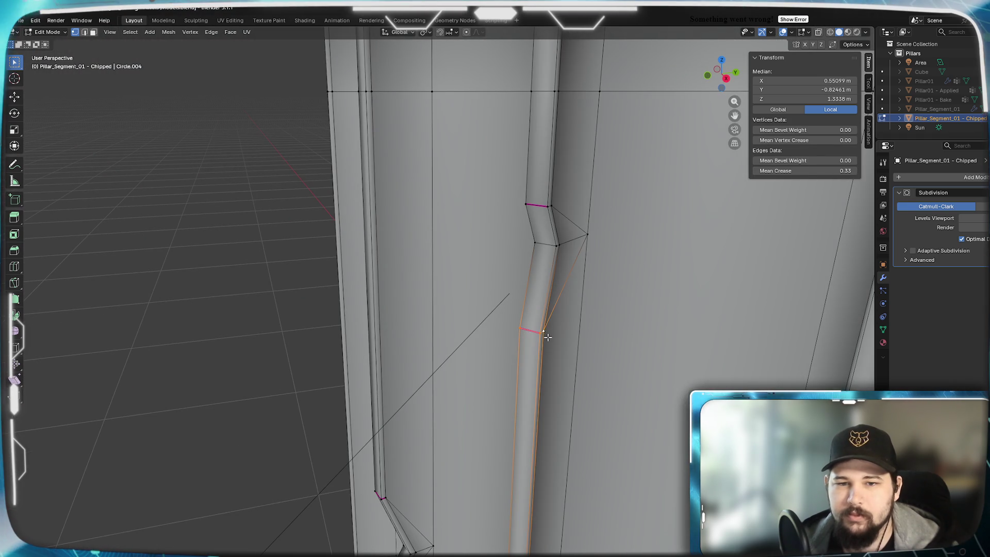
mouse_move(532, 225)
middle_mouse_down()
mouse_move(645, 254)
mouse_move(454, 163)
middle_mouse_up()
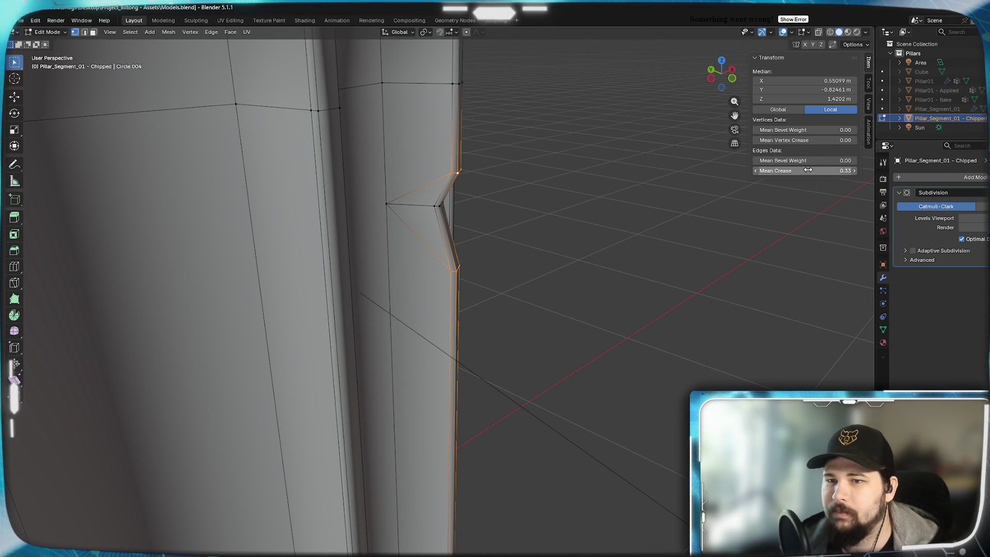
key("Tab")
mouse_move(574, 254)
middle_mouse_down()
mouse_move(580, 338)
mouse_move(619, 325)
mouse_move(512, 306)
mouse_move(533, 187)
mouse_move(479, 236)
mouse_move(524, 192)
middle_mouse_up()
scroll(509, 253, "up", 3)
mouse_move(509, 252)
middle_mouse_down()
mouse_move(477, 276)
mouse_move(515, 166)
mouse_move(509, 276)
mouse_move(509, 223)
mouse_move(466, 356)
mouse_move(404, 351)
mouse_move(418, 338)
middle_mouse_up()
mouse_move(391, 431)
middle_mouse_down()
mouse_move(415, 298)
mouse_move(431, 287)
mouse_move(482, 304)
mouse_move(450, 318)
mouse_move(491, 275)
mouse_move(448, 276)
mouse_move(481, 237)
mouse_move(466, 253)
mouse_move(458, 307)
middle_mouse_up()
key("Tab")
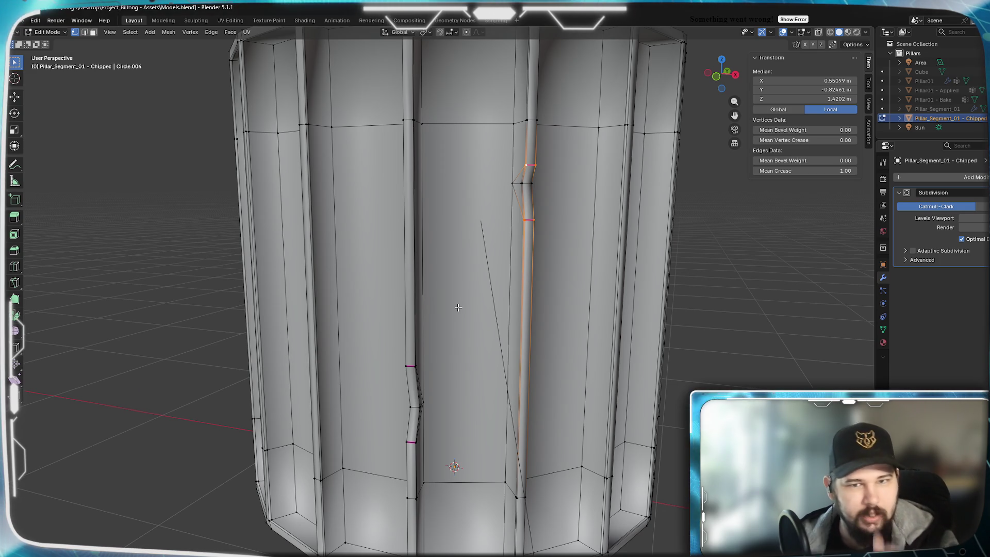
mouse_move(484, 166)
middle_mouse_down()
mouse_move(483, 247)
mouse_move(456, 250)
mouse_move(441, 287)
mouse_move(462, 204)
middle_mouse_up()
middle_click_drag(471, 282, 475, 286)
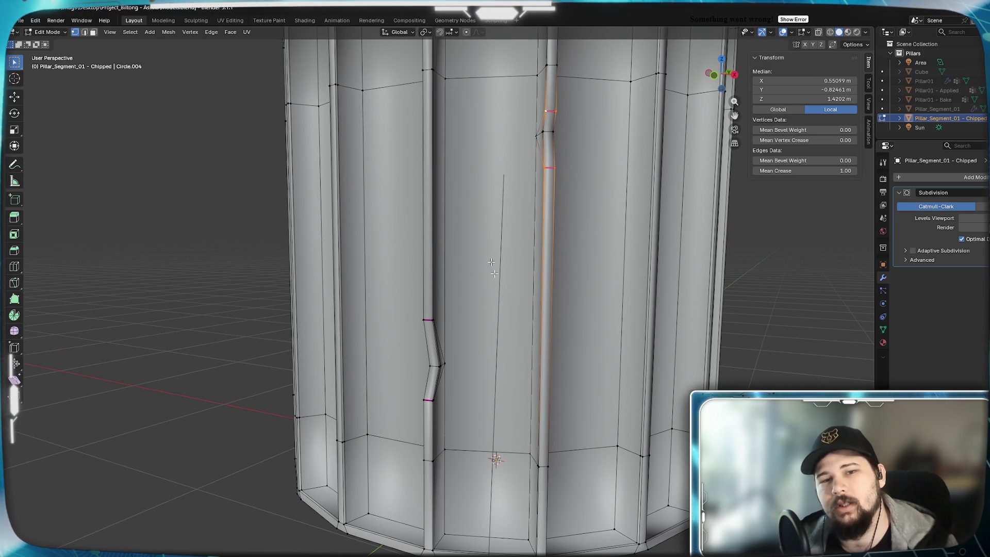
mouse_move(555, 328)
middle_mouse_down()
mouse_move(411, 335)
mouse_move(330, 331)
mouse_move(448, 322)
mouse_move(320, 320)
mouse_move(460, 319)
mouse_move(438, 304)
mouse_move(459, 154)
middle_mouse_up()
scroll(544, 322, "down", 4)
scroll(322, 320, "down", 3)
scroll(432, 299, "up", 5)
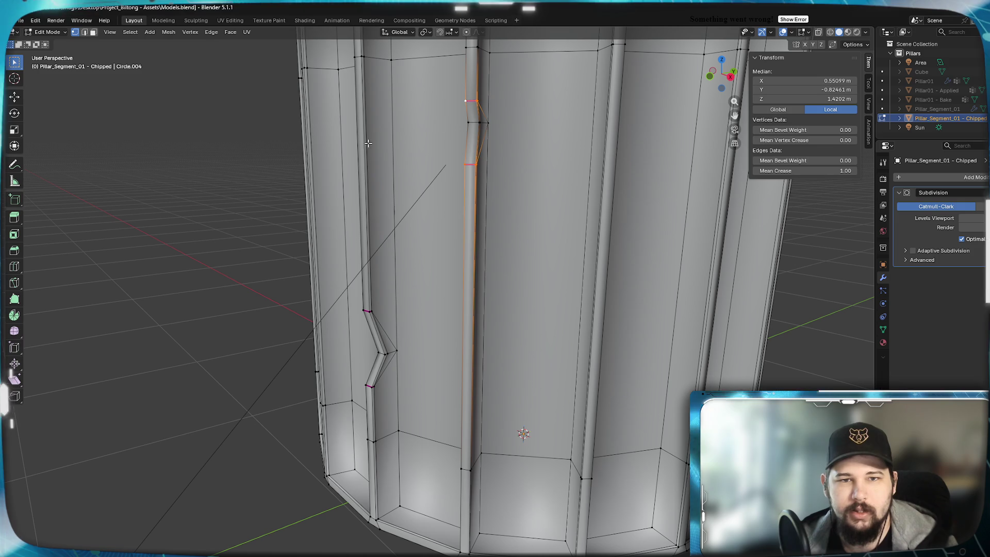
key("Tab")
scroll(402, 324, "down", 5)
mouse_move(402, 324)
middle_mouse_down()
mouse_move(490, 304)
mouse_move(430, 308)
middle_mouse_up()
scroll(491, 224, "up", 4)
key("Tab")
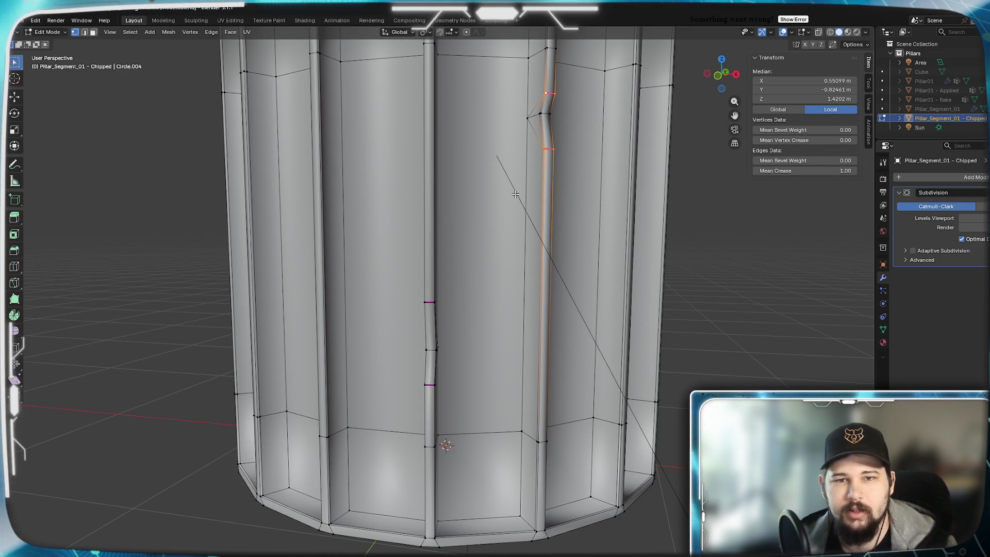
left_click(528, 118)
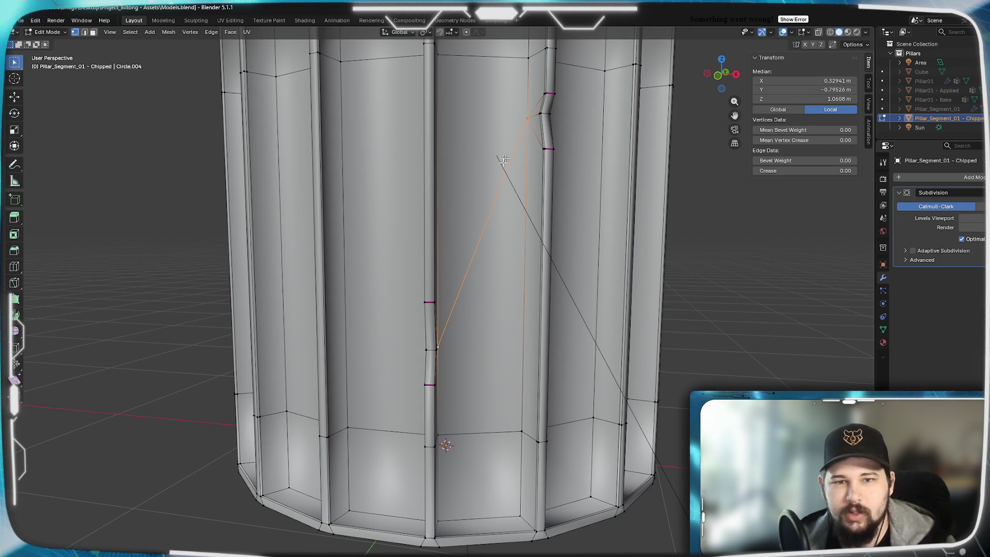
scroll(472, 256, "up", 2)
middle_click_drag(472, 256, 441, 299, "shift")
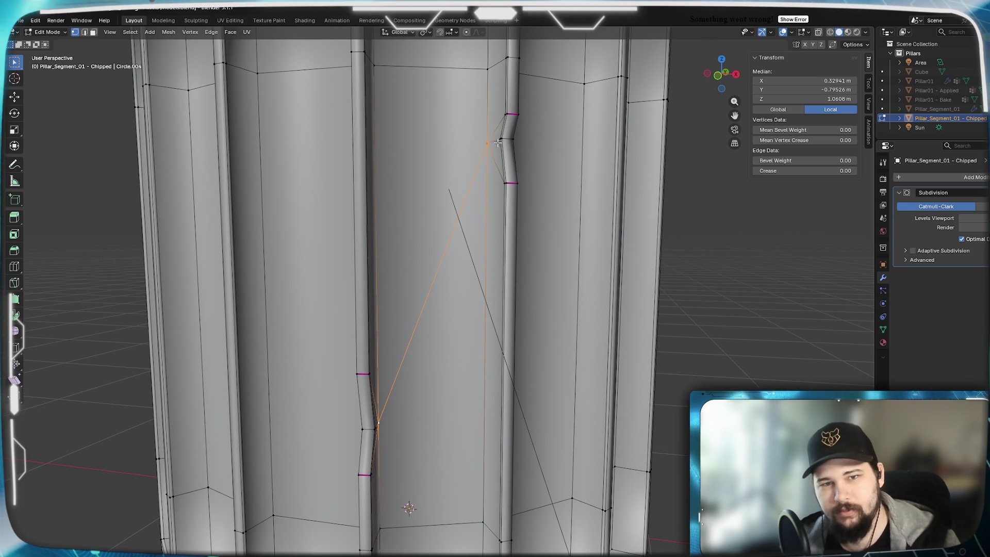
mouse_move(475, 250)
middle_mouse_down()
mouse_move(463, 243)
mouse_move(480, 231)
middle_mouse_up()
middle_click_drag(488, 170, 364, 357)
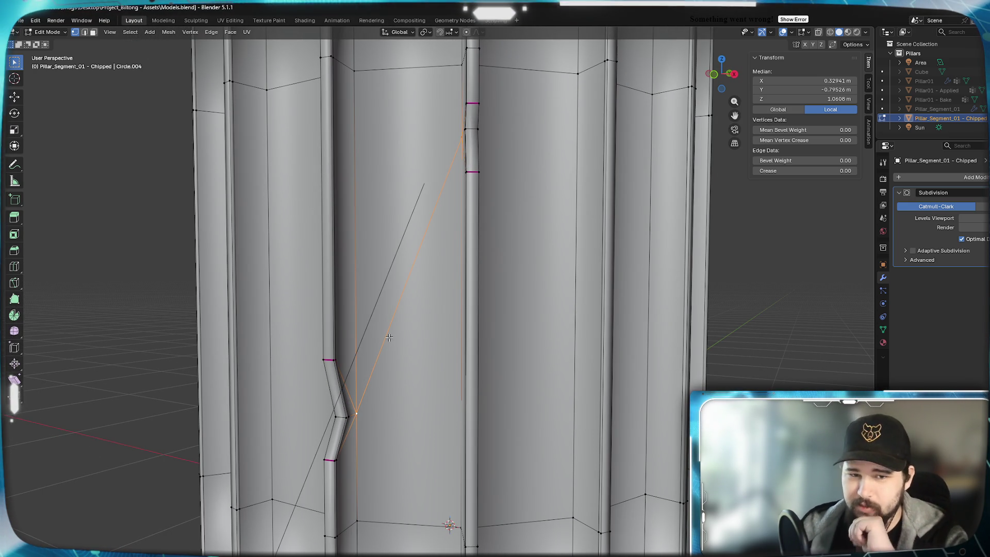
middle_click_drag(407, 340, 387, 324)
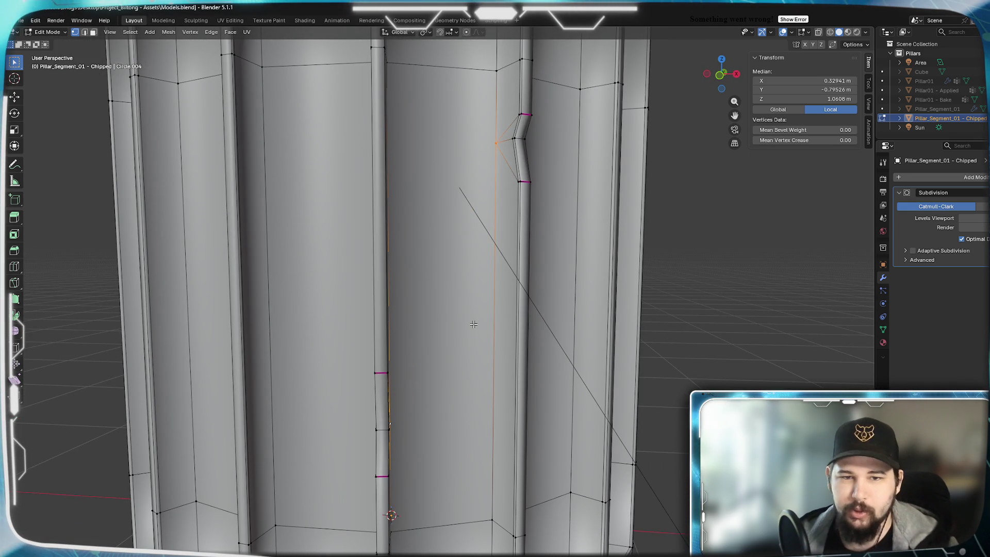
key("Tab")
mouse_move(494, 279)
middle_mouse_down()
mouse_move(518, 285)
mouse_move(412, 268)
mouse_move(462, 267)
middle_mouse_up()
scroll(518, 285, "down", 5)
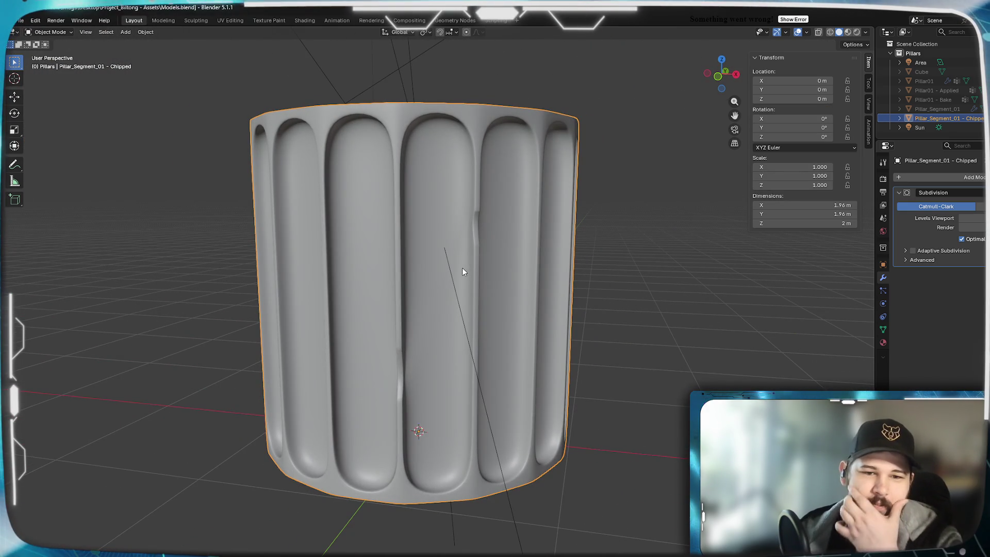
Orbit and zoom around the subdivided pillar to inspect its chipped flute edges, then return to Edit Mode
scroll(463, 306, "up", 1)
mouse_move(397, 307)
middle_mouse_down()
mouse_move(463, 305)
mouse_move(441, 292)
mouse_move(455, 286)
mouse_move(406, 302)
mouse_move(451, 317)
mouse_move(338, 316)
mouse_move(491, 360)
middle_mouse_up()
scroll(461, 305, "up", 3)
scroll(451, 335, "down", 3)
scroll(491, 360, "up", 3)
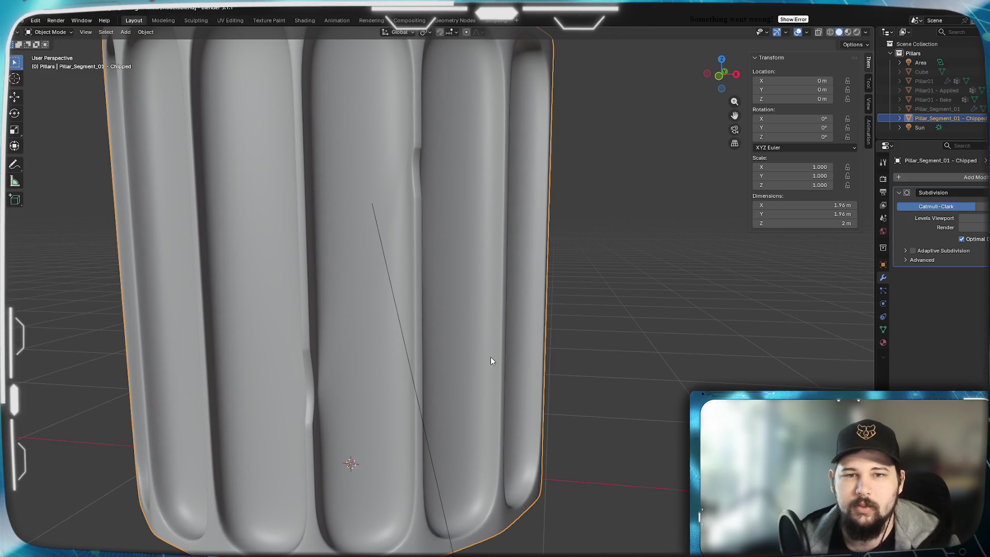
mouse_move(500, 316)
middle_mouse_down()
mouse_move(438, 343)
mouse_move(464, 330)
mouse_move(463, 340)
mouse_move(356, 342)
middle_mouse_up()
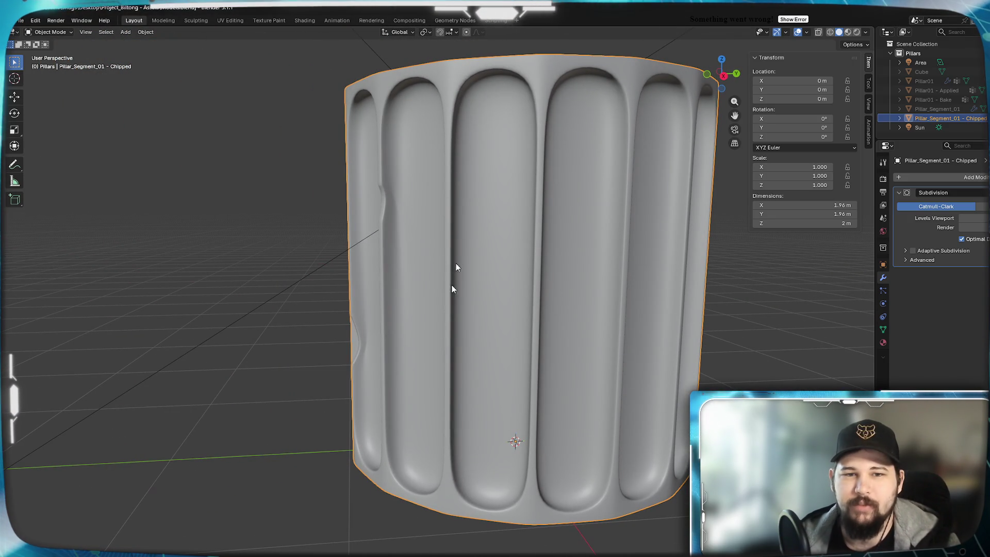
mouse_move(443, 359)
middle_mouse_down()
mouse_move(369, 351)
mouse_move(559, 351)
mouse_move(479, 340)
mouse_move(426, 351)
mouse_move(544, 360)
mouse_move(420, 354)
mouse_move(465, 356)
middle_mouse_up()
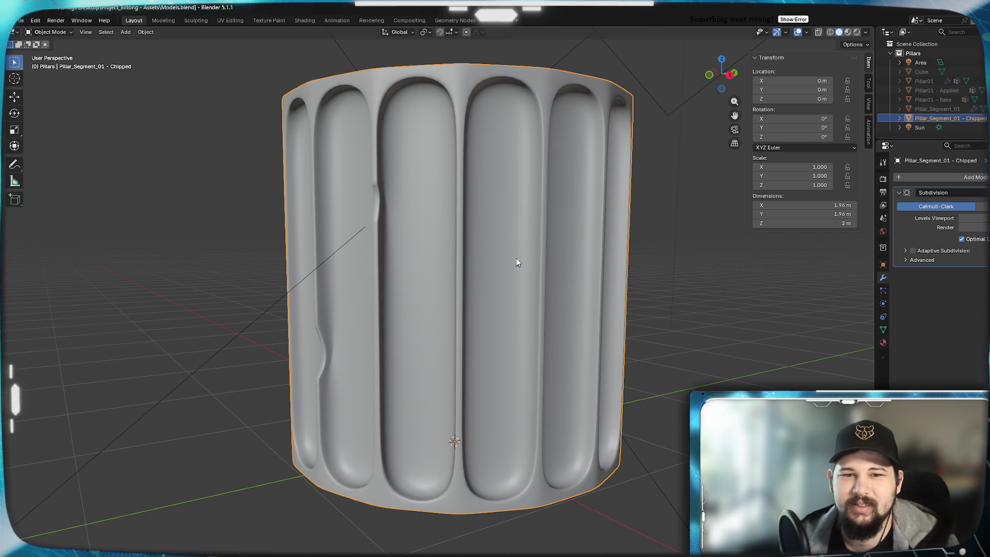
mouse_move(462, 338)
middle_mouse_down()
mouse_move(497, 305)
mouse_move(424, 327)
mouse_move(504, 325)
mouse_move(484, 338)
mouse_move(493, 330)
middle_mouse_up()
scroll(492, 330, "up", 3)
key("Tab")
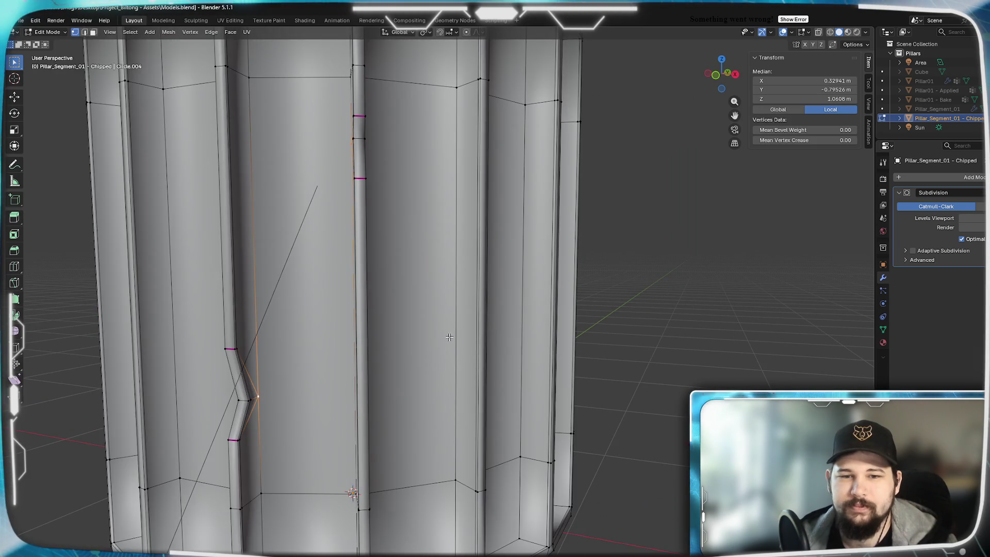
Switch to a centred top-down wireframe view of the pillar ring
scroll(448, 335, "up", 4)
scroll(447, 325, "down", 5)
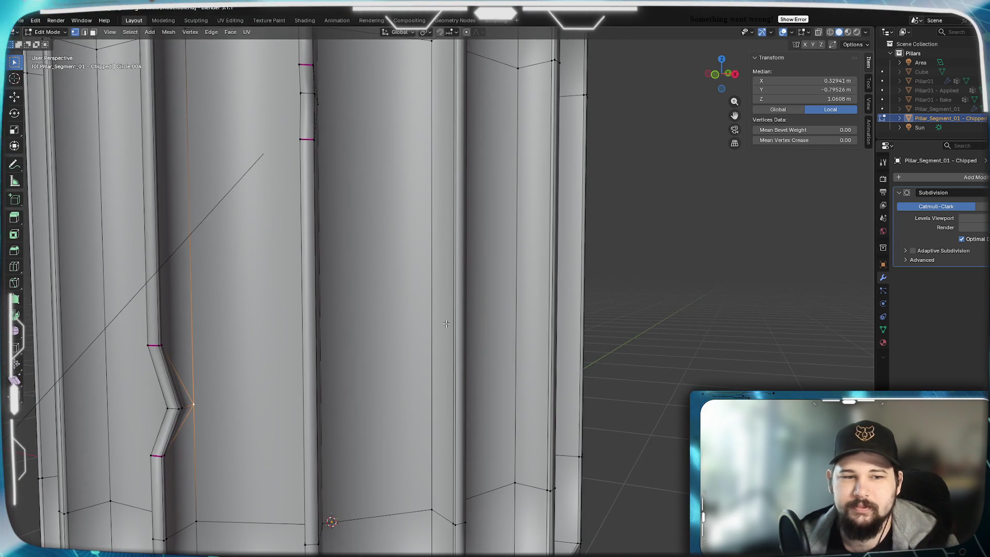
scroll(404, 284, "down", 3)
mouse_move(404, 284)
middle_mouse_down()
mouse_move(484, 326)
mouse_move(481, 285)
mouse_move(481, 305)
middle_mouse_up()
key("KP_7")
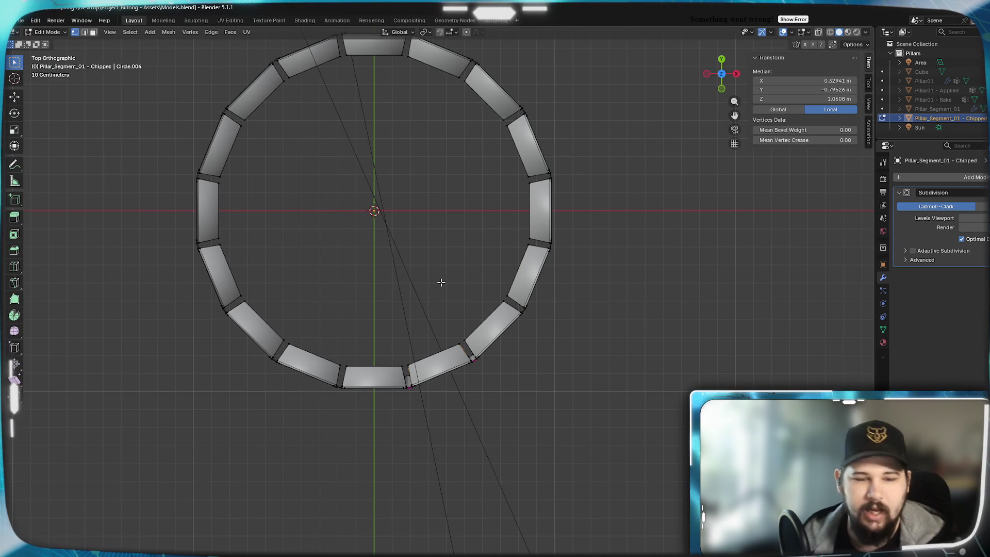
key("z")
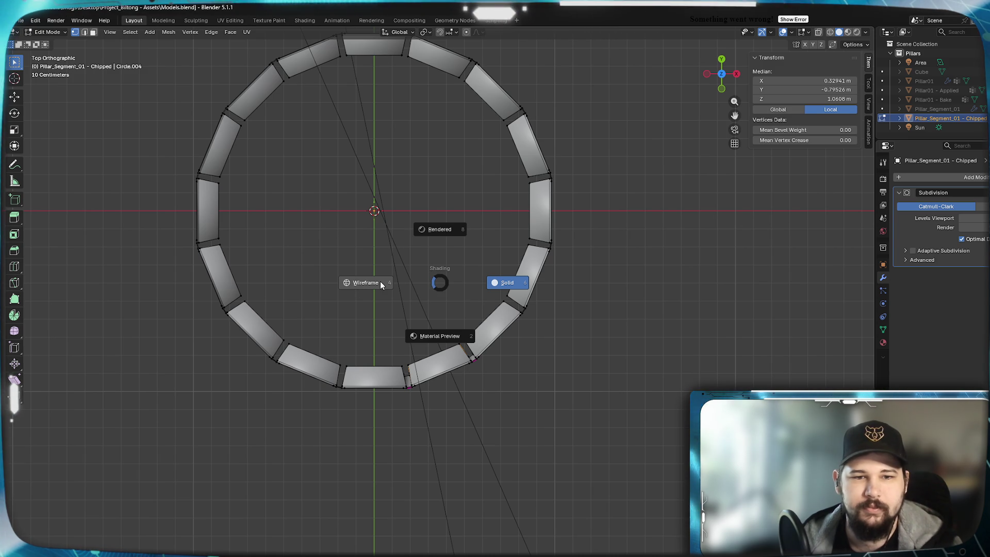
left_click(379, 281)
scroll(375, 273, "up", 1)
mouse_move(375, 273)
middle_mouse_down("shift")
mouse_move(416, 357)
mouse_move(453, 379)
middle_mouse_up("shift")
Circle-select the inner ring's edges, then clear the selection
key("c")
left_click_drag(431, 297, 436, 291)
key("Escape")
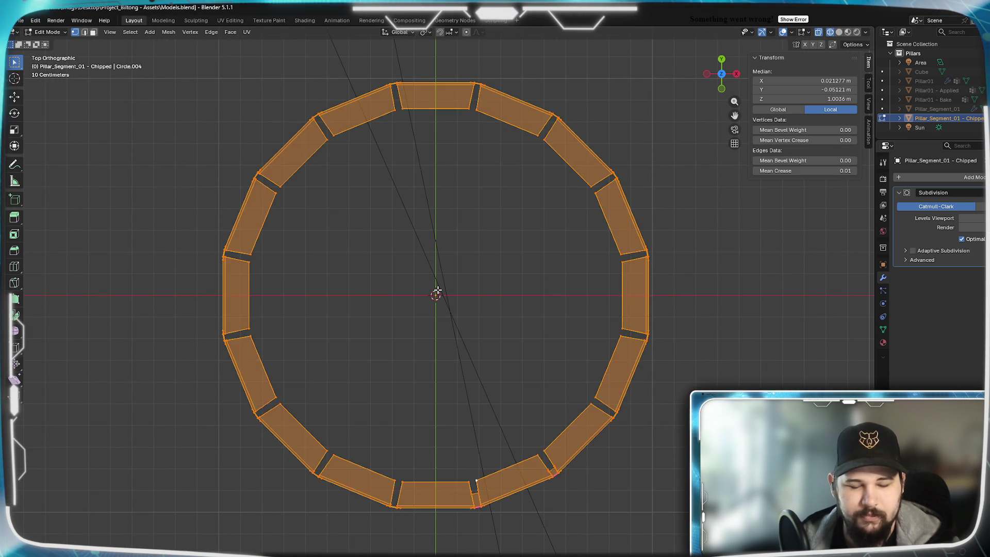
key("alt+a")
key("c")
left_click_drag(429, 295, 435, 295)
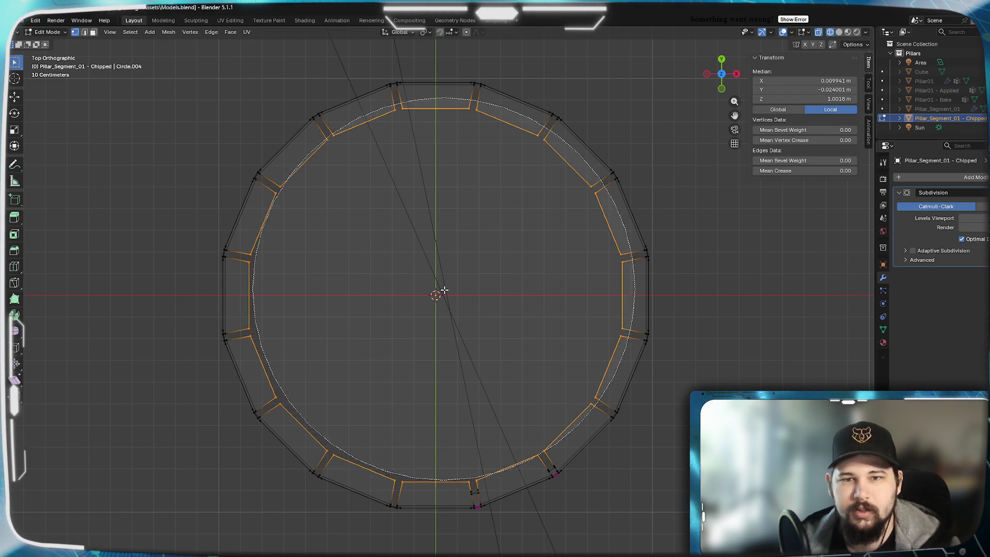
right_click(439, 308)
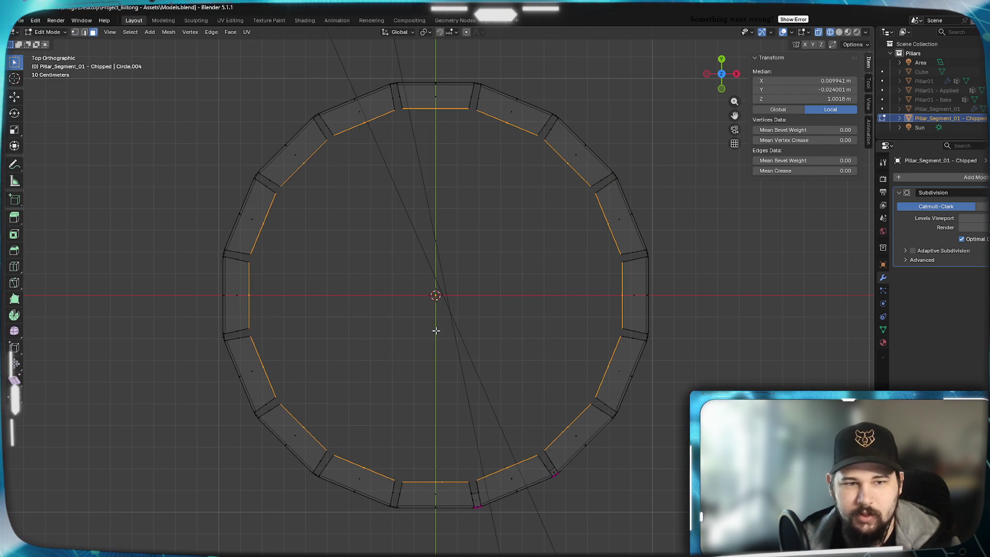
key("alt+a")
Return to a perspective view in solid shading with nothing selected
middle_click_drag(404, 388, 430, 316)
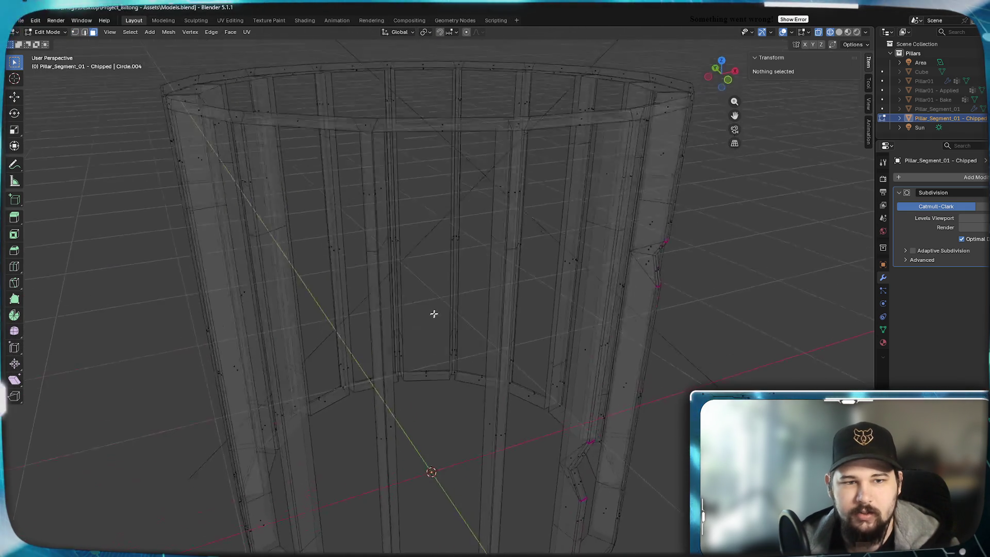
key("a")
key("alt+a")
key("z")
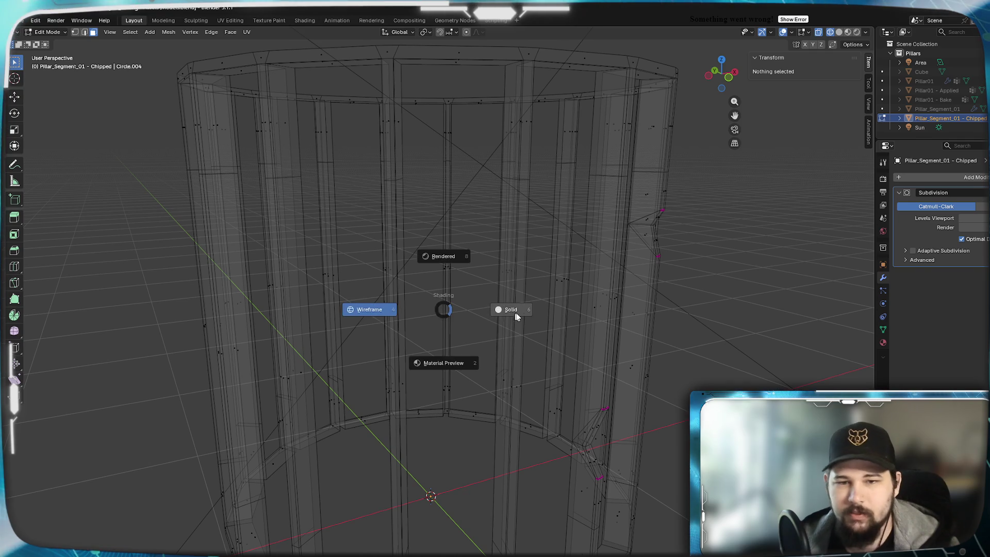
left_click(502, 310)
mouse_move(490, 393)
middle_mouse_down()
mouse_move(536, 320)
mouse_move(483, 331)
mouse_move(463, 351)
mouse_move(471, 326)
mouse_move(458, 330)
mouse_move(472, 340)
middle_mouse_up()
scroll(457, 330, "up", 6)
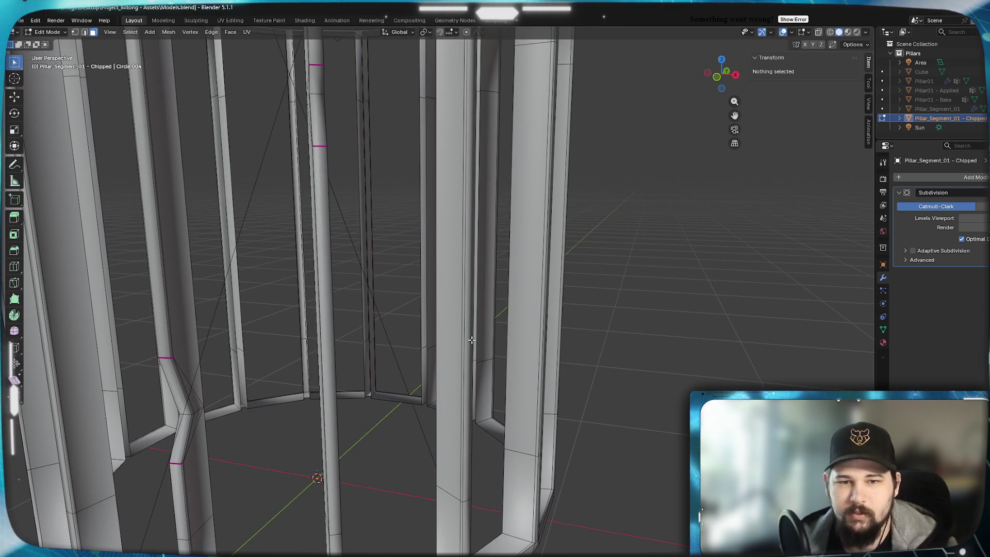
Place two closely spaced edge loops across the flute and move them down along Z
left_click(465, 306)
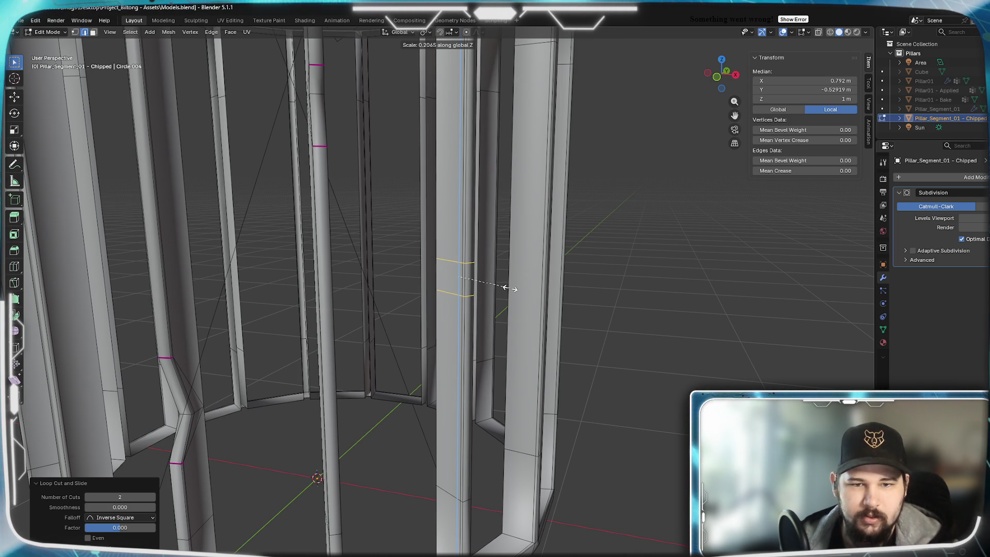
left_click(507, 288)
key("g")
key("z")
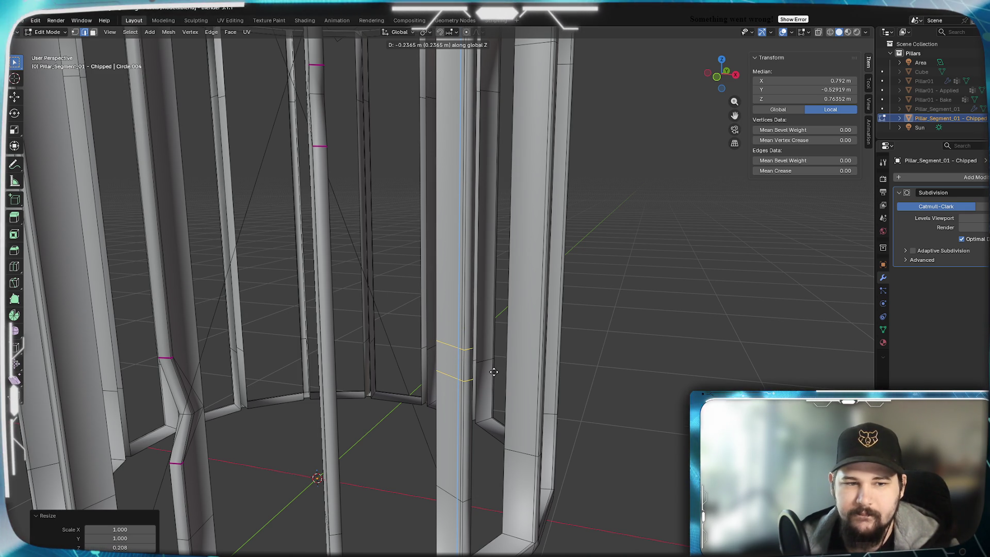
left_click(492, 335)
scroll(500, 351, "up", 3)
scroll(506, 365, "down", 1)
Cut another edge loop between the two and select its edge at the flute corner
key("ctrl+r")
left_click(495, 302)
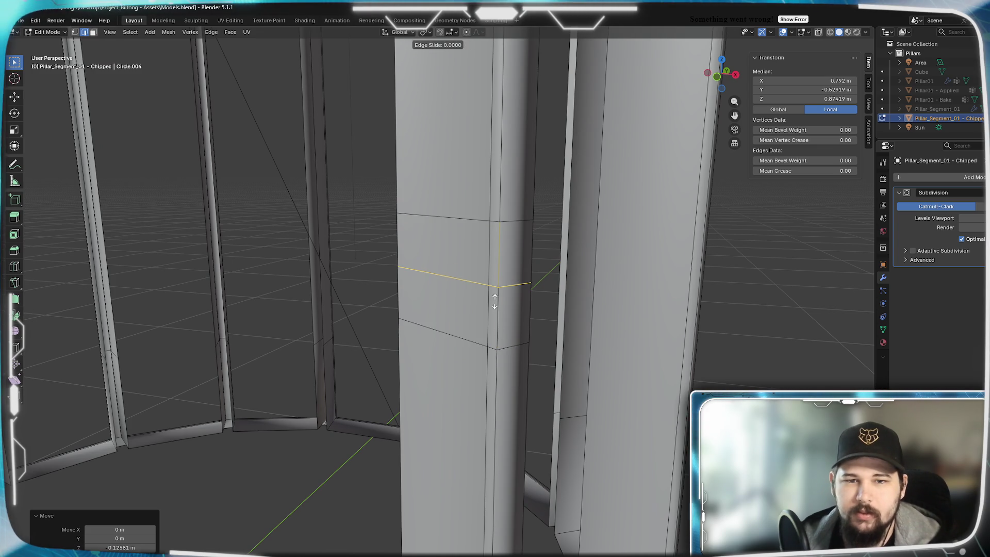
left_click(492, 289)
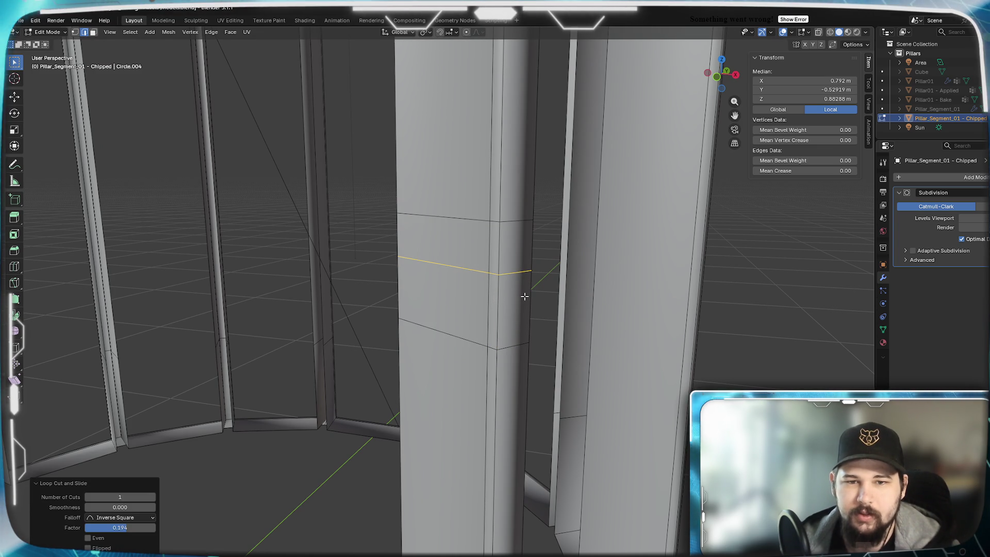
left_click(493, 274)
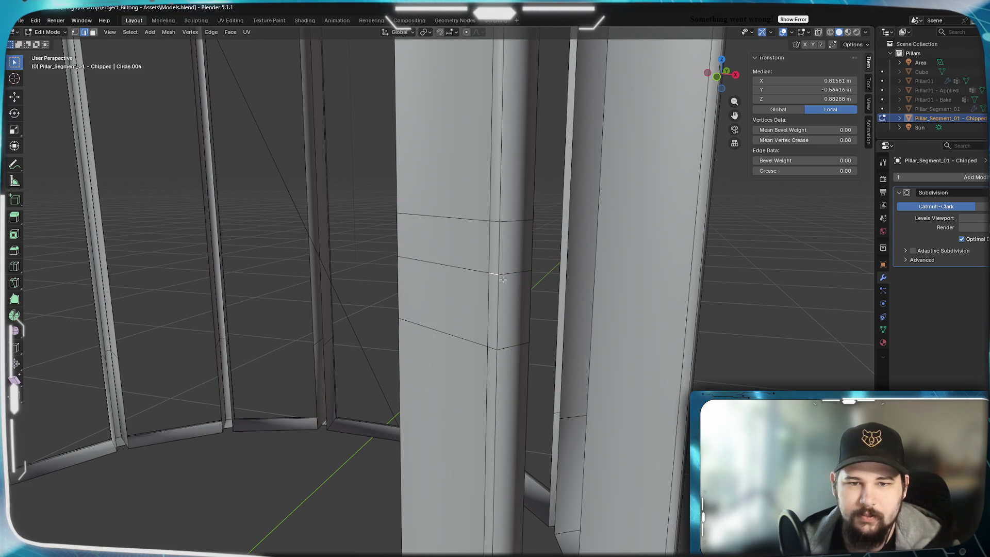
middle_click_drag(509, 292, 417, 298)
left_click(66, 283)
middle_click_drag(77, 294, 119, 300)
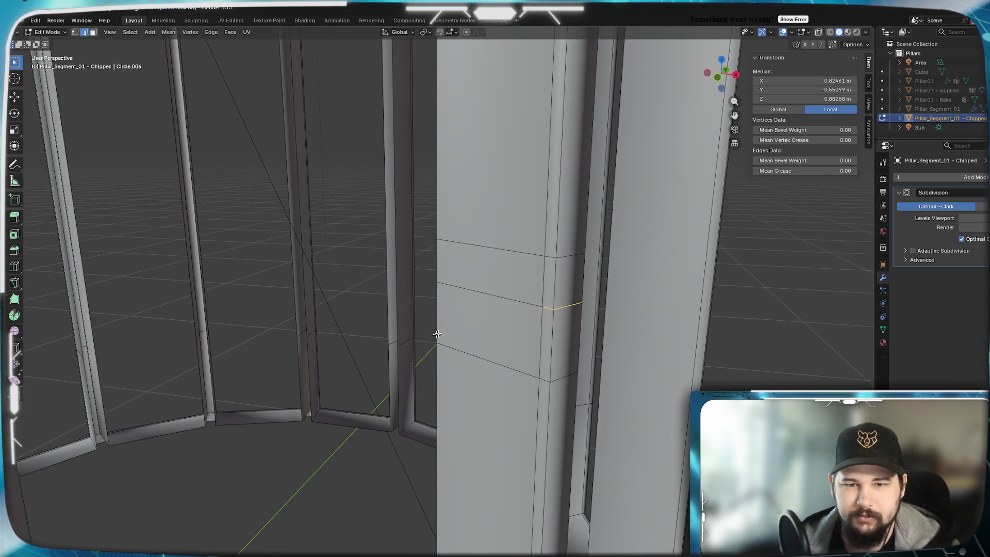
Trial-slide the edge's vertices into a notch, undo it, and grow the selection around the loop
key("shift+v")
left_click(482, 307)
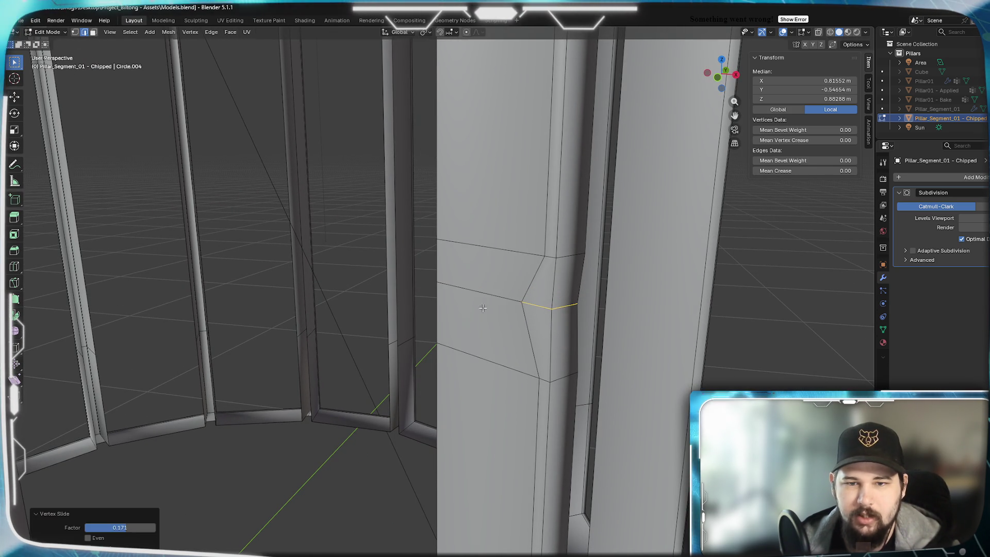
key("shift+v")
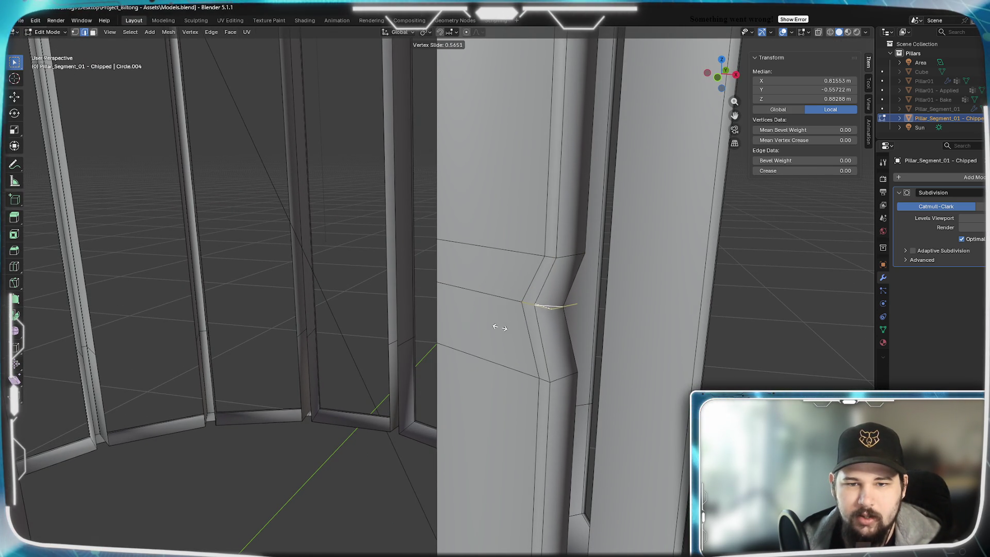
left_click(495, 327)
mouse_move(495, 327)
middle_mouse_down()
mouse_move(493, 369)
mouse_move(480, 370)
middle_mouse_up()
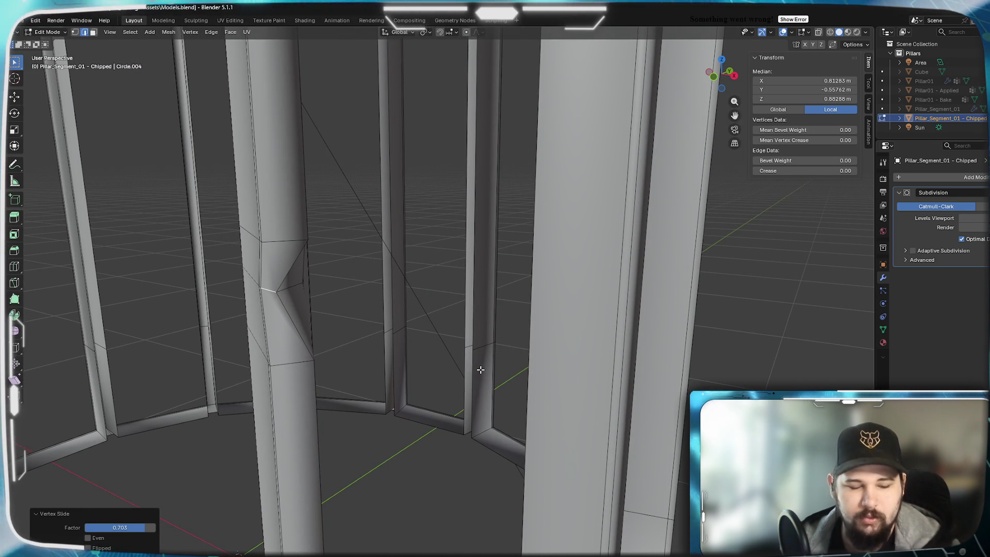
key("ctrl+z")
middle_click_drag(370, 364, 365, 375)
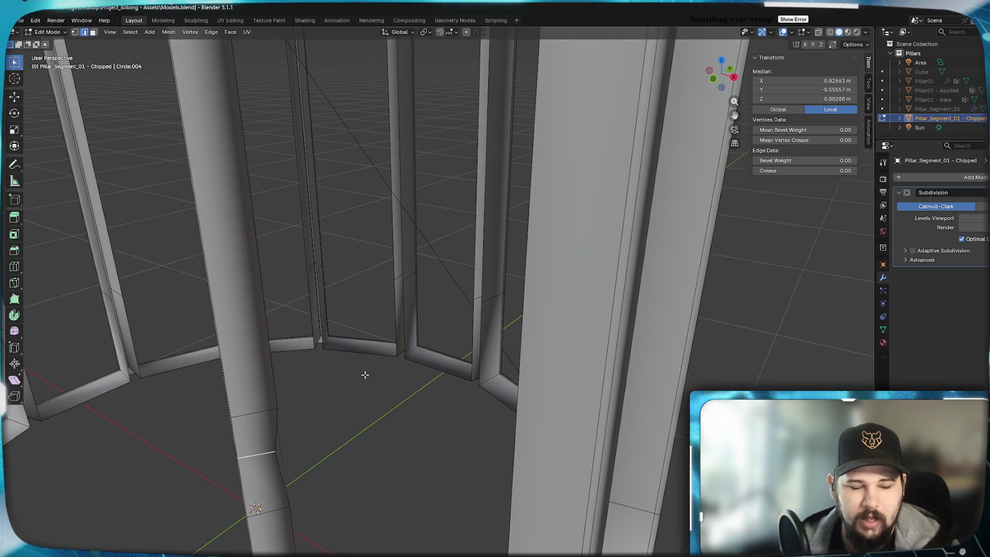
key("ctrl+KP_Add")
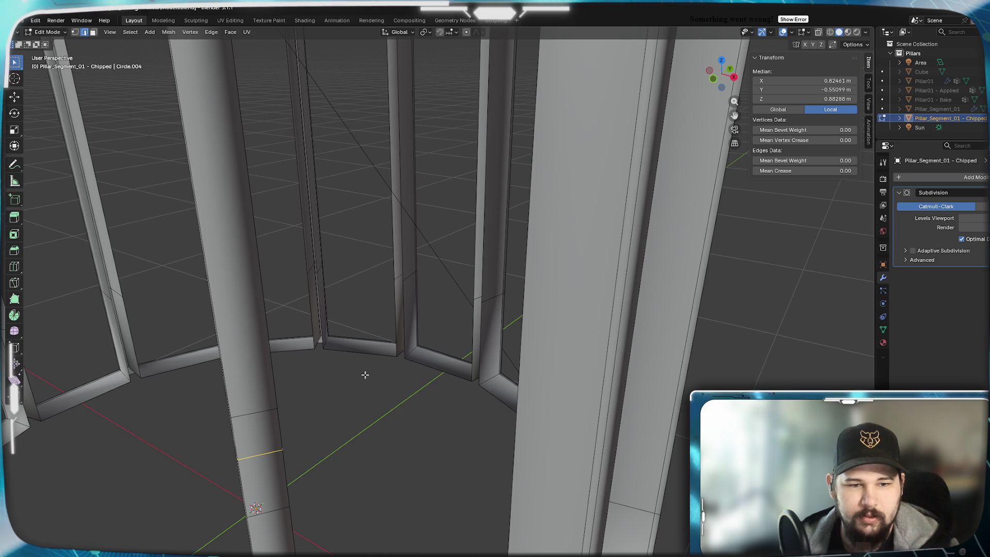
middle_click_drag(329, 447, 352, 439)
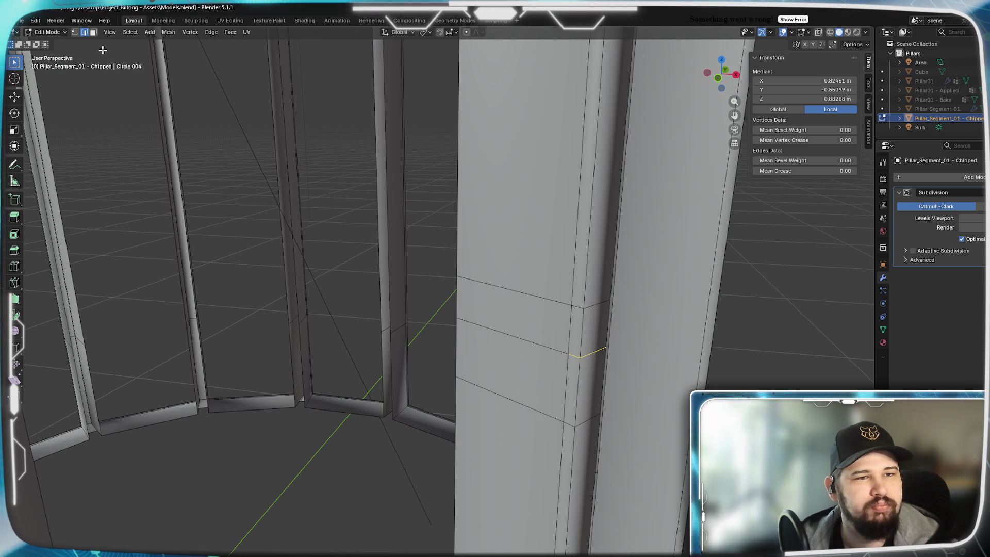
In vertex mode, select two vertices on the new loop and slide them into a notch
left_click(75, 33)
left_click(565, 352)
mouse_move(565, 351)
middle_mouse_down()
mouse_move(519, 404)
mouse_move(490, 407)
middle_mouse_up()
left_click(119, 335, "shift")
mouse_move(119, 336)
middle_mouse_down()
mouse_move(155, 381)
mouse_move(180, 389)
middle_mouse_up()
middle_click_drag(263, 412, 307, 404)
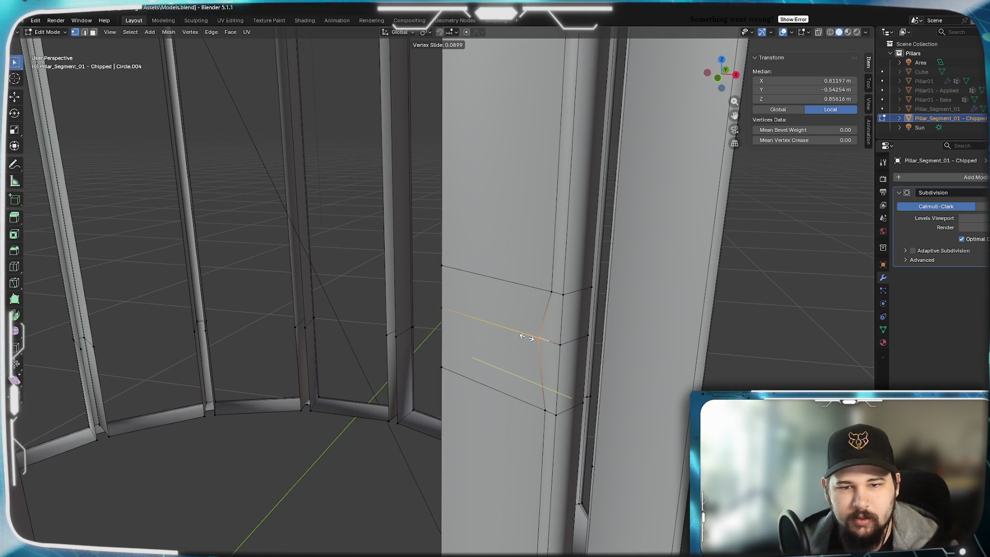
left_click(524, 336)
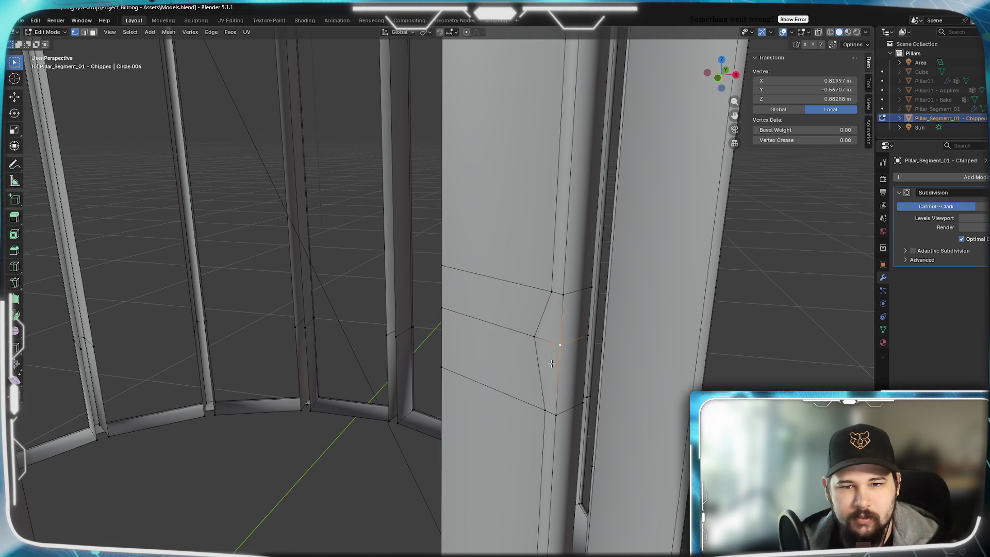
Slide vertices on another flute edge into a second notch, ending at slide factor 0.672
left_click(503, 426)
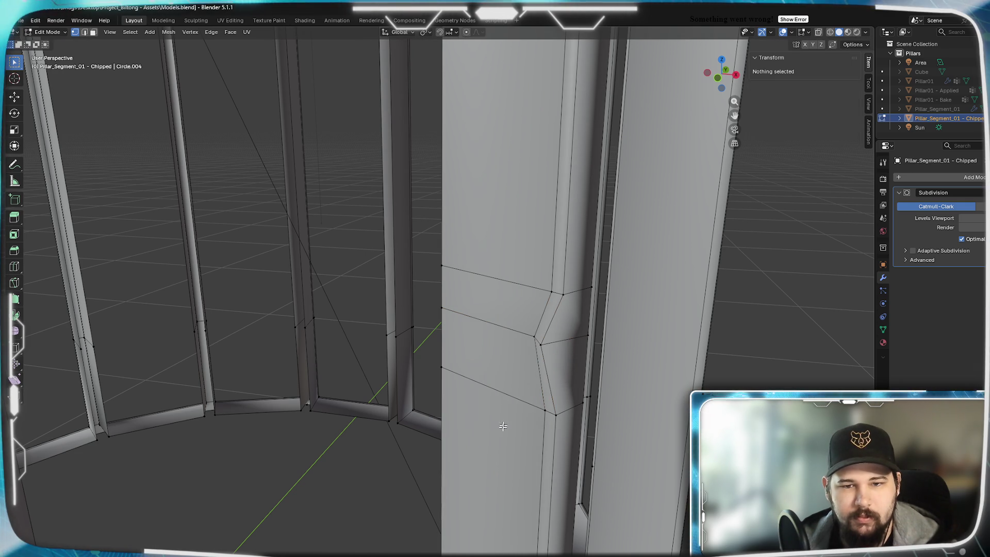
left_click(529, 483)
middle_click_drag(582, 445, 528, 458)
mouse_move(331, 468)
middle_mouse_down()
mouse_move(513, 439)
mouse_move(449, 442)
mouse_move(470, 442)
middle_mouse_up()
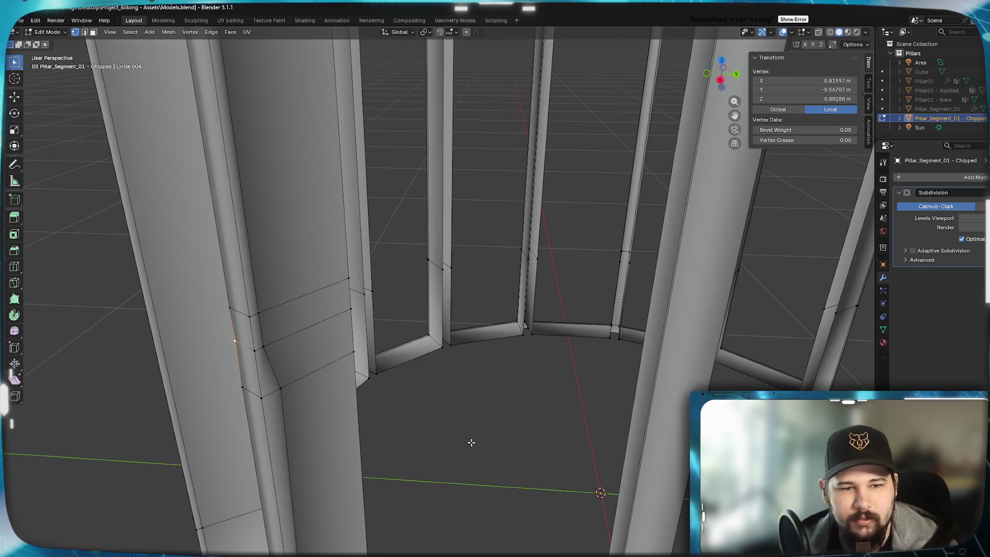
key("ctrl+KP_Add")
left_click(264, 344)
mouse_move(264, 344)
middle_mouse_down()
mouse_move(671, 351)
mouse_move(431, 439)
mouse_move(435, 432)
middle_mouse_up()
left_click(679, 331, "shift")
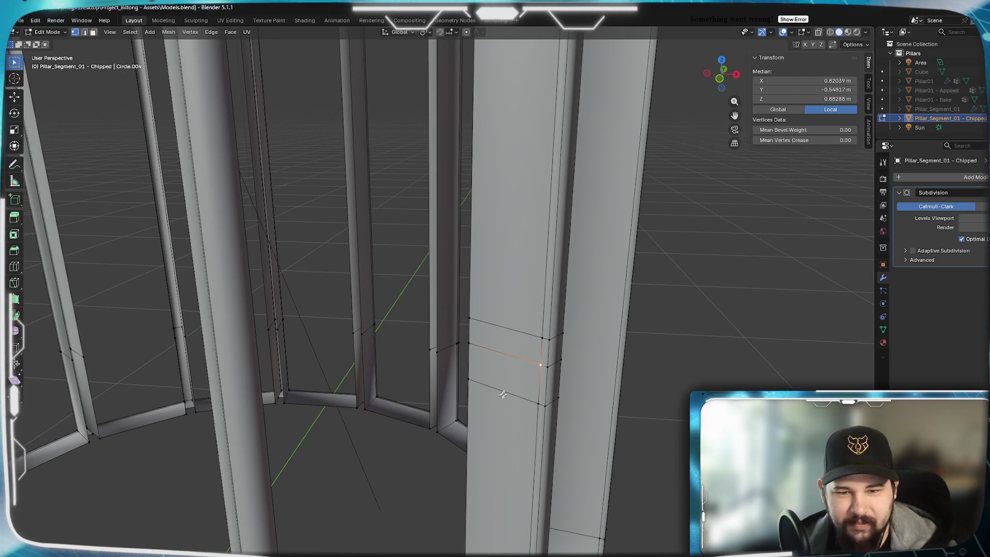
left_click(526, 359)
left_click(547, 366)
left_click(561, 359, "shift")
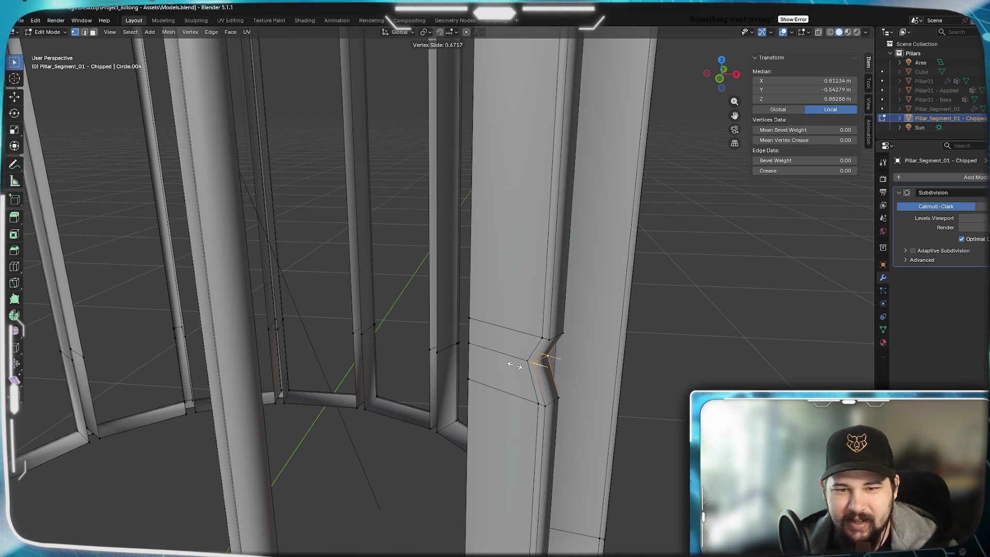
left_click(514, 365)
Select the edges around the notch kinks and set their Mean Crease to 1
middle_click_drag(581, 412, 484, 368)
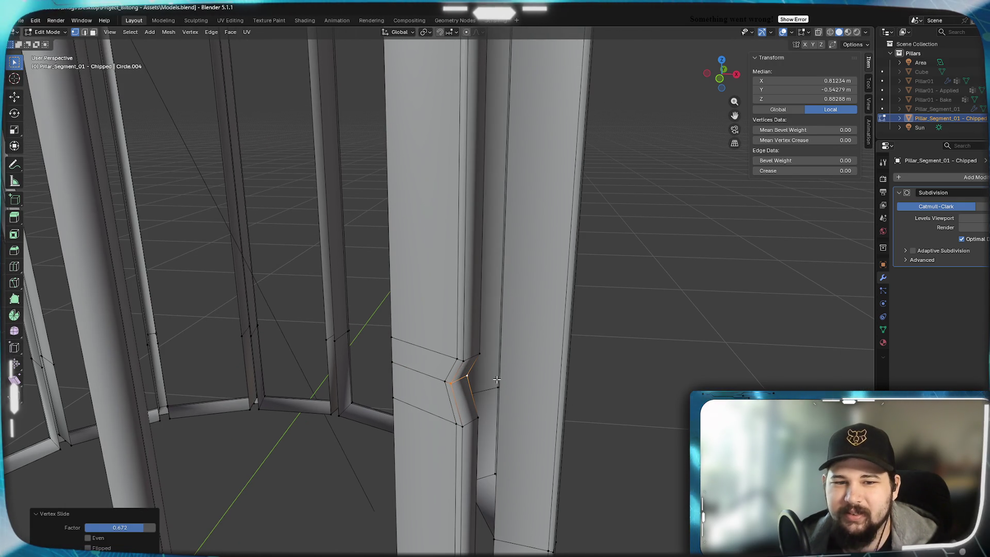
left_click(466, 363)
left_click(460, 359, "shift")
left_click(478, 355, "shift")
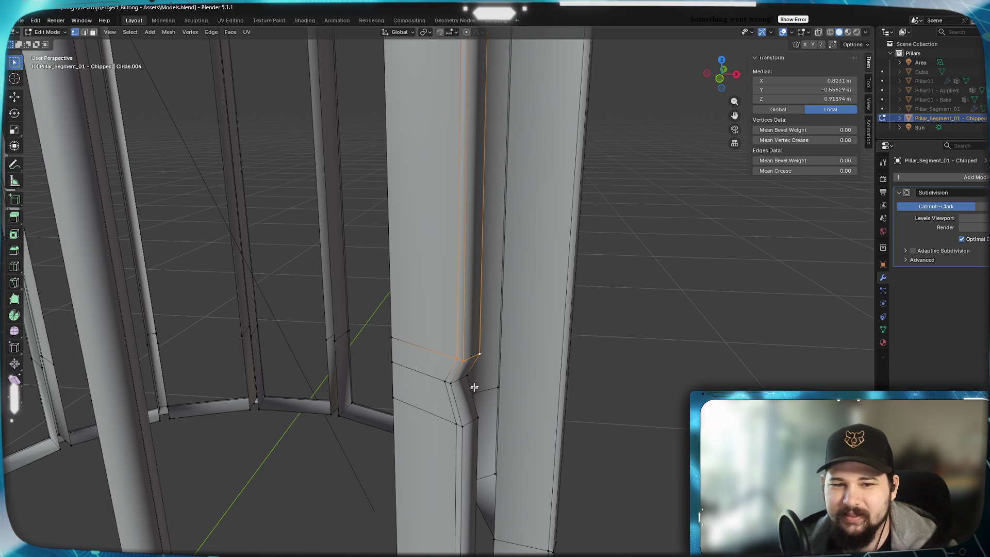
left_click(456, 426, "shift")
middle_click_drag(456, 426, 432, 427)
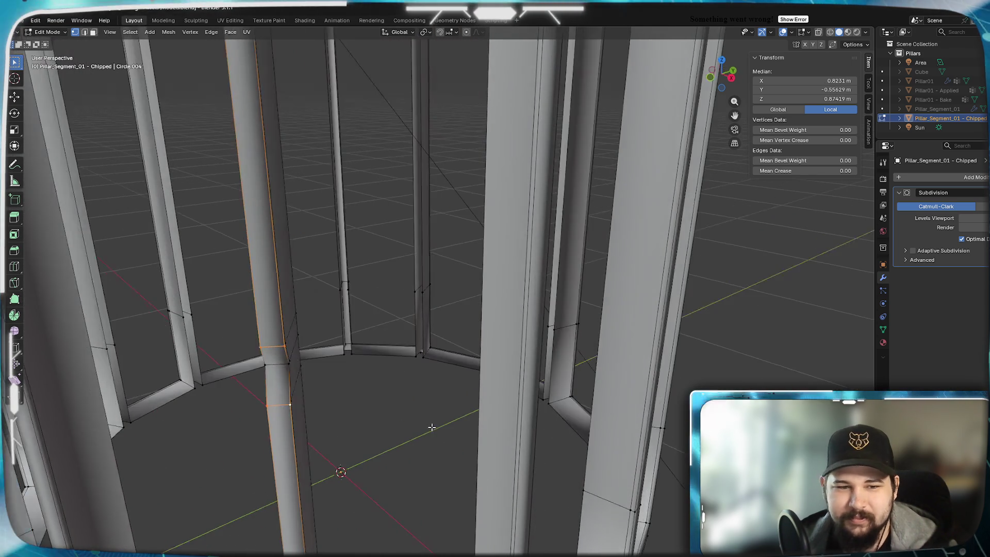
left_click(291, 341, "shift")
left_click(291, 402, "shift")
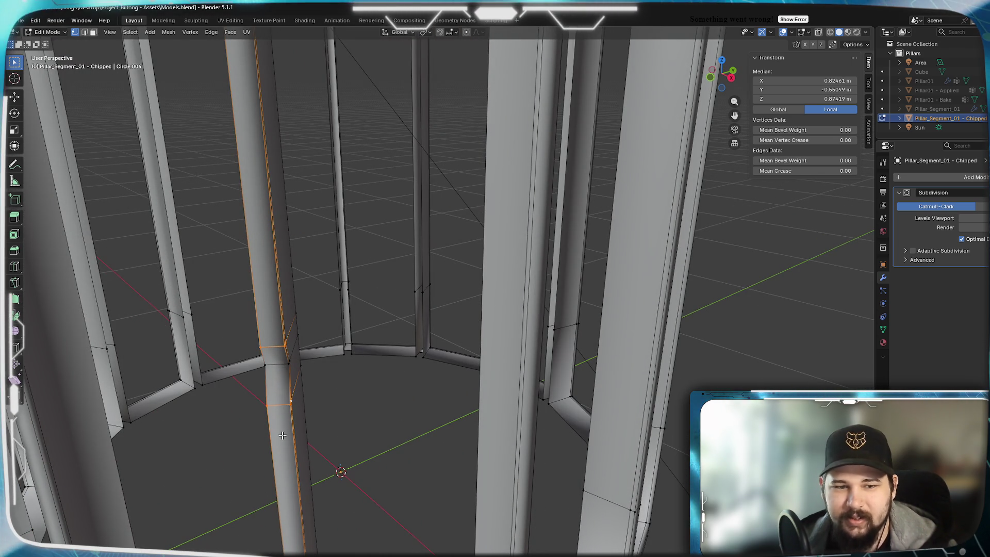
left_click(804, 171)
type("1")
key("Return")
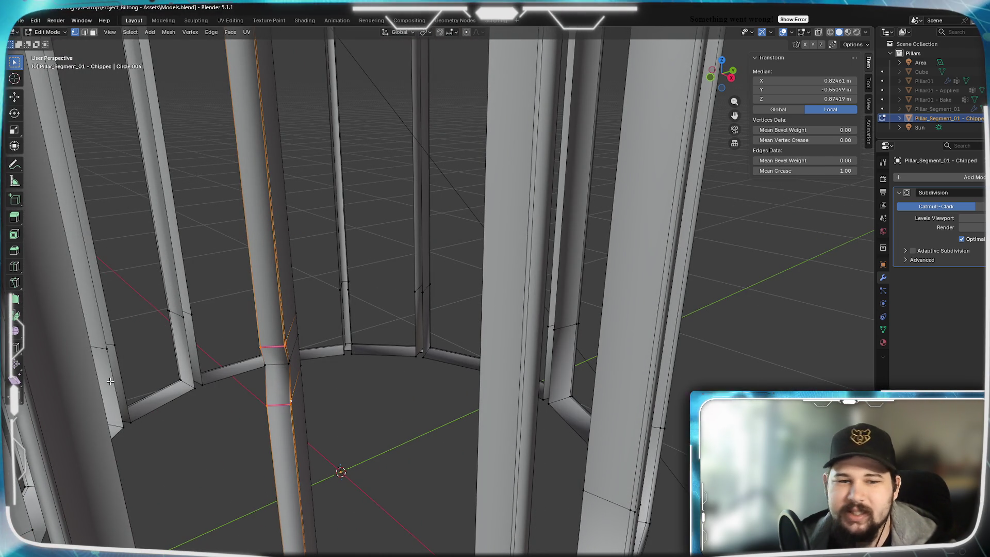
Preview the smoothed pillar in Object Mode from a few angles, then resume editing
middle_click_drag(778, 198, 166, 372)
scroll(450, 417, "up", 5)
key("Tab")
scroll(450, 416, "down", 8)
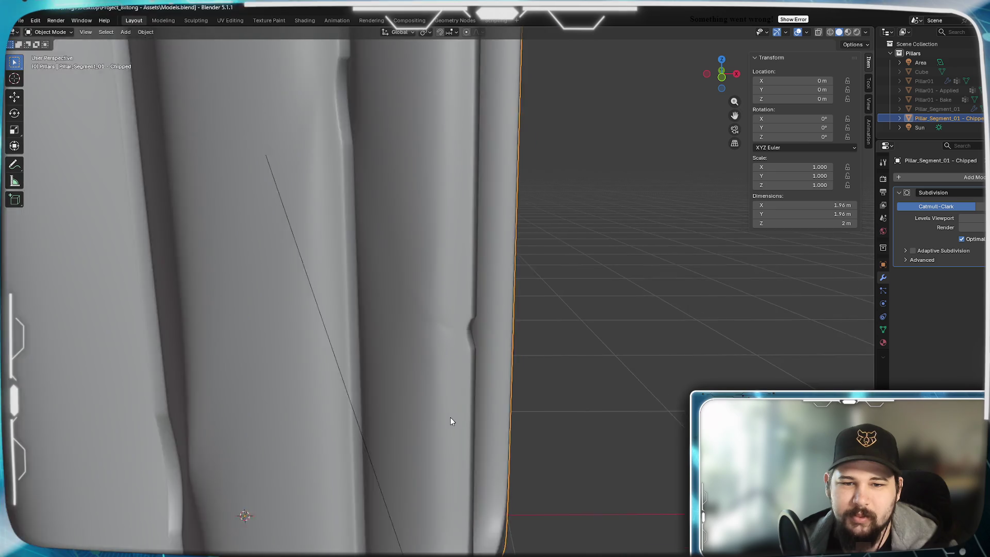
mouse_move(459, 380)
middle_mouse_down()
mouse_move(480, 365)
mouse_move(413, 376)
mouse_move(484, 409)
mouse_move(502, 382)
mouse_move(453, 413)
middle_mouse_up()
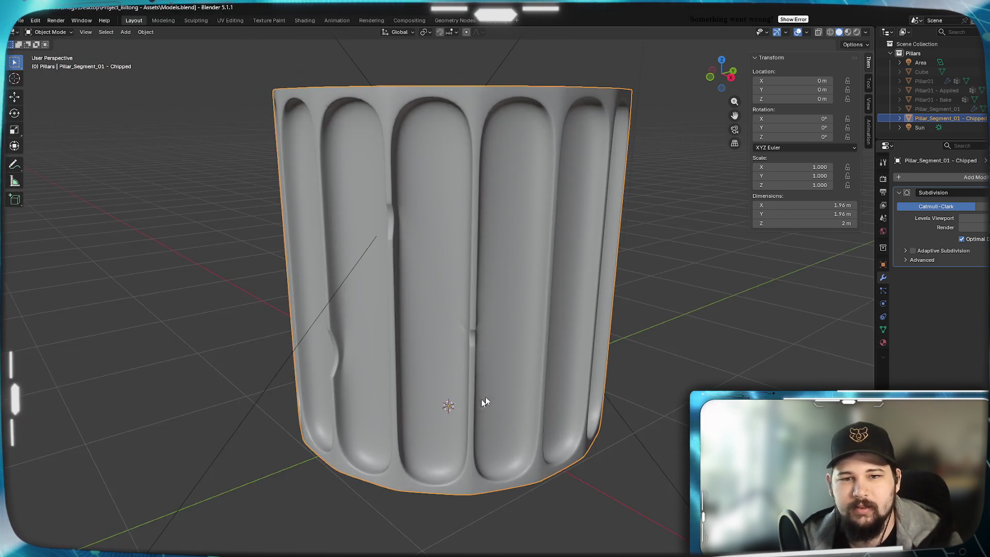
scroll(504, 388, "up", 5)
mouse_move(503, 388)
middle_mouse_down()
mouse_move(411, 400)
mouse_move(459, 380)
middle_mouse_up()
key("Tab")
scroll(460, 380, "down", 6)
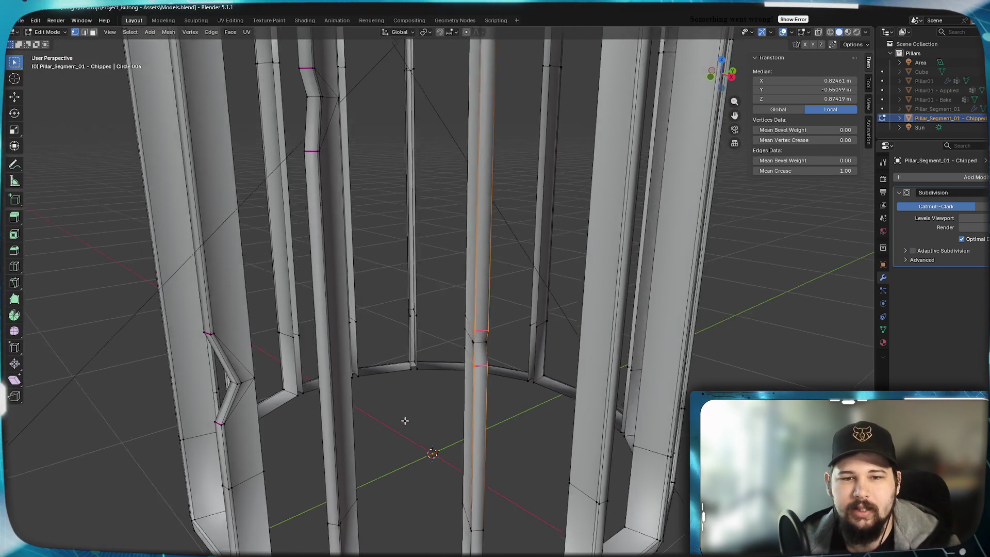
scroll(495, 384, "up", 4)
left_click(455, 297, "alt")
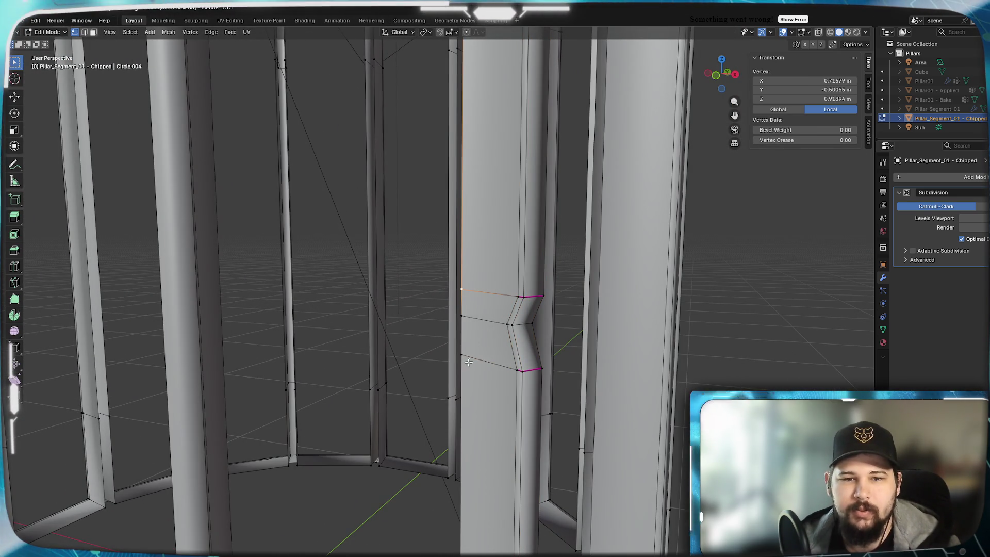
mouse_move(455, 297)
middle_mouse_down()
mouse_move(426, 381)
mouse_move(514, 379)
mouse_move(289, 373)
middle_mouse_up()
left_click(419, 375)
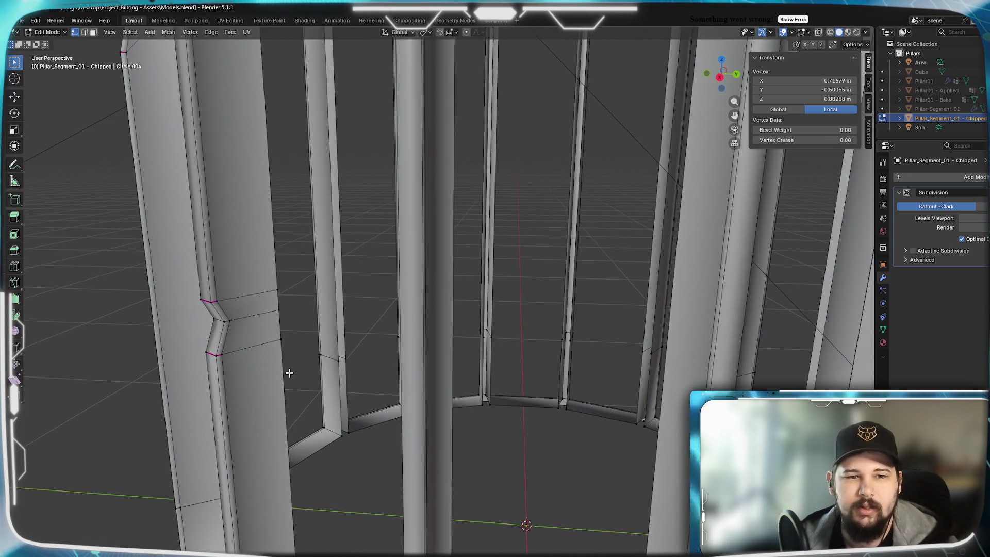
left_click(279, 311, "shift")
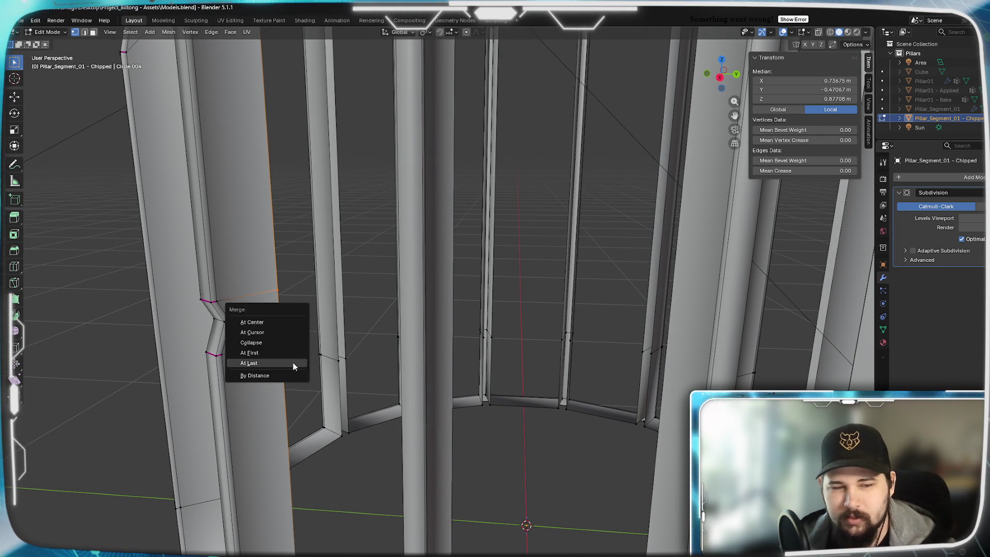
left_click(293, 366)
middle_click_drag(313, 387, 479, 419)
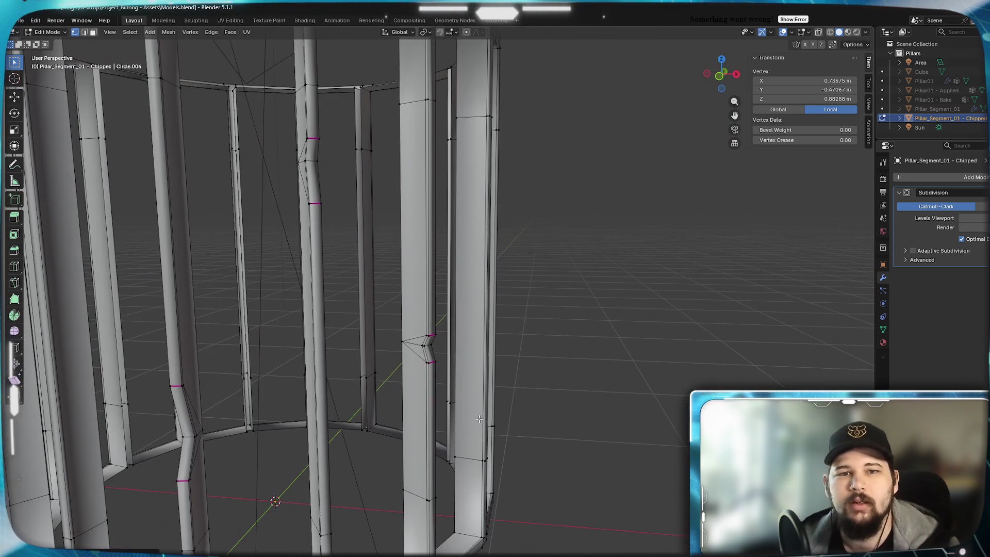
middle_click_drag(401, 397, 466, 374)
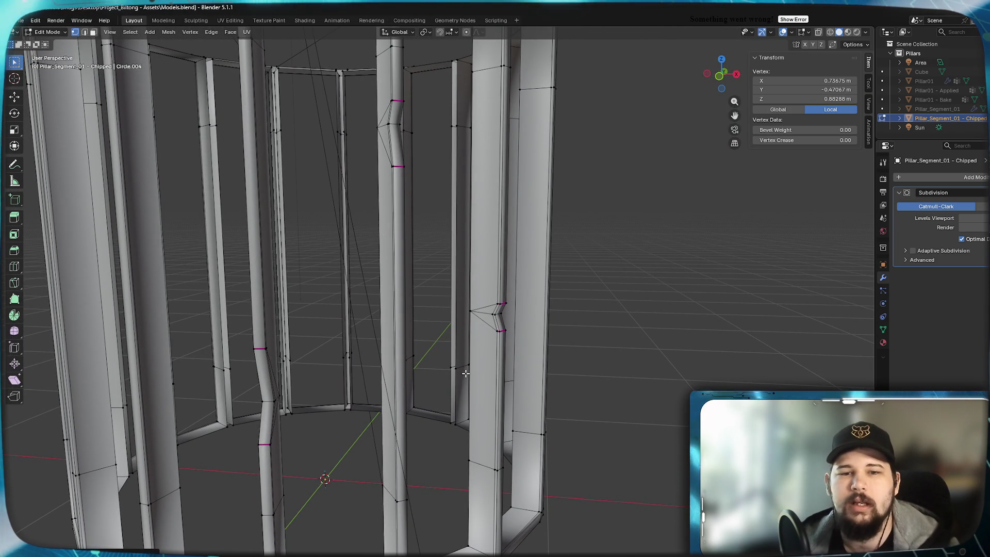
scroll(495, 324, "up", 5)
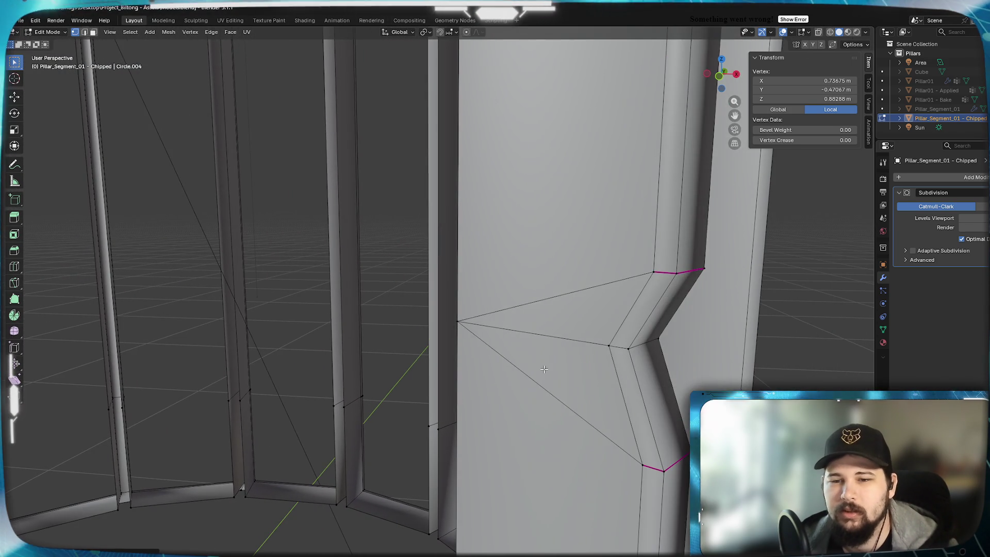
scroll(544, 369, "down", 8)
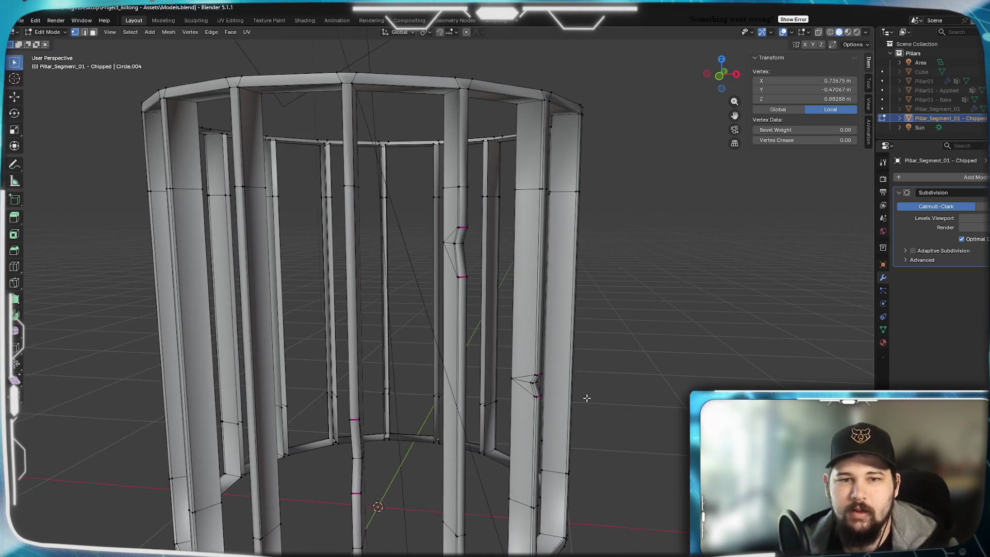
middle_click_drag(586, 398, 515, 380)
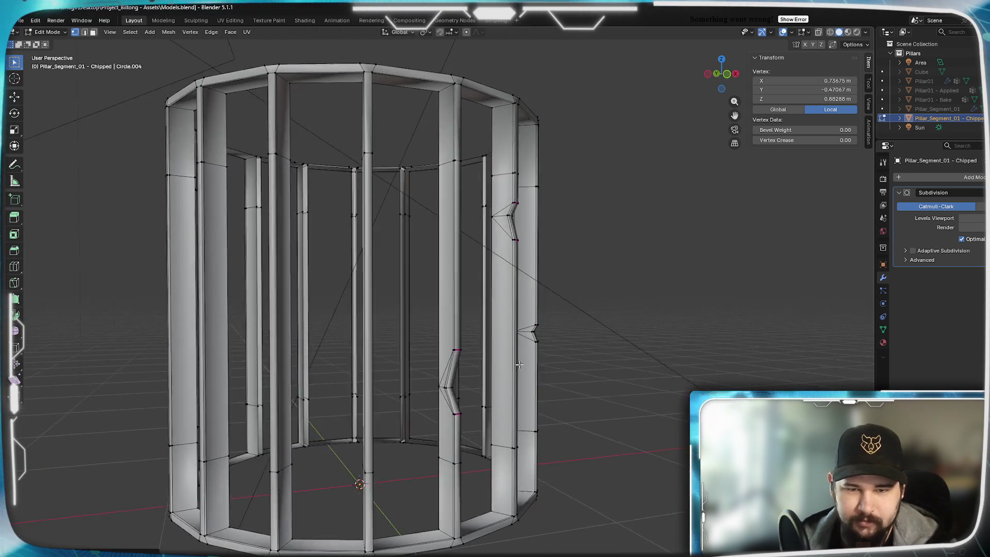
middle_click_drag(529, 363, 485, 369)
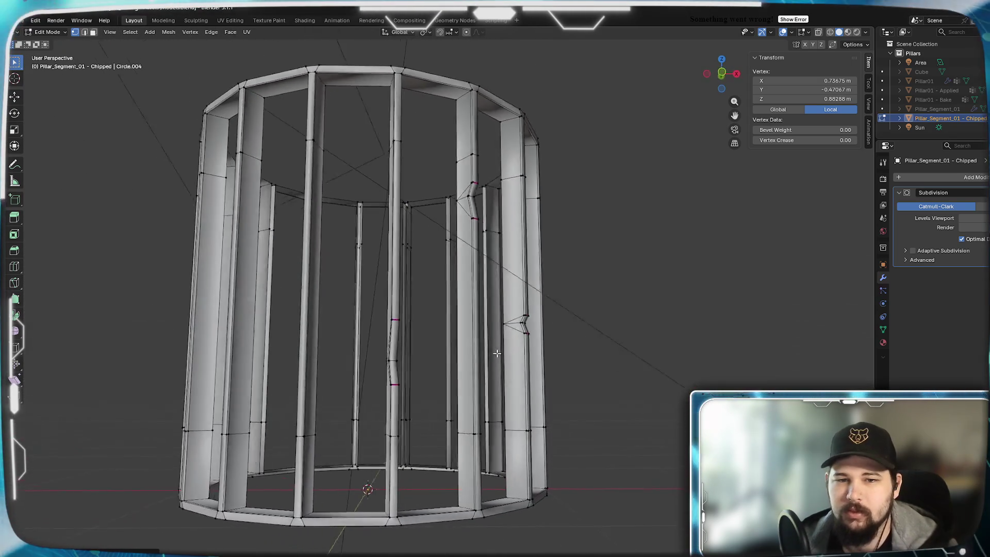
mouse_move(483, 346)
middle_mouse_down()
mouse_move(444, 364)
mouse_move(471, 373)
mouse_move(461, 381)
middle_mouse_up()
scroll(420, 351, "up", 6)
middle_click_drag(420, 351, 432, 333)
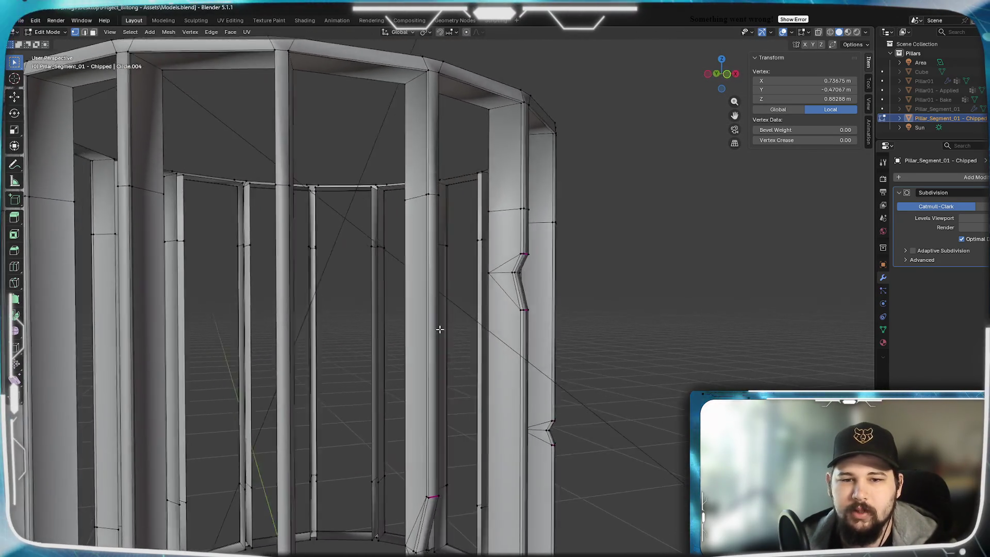
mouse_move(439, 329)
middle_mouse_down()
mouse_move(419, 331)
mouse_move(474, 333)
mouse_move(463, 345)
mouse_move(454, 288)
middle_mouse_up()
scroll(409, 332, "down", 4)
scroll(480, 333, "up", 6)
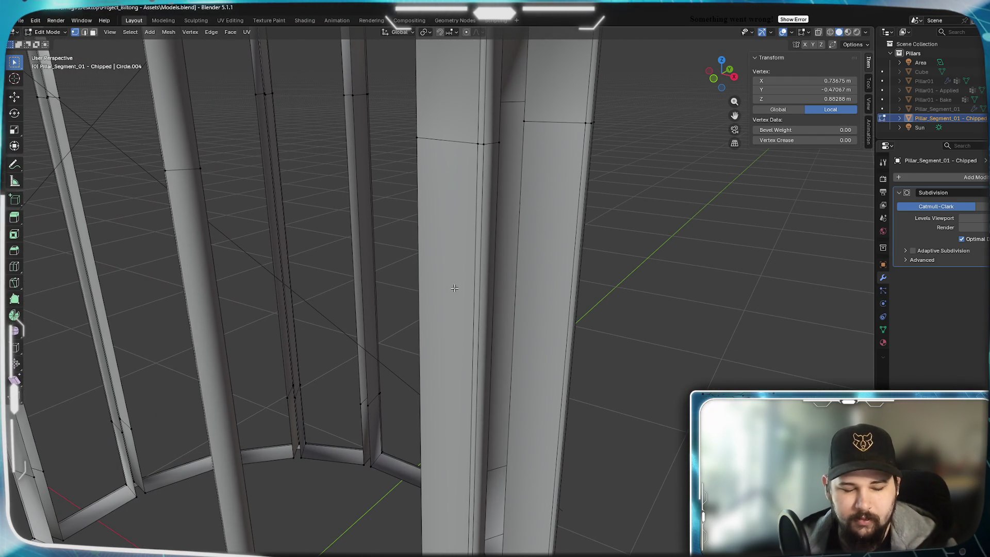
Place an edge loop halfway up the flute
left_click(468, 364)
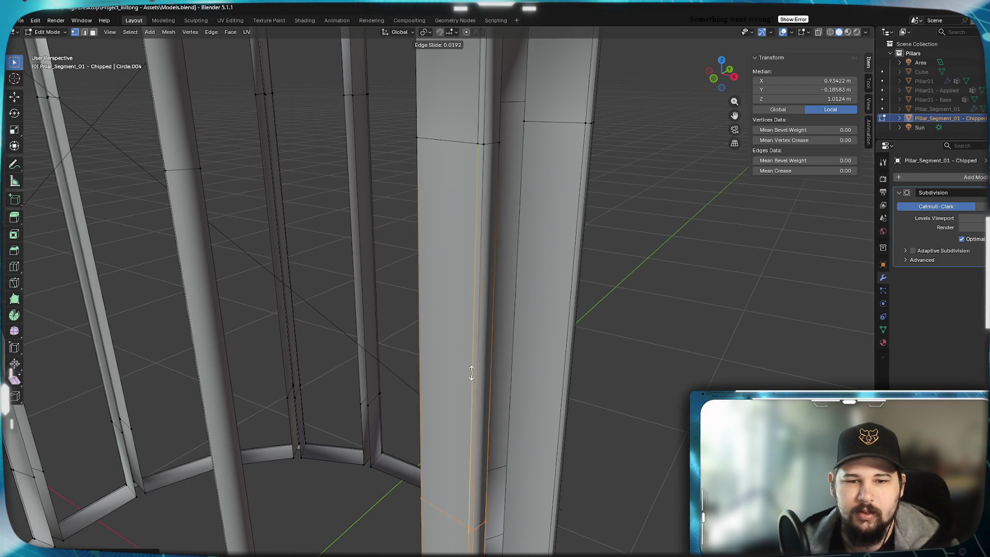
left_click(491, 225)
scroll(491, 225, "down", 5)
mouse_move(491, 224)
middle_mouse_down()
mouse_move(505, 312)
mouse_move(454, 343)
middle_mouse_up()
scroll(505, 312, "down", 5)
scroll(464, 324, "up", 6)
Add a second edge loop on the flute and select a vertex on it
key("ctrl+r")
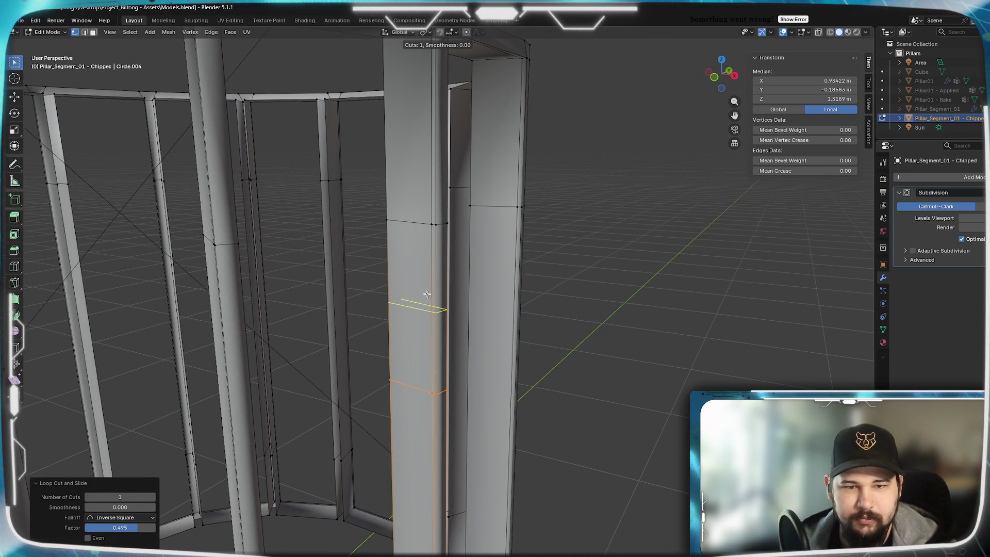
left_click(426, 301)
left_click(423, 274)
scroll(423, 273, "up", 2)
left_click(426, 266)
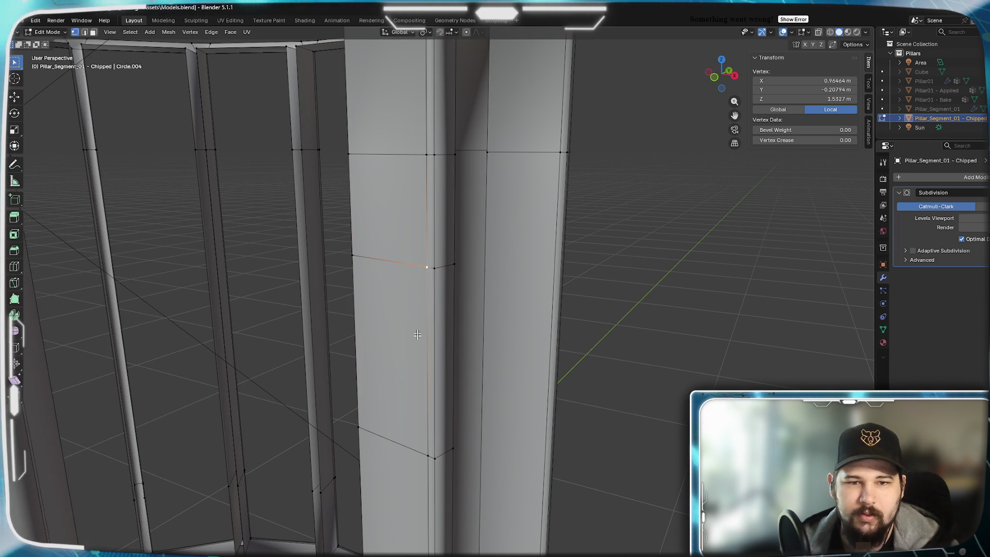
scroll(419, 304, "down", 5)
middle_click_drag(369, 347, 175, 271)
scroll(242, 330, "up", 4)
Slide the two vertices inward into a V-notch and select the notched edge path
key("shift+v")
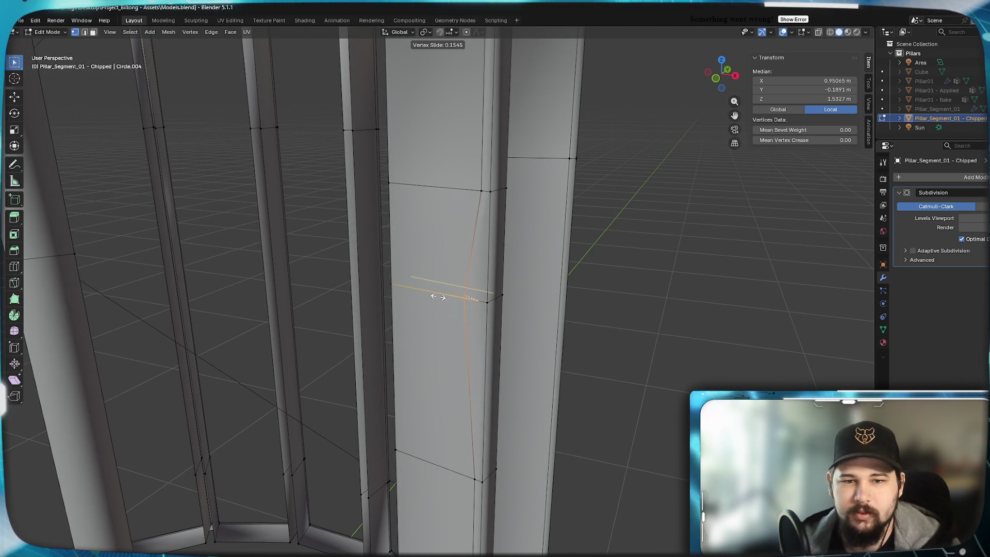
left_click(413, 291)
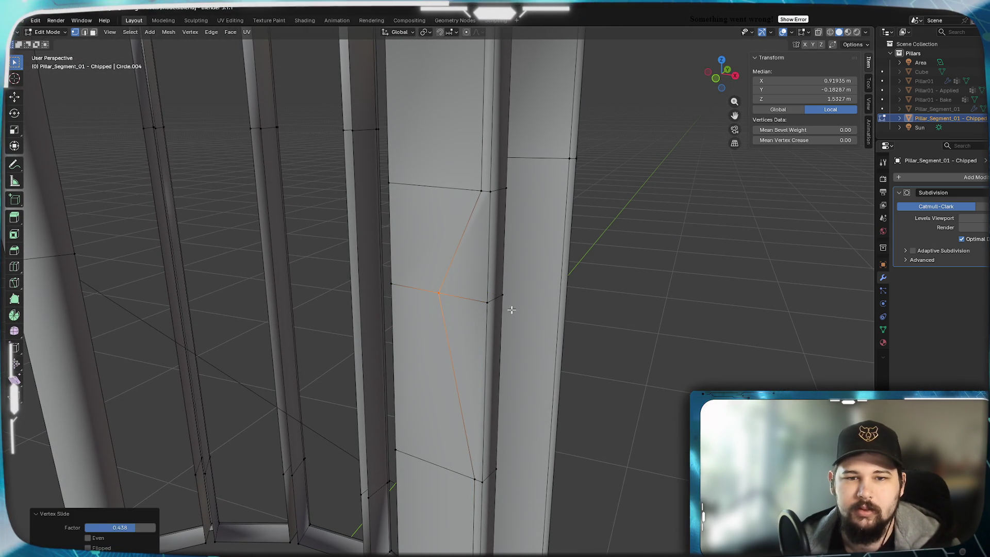
left_click(488, 300, "shift")
key("shift+v")
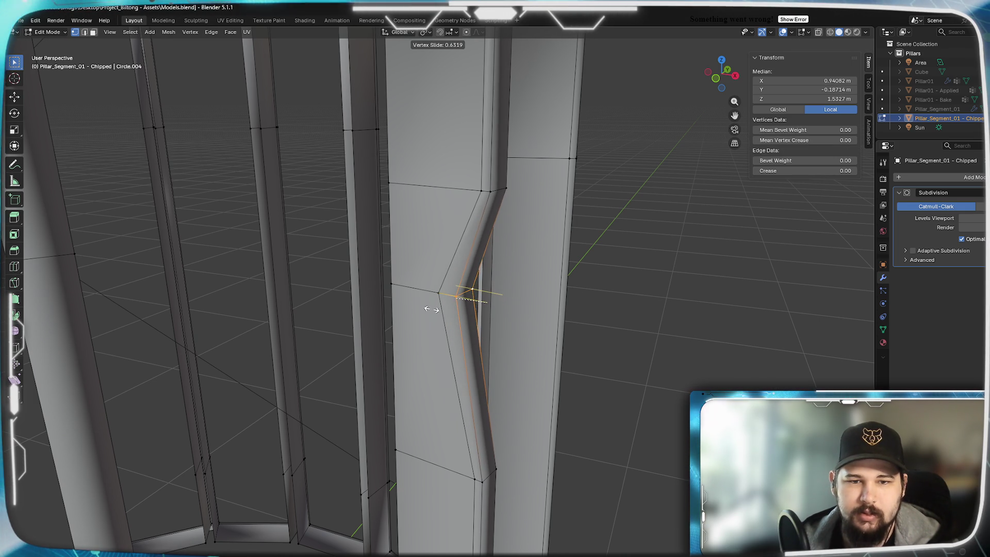
left_click(430, 308)
left_click(475, 479)
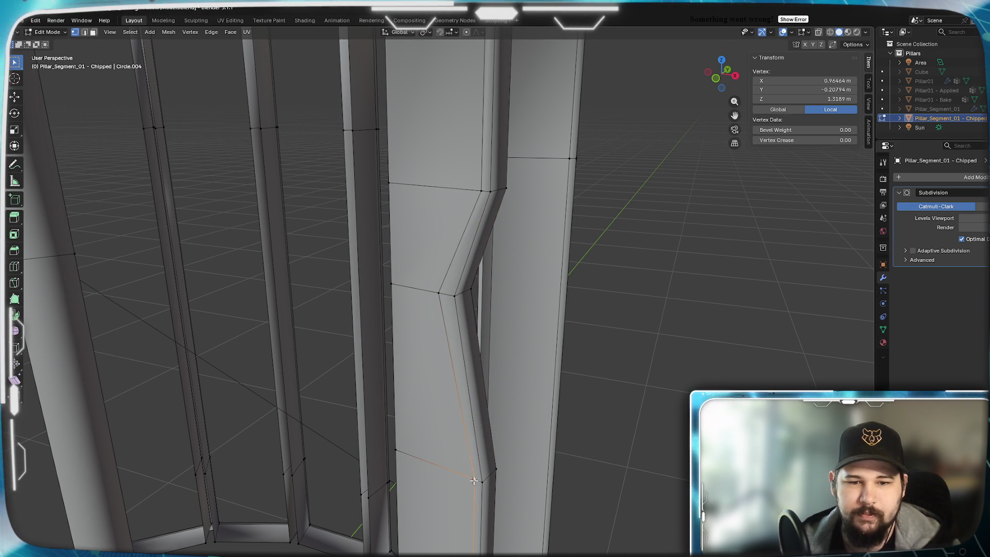
left_click(487, 412, "ctrl")
left_click(489, 192, "ctrl")
middle_click_drag(509, 189, 187, 220)
Fully crease the new notch's edges with Shift+E at 1
left_click(166, 188, "shift")
key("shift+e")
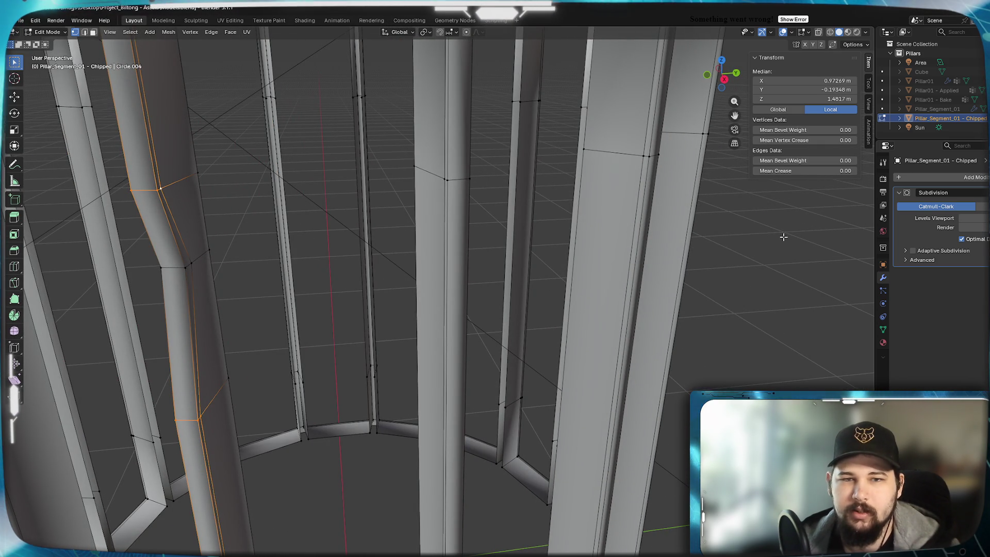
left_click(699, 257)
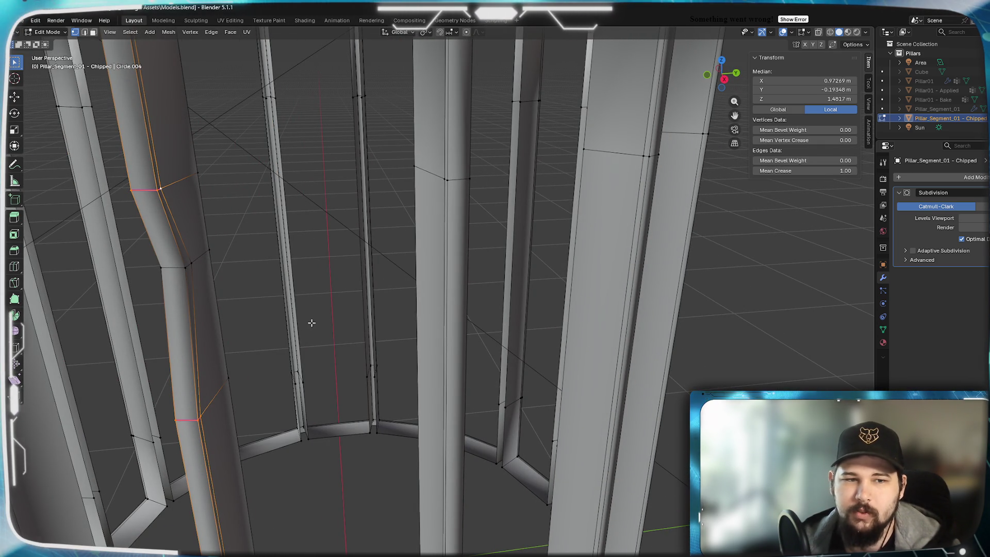
Merge the stray vertex on the bent flute using Merge At Last
middle_click_drag(312, 323, 376, 276)
left_click(386, 432, "alt")
left_click(376, 257, "shift")
key("m")
left_click(376, 257)
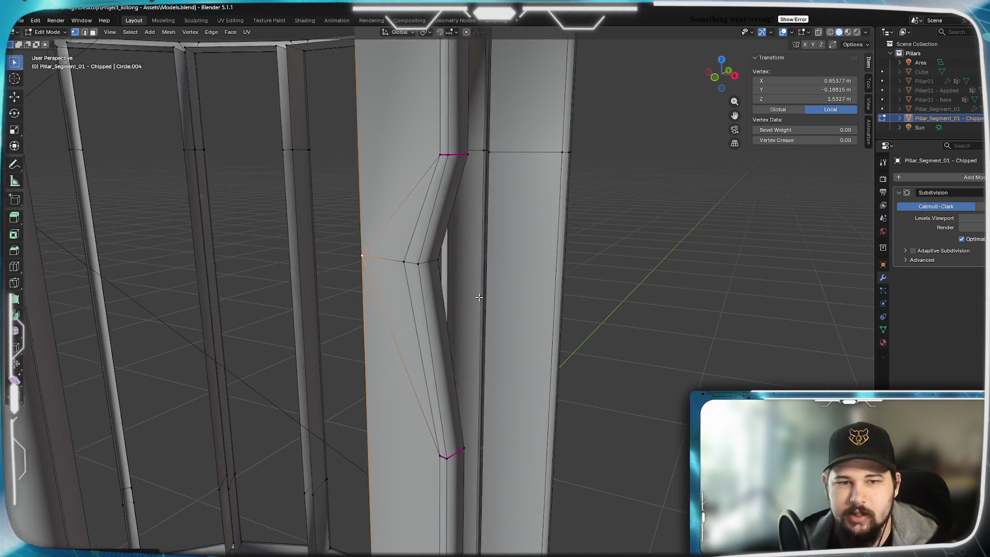
Return to Object Mode and zoom in on the smoothed, chipped pillar
middle_click_drag(483, 298, 282, 294)
left_click(228, 359, "alt")
left_click(200, 158, "alt+shift")
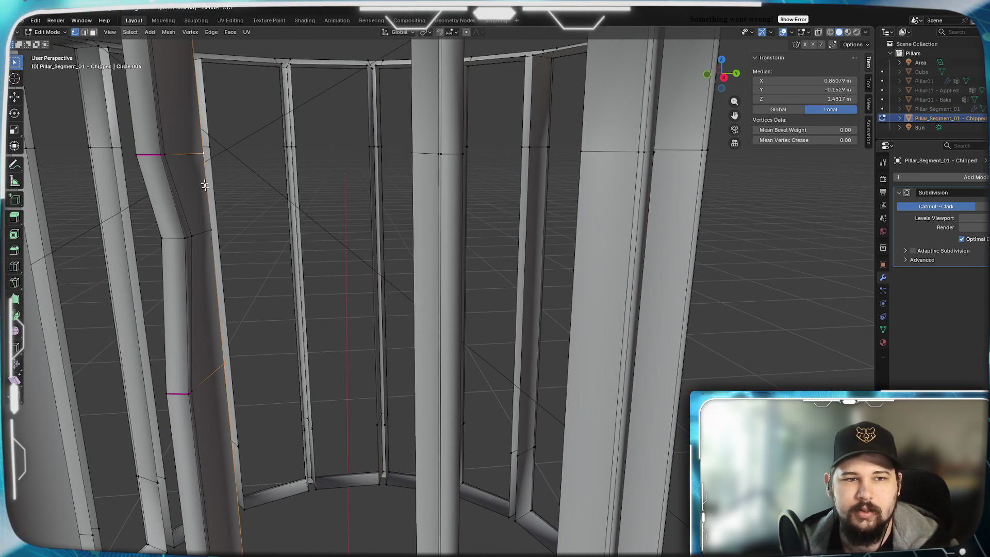
left_click(211, 227)
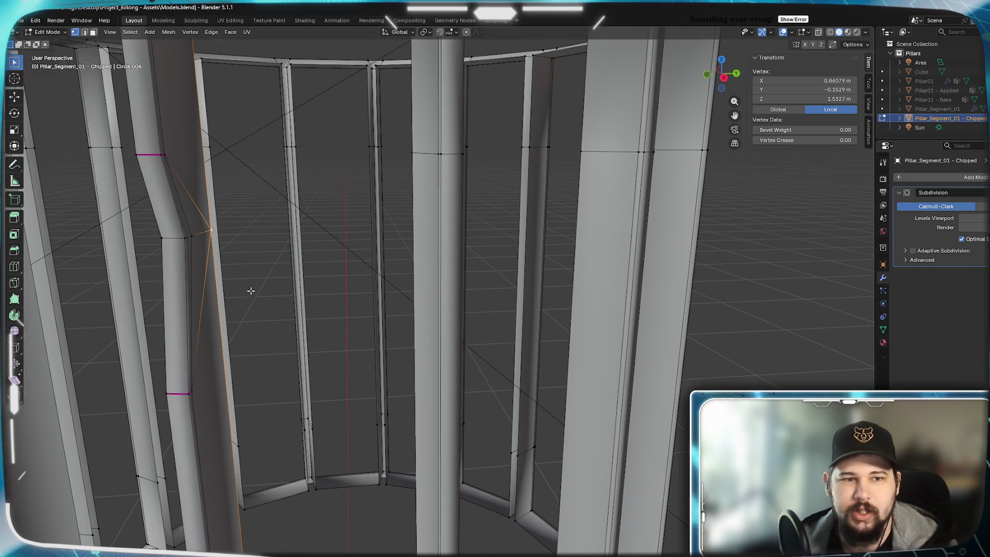
middle_click_drag(250, 290, 303, 287)
key("Tab")
mouse_move(289, 325)
middle_mouse_down()
mouse_move(389, 317)
mouse_move(451, 279)
mouse_move(417, 308)
mouse_move(378, 310)
mouse_move(354, 287)
mouse_move(422, 272)
mouse_move(469, 303)
mouse_move(548, 275)
mouse_move(448, 283)
mouse_move(514, 267)
mouse_move(570, 283)
mouse_move(500, 277)
mouse_move(508, 287)
mouse_move(600, 295)
mouse_move(513, 283)
mouse_move(506, 315)
mouse_move(493, 290)
middle_mouse_up()
scroll(388, 313, "down", 2)
scroll(398, 310, "down", 5)
mouse_move(549, 305)
middle_mouse_down()
mouse_move(548, 294)
mouse_move(446, 298)
mouse_move(549, 306)
mouse_move(523, 308)
middle_mouse_up()
Orbit and zoom around the subdivided pillar's dented flutes, then re-enter Edit Mode on its cage
scroll(524, 308, "up", 5)
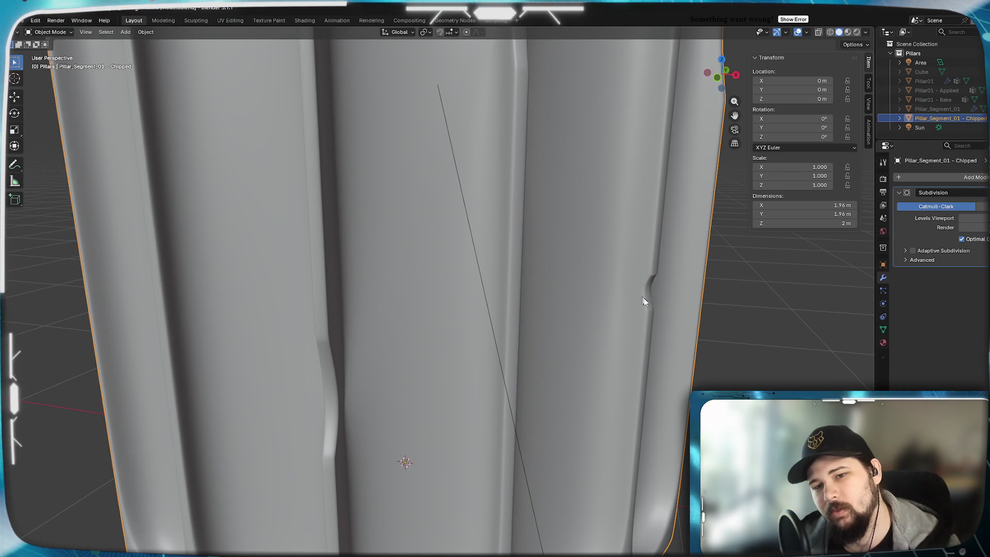
mouse_move(636, 353)
middle_mouse_down()
mouse_move(556, 364)
mouse_move(526, 340)
middle_mouse_up()
scroll(541, 348, "down", 5)
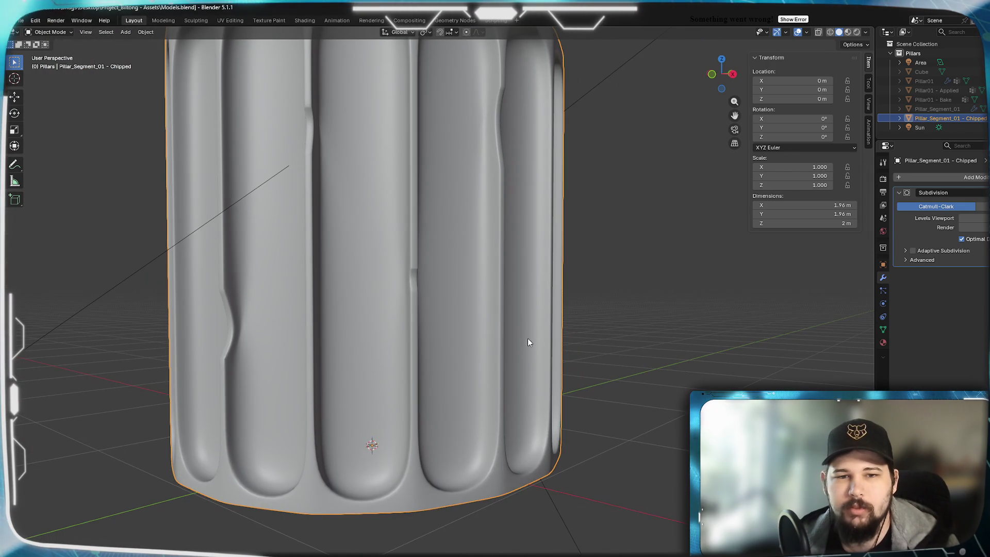
mouse_move(452, 331)
middle_mouse_down()
mouse_move(519, 331)
mouse_move(482, 332)
mouse_move(486, 316)
mouse_move(377, 378)
mouse_move(424, 363)
mouse_move(357, 371)
mouse_move(397, 379)
mouse_move(372, 372)
middle_mouse_up()
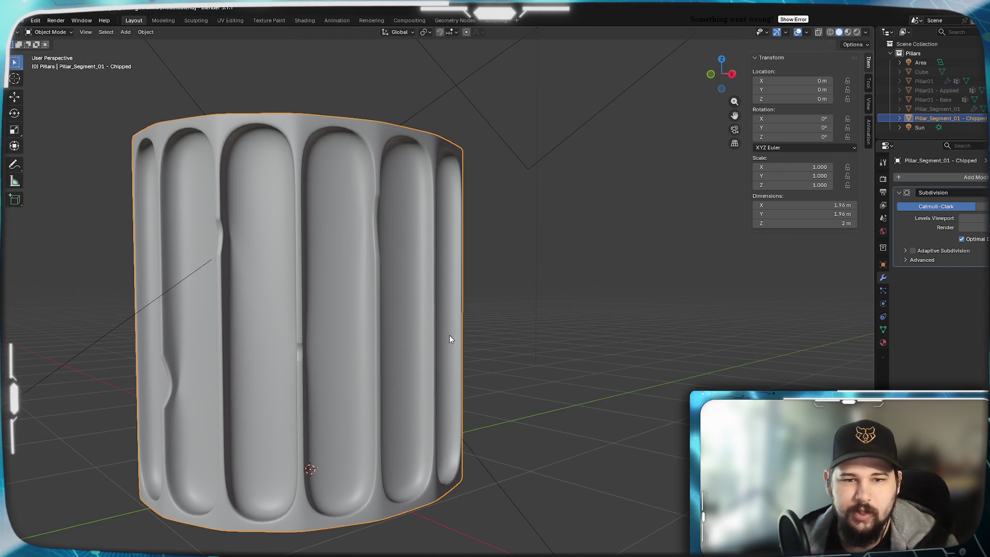
key("Tab")
scroll(428, 378, "up", 5)
middle_click_drag(425, 379, 421, 380)
Add two edge loops on a flute, squash the band between them along Z, and raise it
scroll(422, 381, "up", 2)
left_click(425, 208)
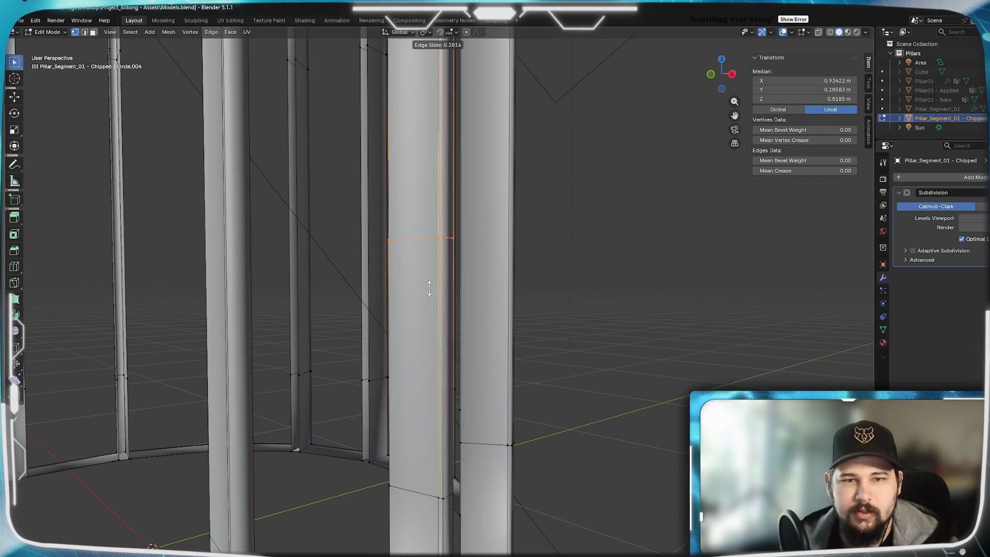
left_click(420, 450)
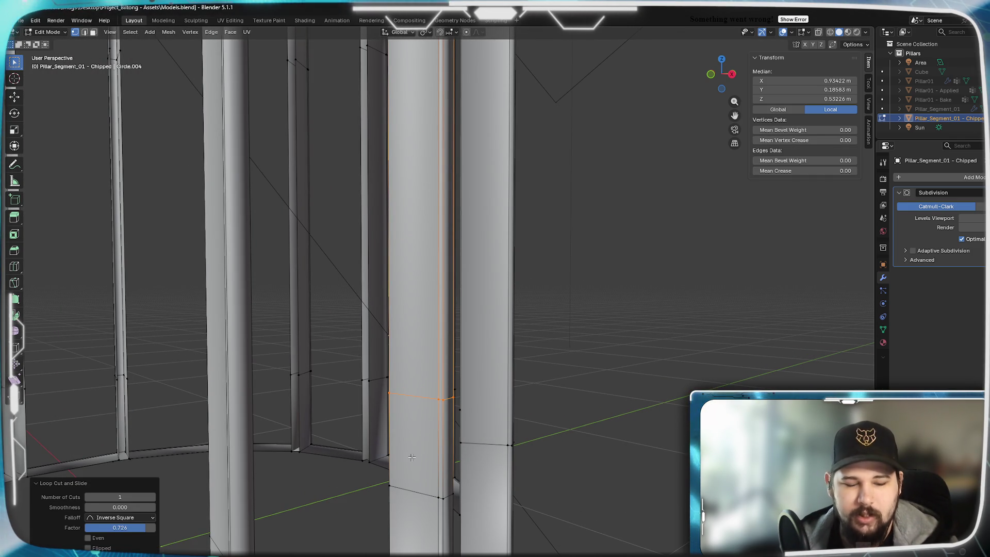
left_click(440, 440)
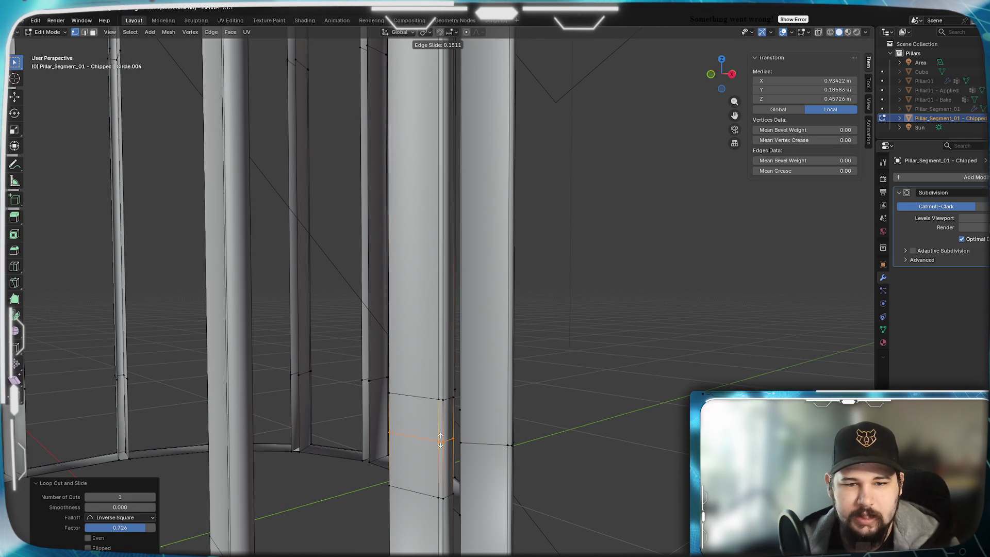
mouse_move(425, 232)
middle_mouse_down("shift")
mouse_move(423, 367)
mouse_move(424, 356)
middle_mouse_up("shift")
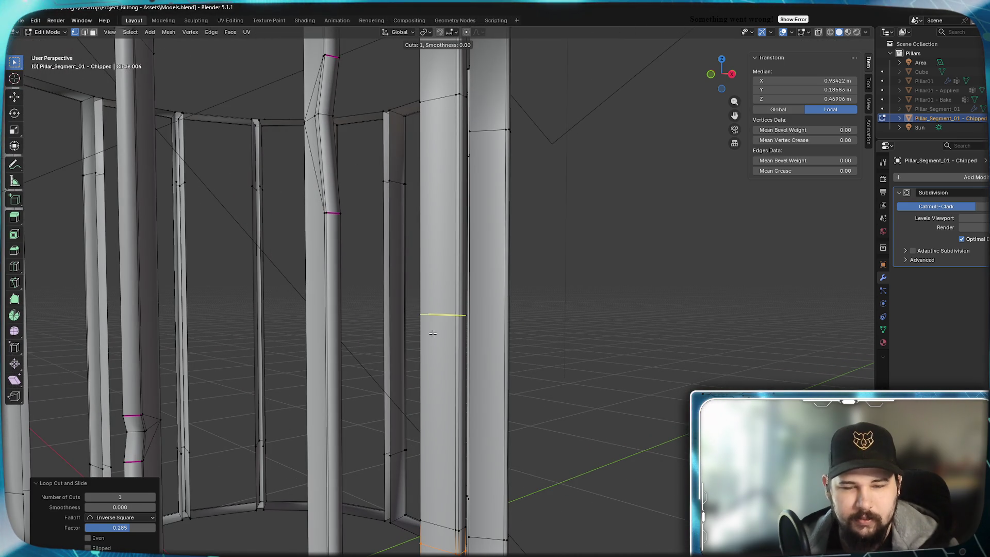
right_click(438, 298)
key("1")
key("s")
key("z")
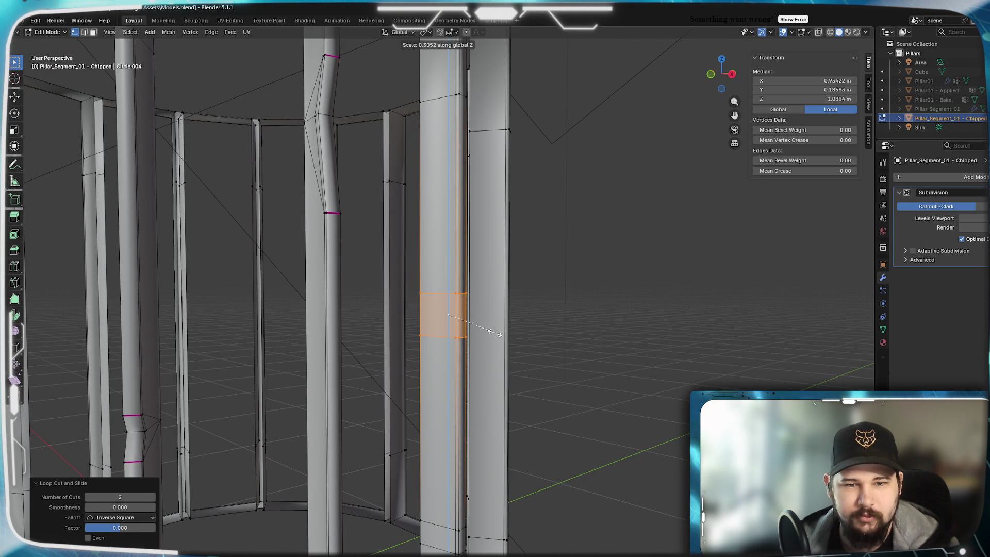
left_click(492, 333)
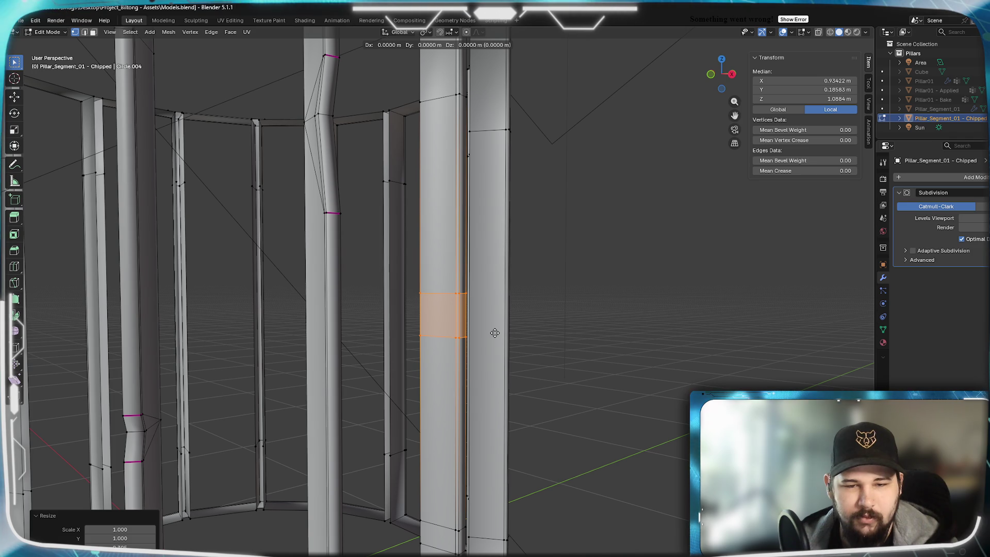
key("z")
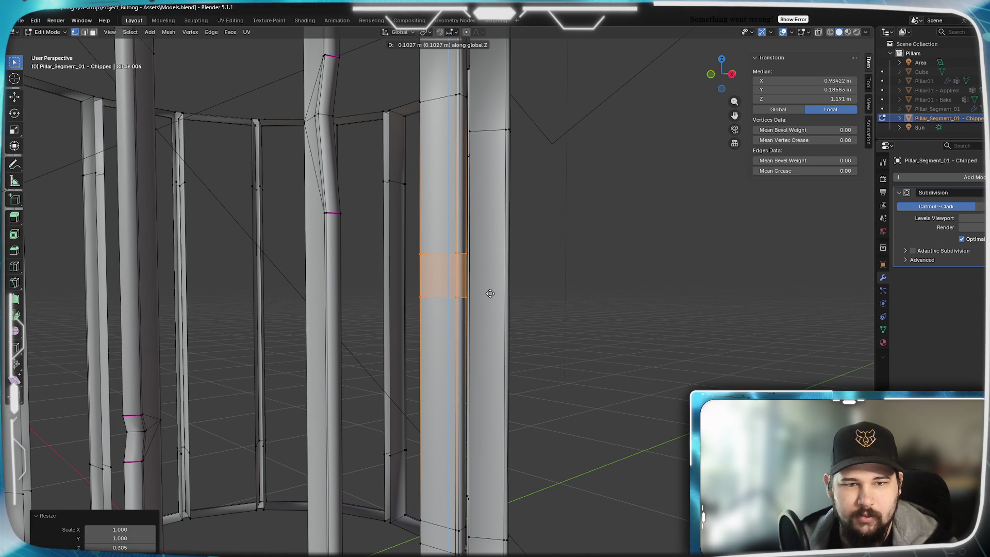
left_click(494, 303)
Add a middle loop through the band and slide its vertices to form a V-notch
mouse_move(516, 304)
middle_mouse_down()
mouse_move(537, 222)
mouse_move(493, 364)
middle_mouse_up()
left_click(520, 262)
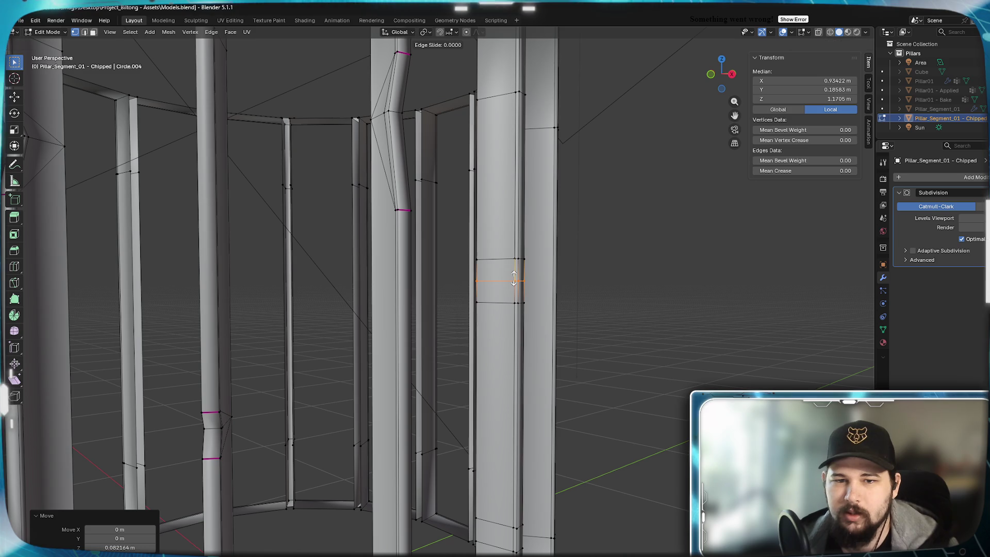
left_click(516, 281)
mouse_move(516, 281)
middle_mouse_down()
mouse_move(508, 367)
mouse_move(405, 378)
mouse_move(381, 359)
middle_mouse_up()
left_click(509, 367)
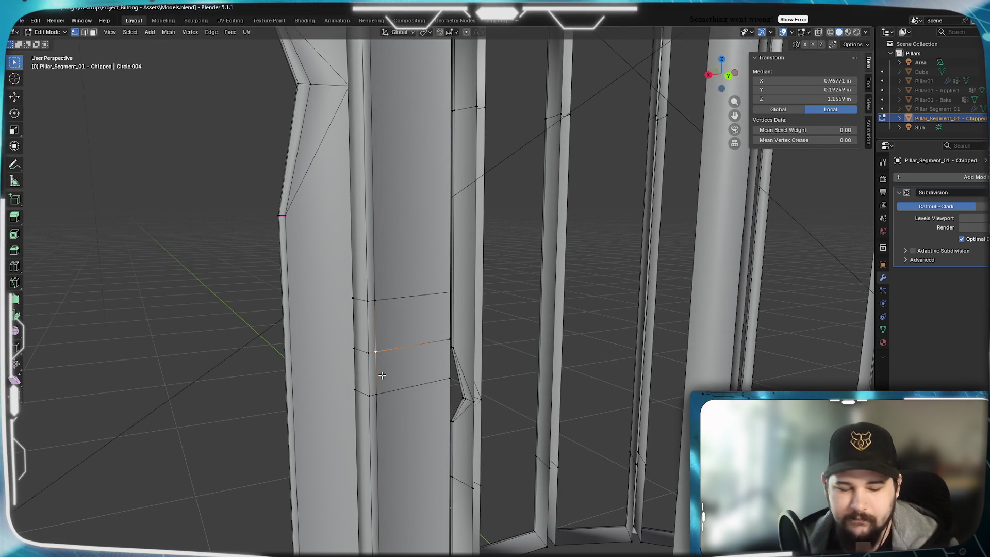
left_click(409, 363)
left_click(367, 355)
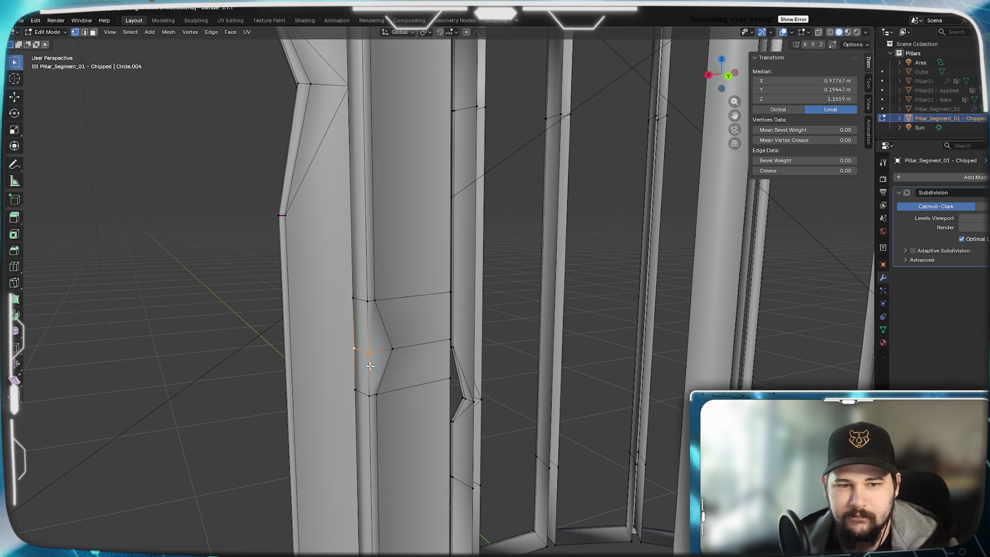
key("g")
key("g")
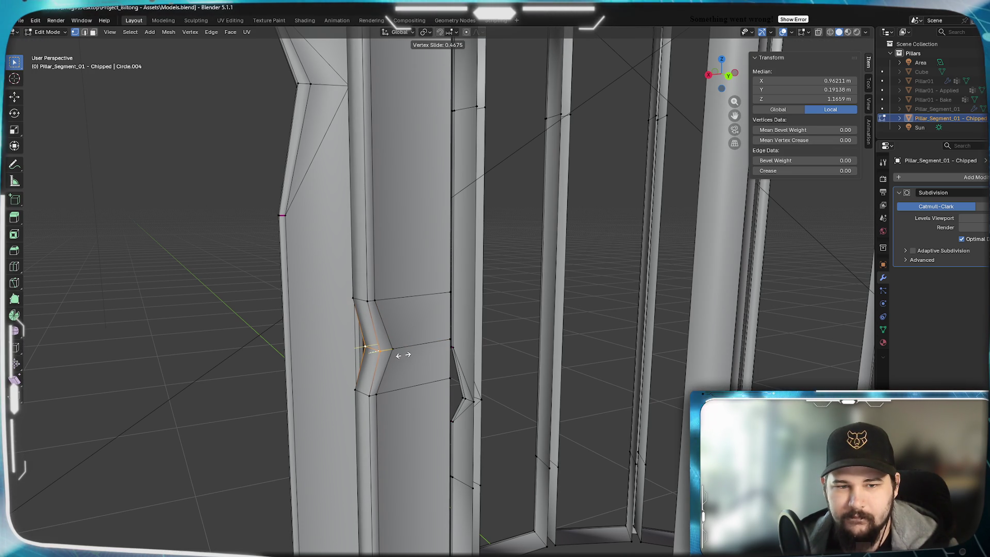
left_click(404, 355)
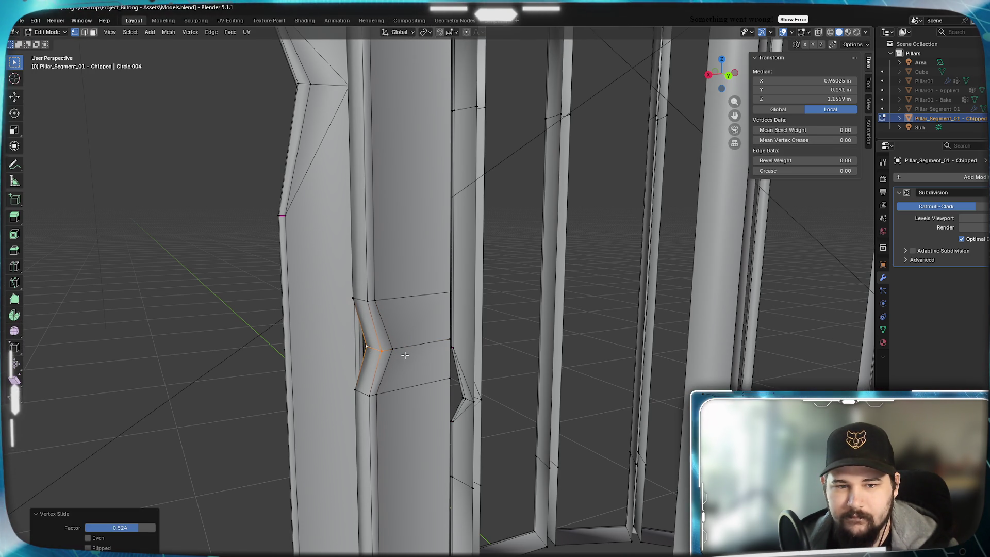
left_click(375, 396)
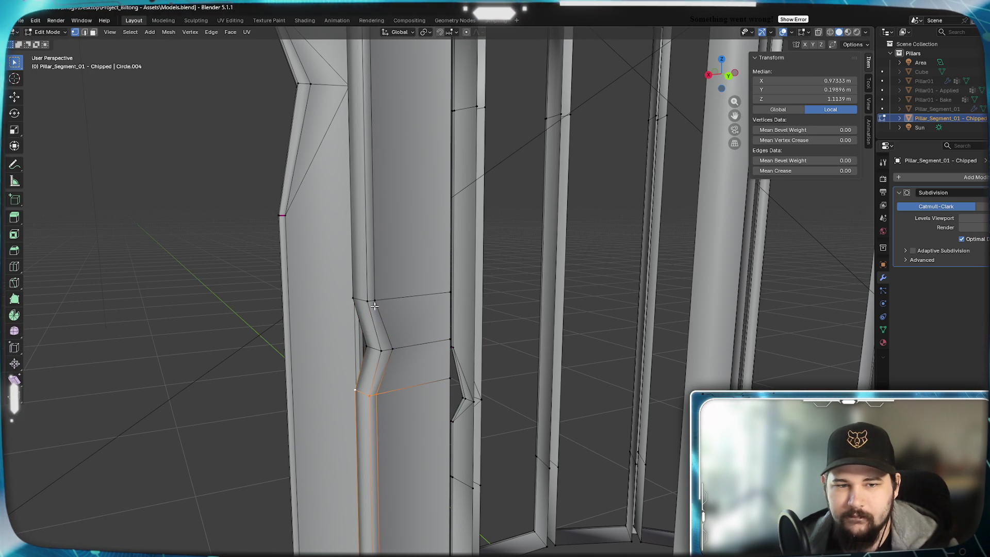
middle_click_drag(352, 300, 529, 396)
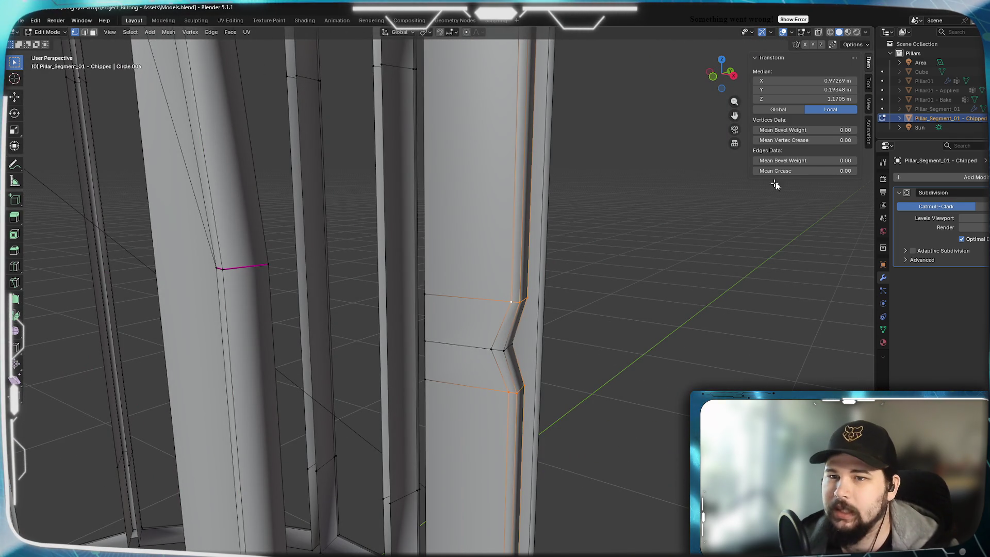
Set Mean Crease to 1.0 on the notch edges and delete a stray selected element
left_click_drag(777, 170, 824, 170)
left_click(431, 294)
left_click(429, 349, "alt")
key("x")
left_click(431, 349)
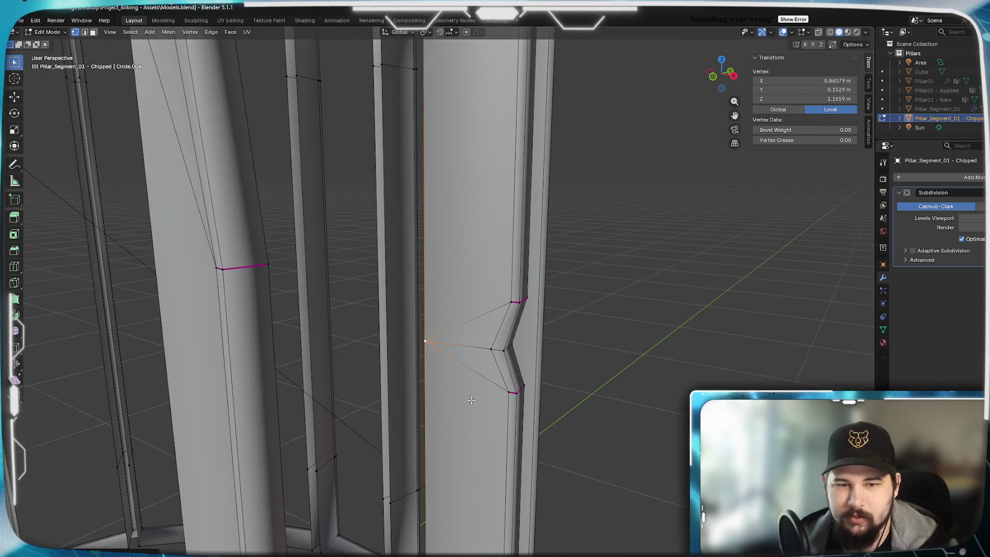
middle_click_drag(429, 349, 328, 396)
Deepen the notch on another flute by Vertex Sliding (Shift+V) its vertices along their edges
left_click(448, 345, "alt")
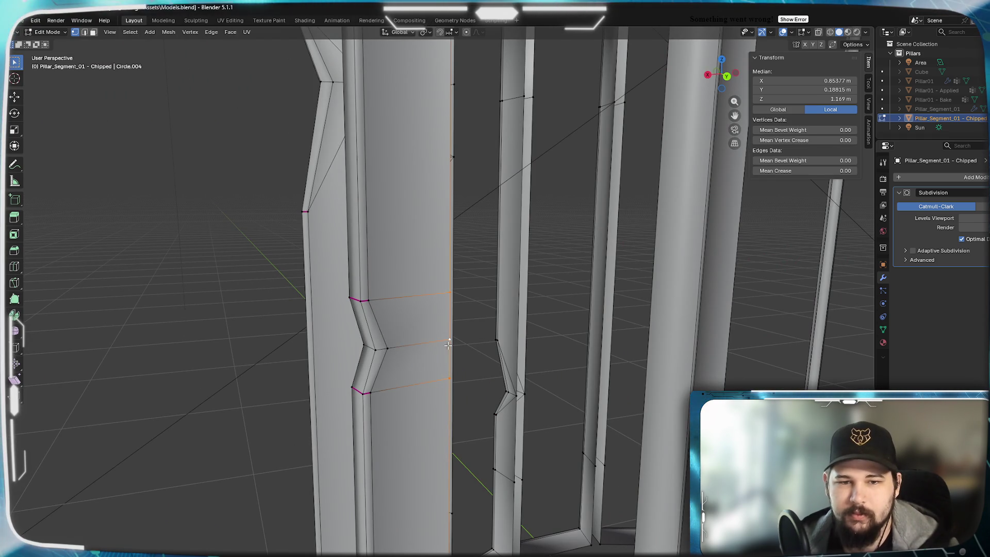
left_click(448, 345)
mouse_move(447, 344)
middle_mouse_down()
mouse_move(461, 451)
mouse_move(471, 378)
mouse_move(481, 400)
mouse_move(577, 396)
middle_mouse_up()
left_click(305, 390, "shift")
mouse_move(306, 390)
middle_mouse_down()
mouse_move(371, 347)
mouse_move(448, 413)
mouse_move(456, 401)
middle_mouse_up()
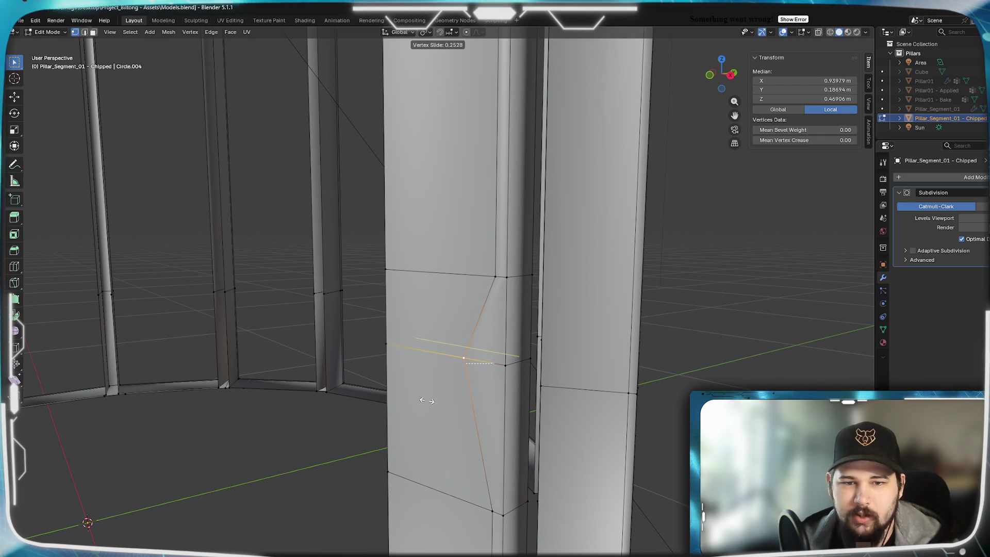
left_click(443, 410)
left_click(503, 364)
left_click(530, 359, "shift")
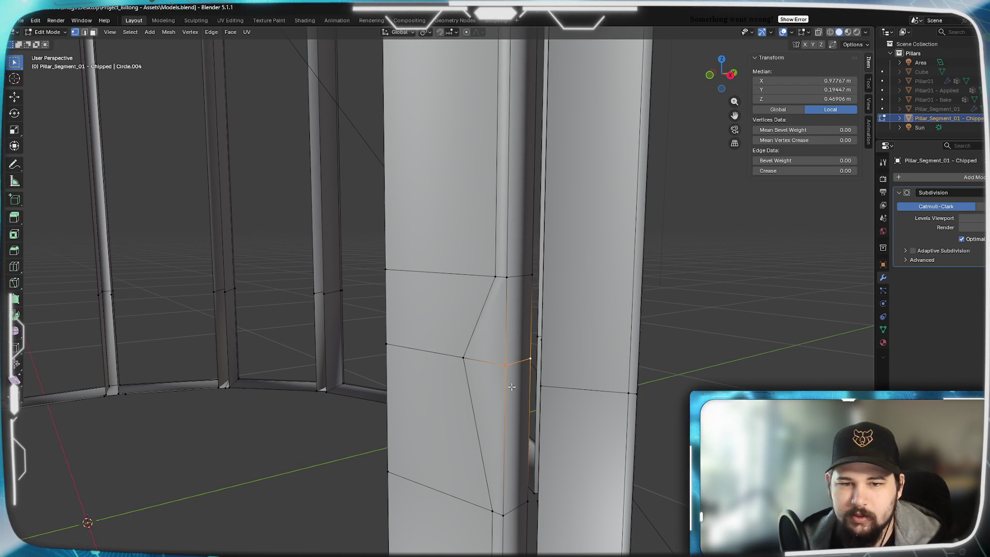
key("shift+v")
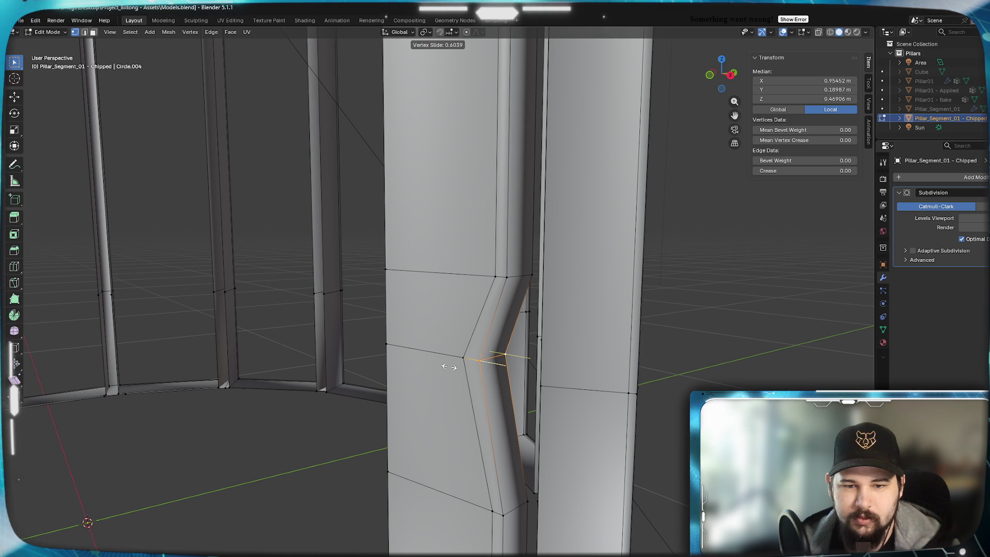
left_click(449, 366)
Fully crease the vertical edge loop running into the notch with Mean Crease 1.0
left_click(500, 283, "alt")
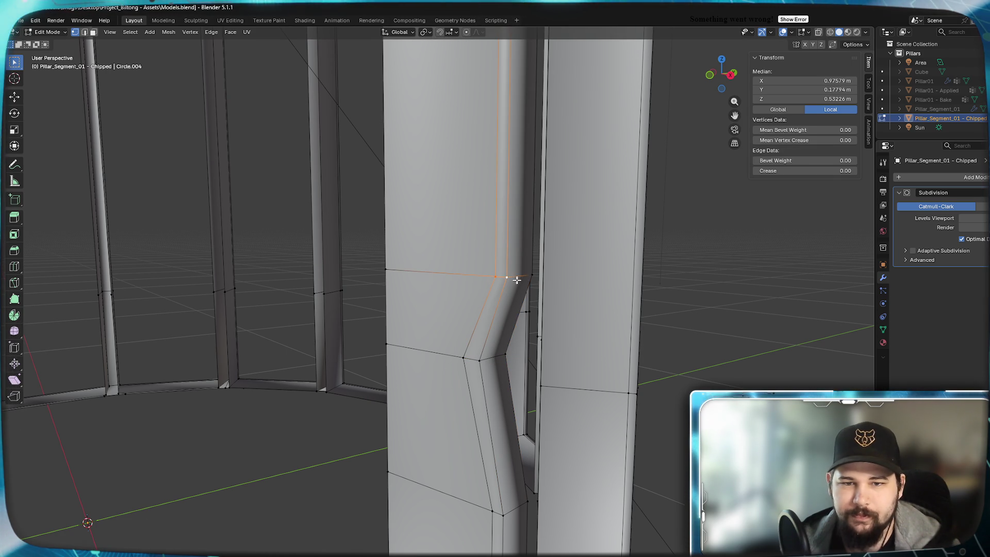
middle_click_drag(727, 243, 433, 281)
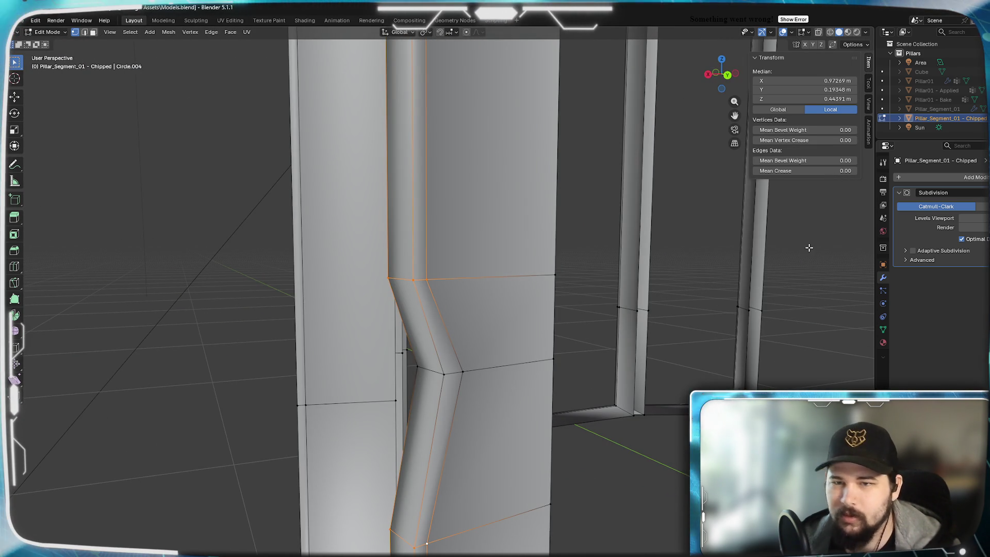
left_click_drag(818, 171, 855, 171)
left_click(537, 274, "alt")
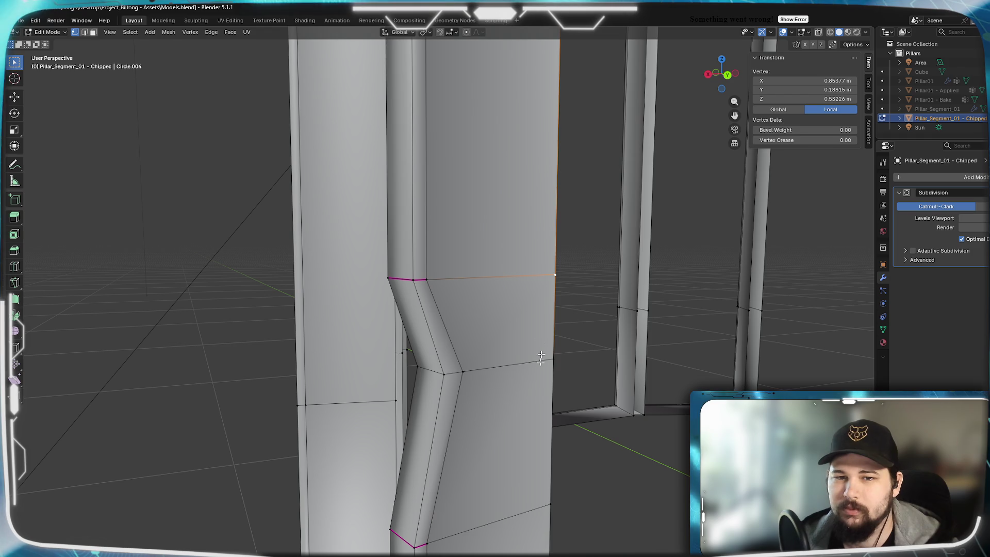
left_click(541, 359)
mouse_move(541, 359)
middle_mouse_down()
mouse_move(422, 361)
mouse_move(387, 497)
middle_mouse_up()
Deselect all, select a vertical flute edge, and exit to Object Mode to view the smoothing
key("alt+a")
mouse_move(379, 325)
middle_mouse_down()
mouse_move(438, 437)
mouse_move(547, 247)
middle_mouse_up()
left_click(503, 221)
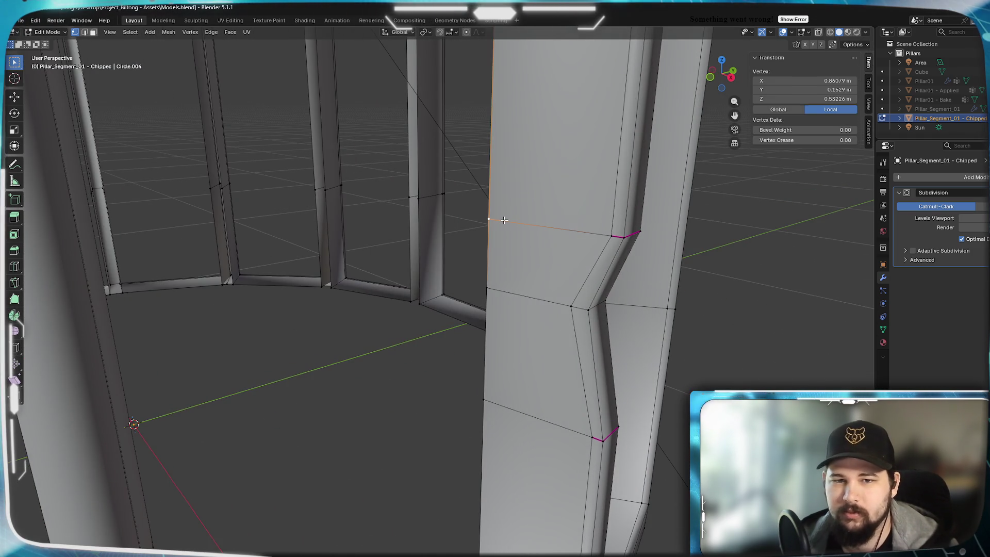
left_click(504, 390, "shift")
left_click(507, 287, "shift")
mouse_move(507, 289)
middle_mouse_down()
mouse_move(520, 317)
mouse_move(495, 332)
mouse_move(529, 346)
mouse_move(360, 358)
mouse_move(437, 344)
mouse_move(519, 358)
mouse_move(574, 334)
mouse_move(545, 381)
mouse_move(456, 319)
mouse_move(597, 338)
middle_mouse_up()
key("Tab")
scroll(536, 332, "down", 5)
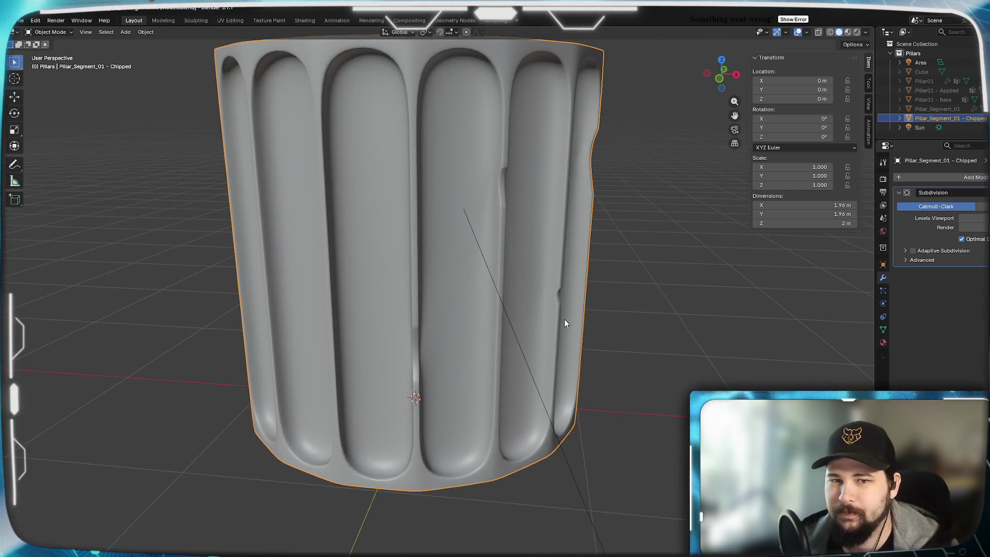
Inspect the whole chipped pillar, then go back into Edit Mode on its cage
scroll(564, 319, "up", 5)
mouse_move(603, 296)
middle_mouse_down()
mouse_move(440, 317)
mouse_move(309, 298)
mouse_move(253, 305)
mouse_move(448, 311)
mouse_move(426, 310)
middle_mouse_up()
scroll(440, 317, "down", 5)
scroll(424, 307, "up", 6)
scroll(424, 307, "up", 2)
key("Tab")
scroll(381, 309, "down", 5)
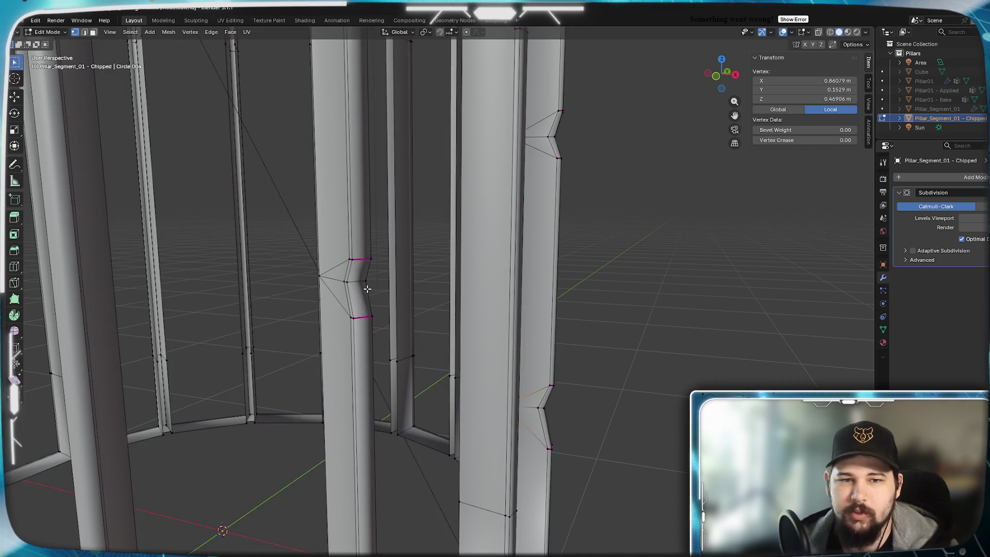
scroll(370, 290, "up", 3)
middle_click_drag(431, 319, 445, 322)
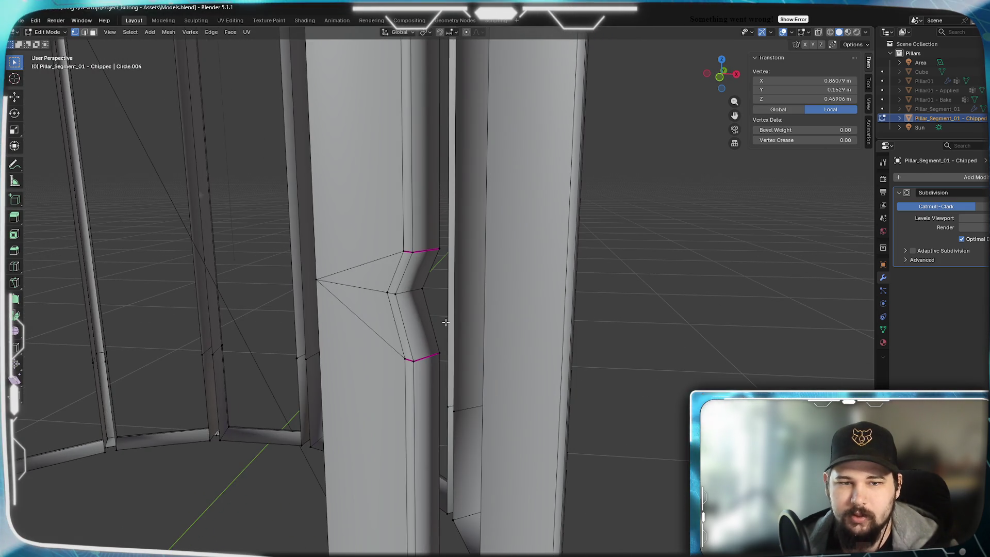
Lower the Mean Crease of the two edge loops through the notch to 0.5 and check the result
left_click(391, 253, "alt")
left_click(428, 278, "alt+shift")
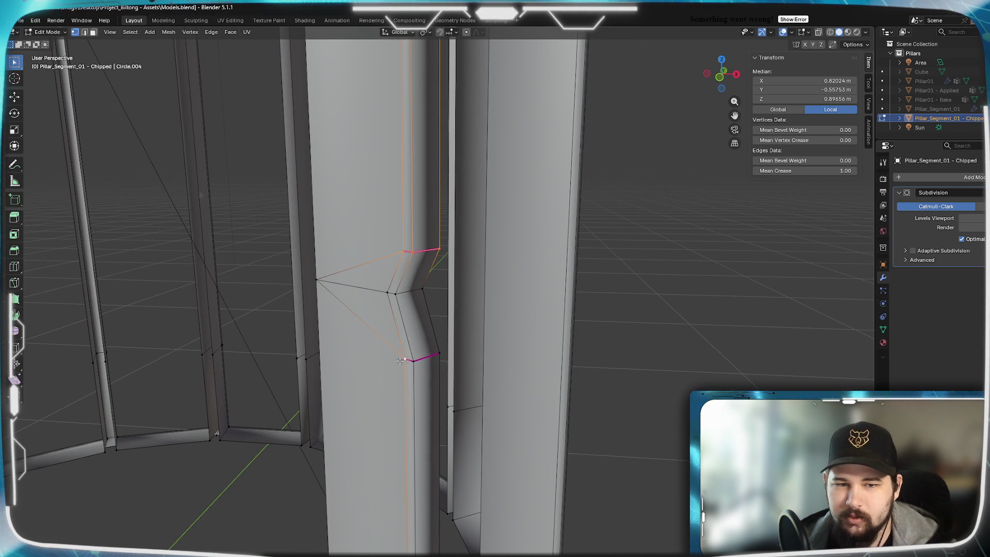
mouse_move(429, 361)
middle_mouse_down()
mouse_move(426, 371)
mouse_move(369, 376)
mouse_move(522, 382)
middle_mouse_up()
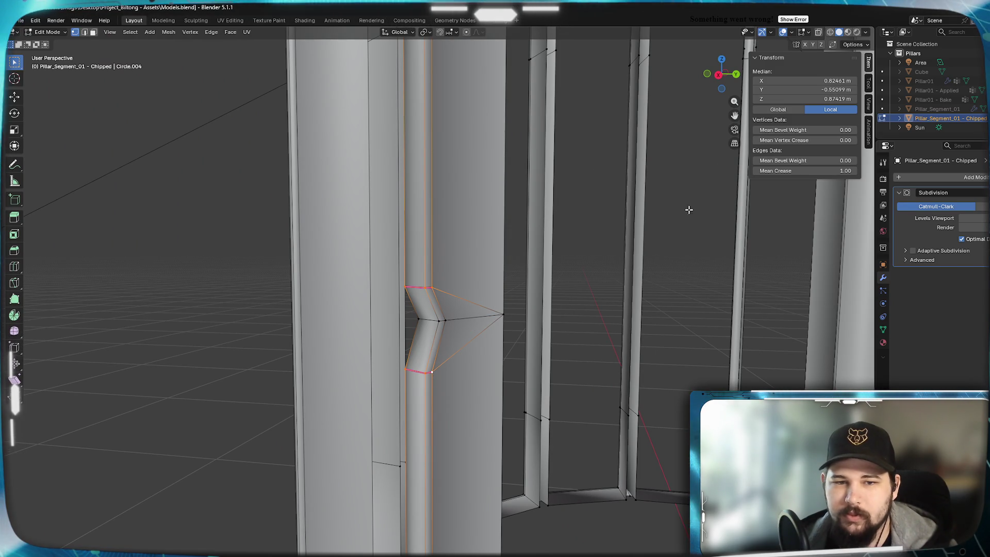
left_click(827, 171)
type(".5")
key("Return")
key("Tab")
mouse_move(731, 271)
middle_mouse_down()
mouse_move(530, 324)
mouse_move(574, 309)
mouse_move(643, 321)
middle_mouse_up()
Remove the crease from those loops entirely (Mean Crease 0) and view the smoothed pillar
key("Tab")
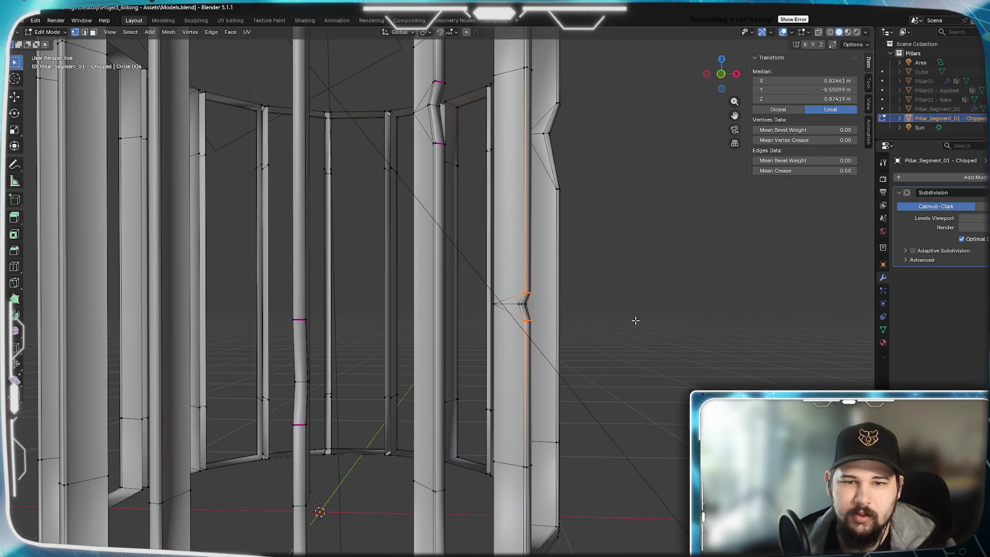
type("0")
key("Return")
key("Tab")
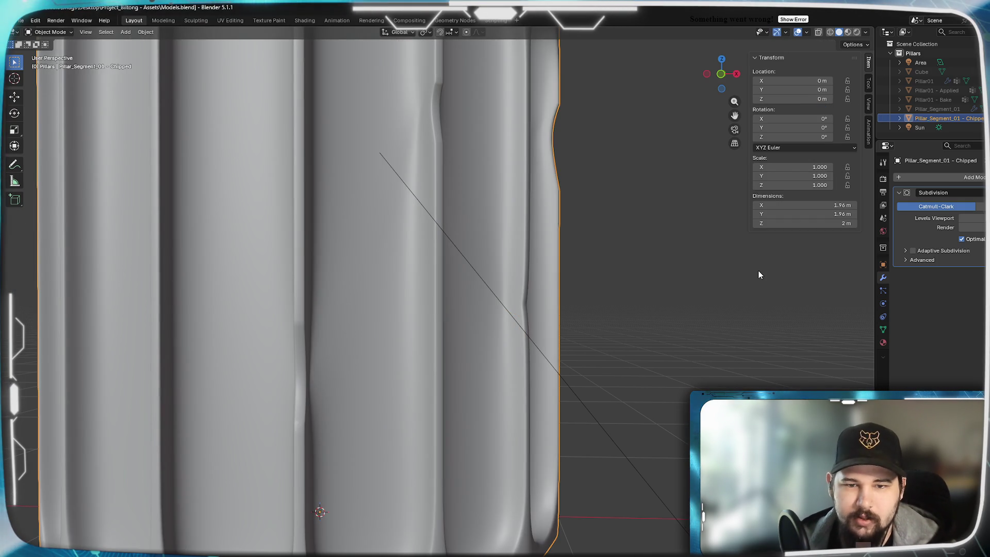
mouse_move(555, 299)
middle_mouse_down()
mouse_move(583, 307)
mouse_move(456, 291)
mouse_move(408, 307)
mouse_move(571, 305)
mouse_move(491, 314)
mouse_move(577, 312)
middle_mouse_up()
Zoom around the softened chip on the smoothed pillar, then return to Edit Mode
scroll(545, 301, "down", 6)
scroll(536, 311, "up", 5)
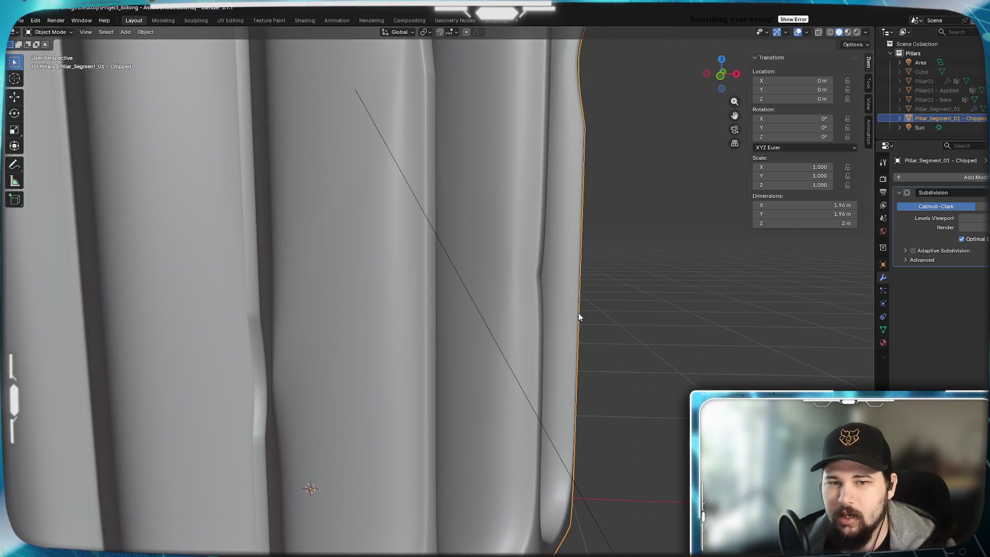
scroll(538, 285, "down", 5)
mouse_move(539, 284)
middle_mouse_down()
mouse_move(503, 305)
mouse_move(578, 295)
mouse_move(427, 306)
mouse_move(504, 309)
mouse_move(489, 307)
middle_mouse_up()
scroll(502, 305, "down", 2)
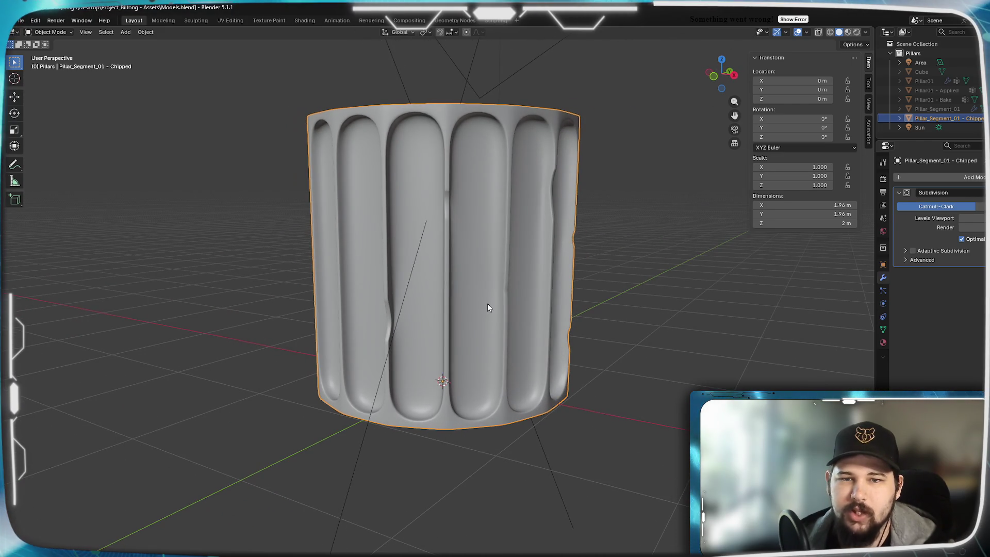
scroll(571, 187, "up", 3)
scroll(443, 289, "up", 4)
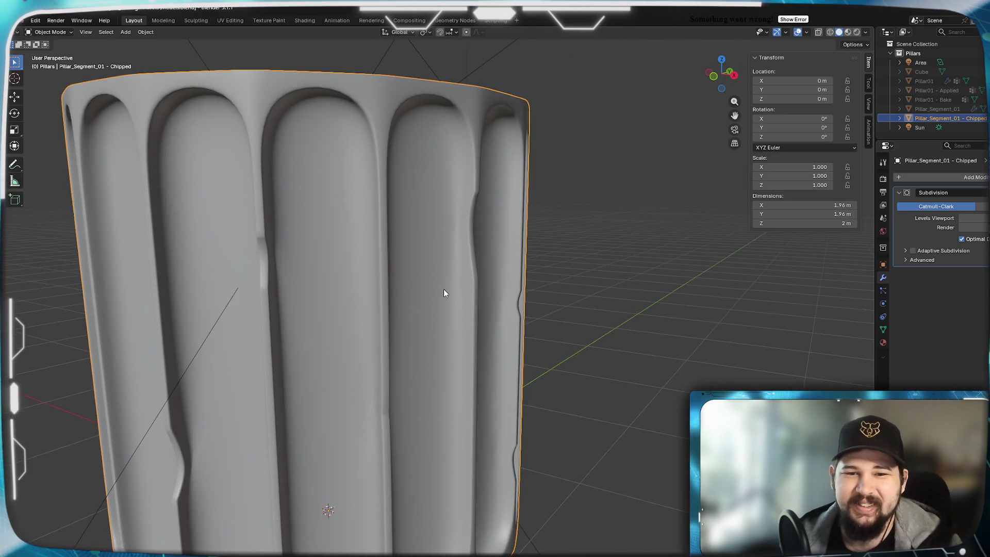
scroll(448, 293, "up", 2)
key("Tab")
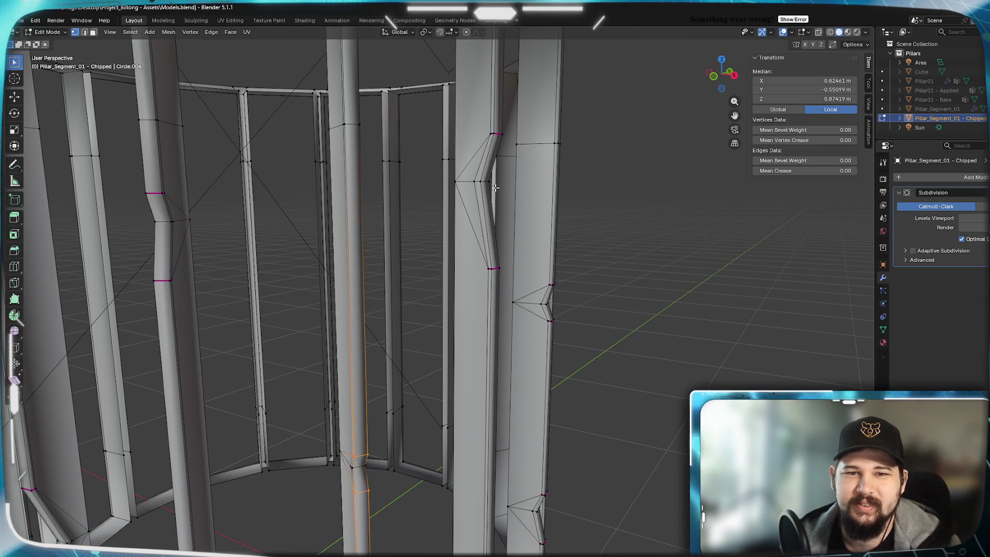
Clear a fully creased notch edge's crease to 0 and check the smoothed pillar
scroll(480, 156, "up", 4)
left_click(502, 137)
mouse_move(505, 138)
middle_mouse_down()
mouse_move(453, 183)
mouse_move(329, 168)
middle_mouse_up()
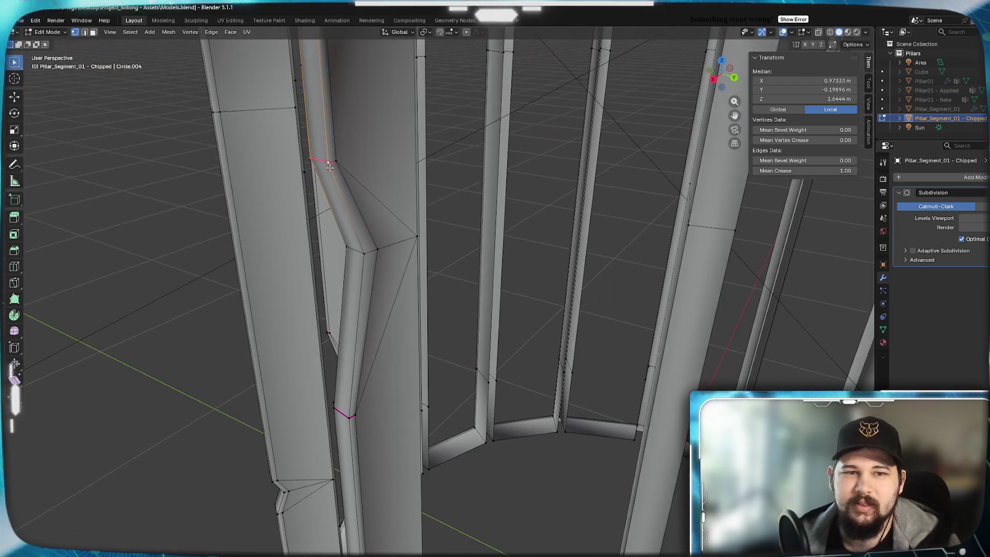
left_click(824, 171)
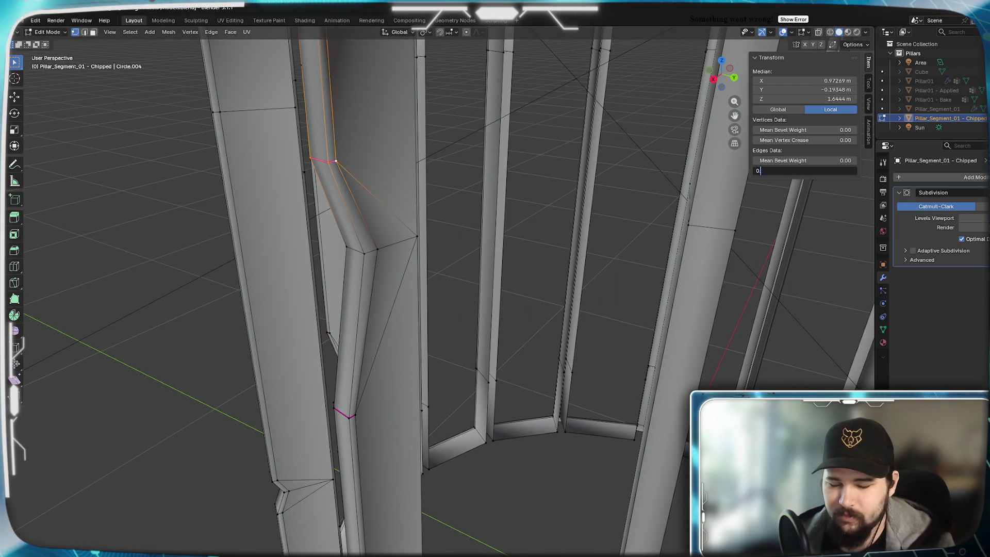
key("Return")
key("Tab")
scroll(405, 269, "down", 3)
mouse_move(404, 269)
middle_mouse_down()
mouse_move(490, 238)
mouse_move(442, 280)
mouse_move(497, 252)
mouse_move(482, 244)
mouse_move(512, 250)
mouse_move(479, 250)
middle_mouse_up()
Set the crease on an edge of the left flute's notch to 0.5
key("Tab")
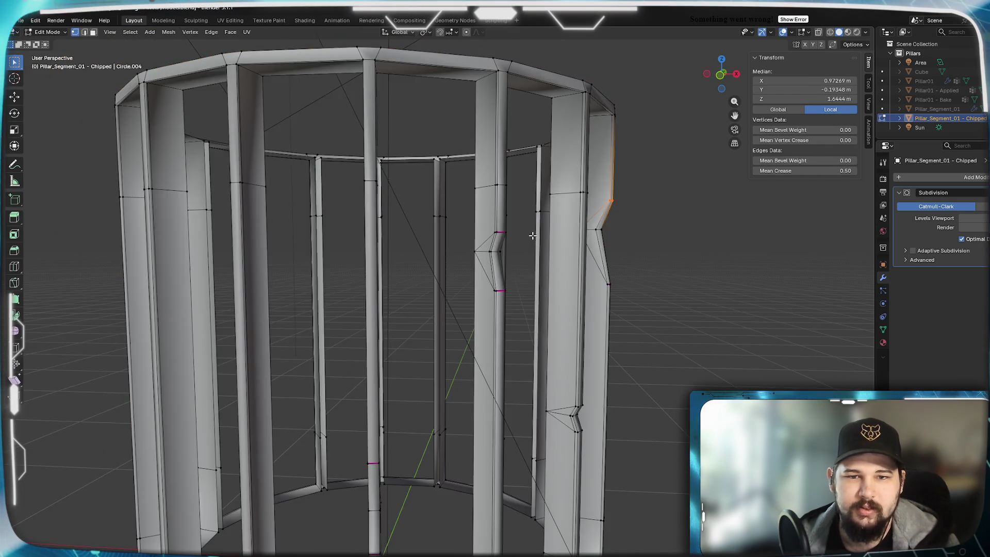
scroll(532, 235, "up", 3)
mouse_move(559, 133)
middle_mouse_down()
mouse_move(462, 204)
mouse_move(145, 191)
middle_mouse_up()
left_click(145, 192)
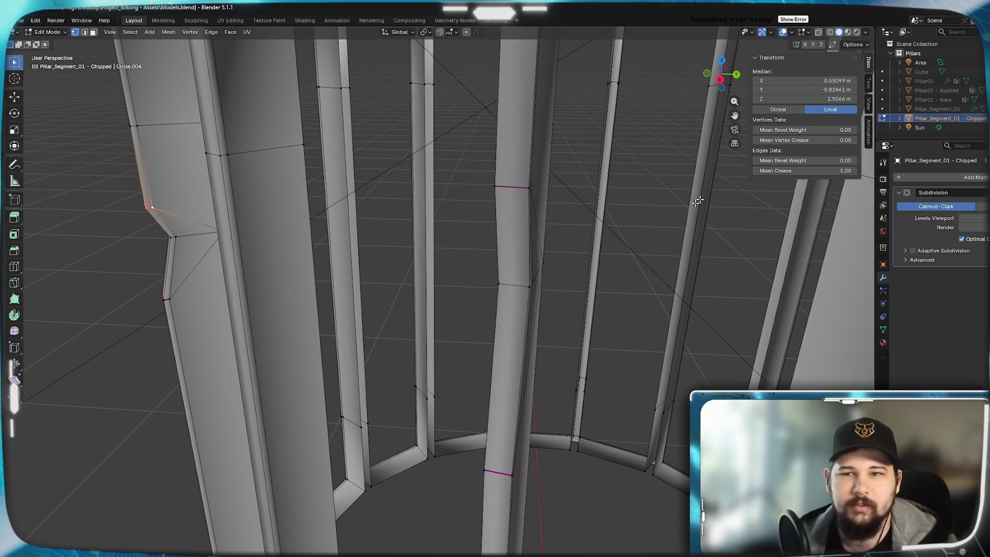
left_click(823, 172)
type(".5")
key("Return")
mouse_move(464, 288)
middle_mouse_down()
mouse_move(448, 307)
mouse_move(446, 282)
middle_mouse_up()
mouse_move(319, 350)
middle_mouse_down()
mouse_move(449, 303)
mouse_move(517, 297)
middle_mouse_up()
key("Tab")
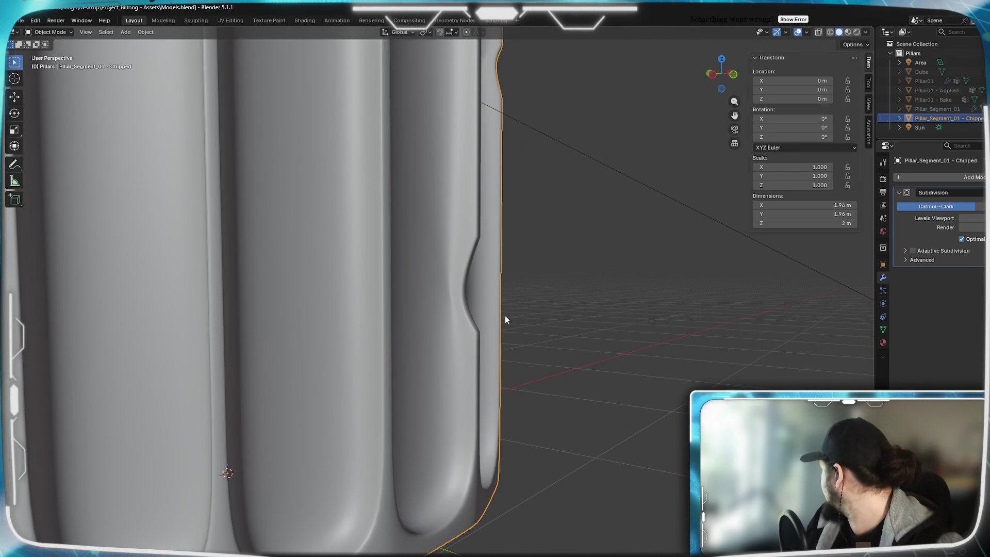
Give the kinked flute's notch edges a crease of 0.5
key("Tab")
scroll(508, 340, "up", 4)
left_click(513, 359)
left_click(507, 355, "shift")
scroll(518, 354, "down", 3)
mouse_move(518, 354)
middle_mouse_down()
mouse_move(460, 384)
mouse_move(330, 387)
middle_mouse_up()
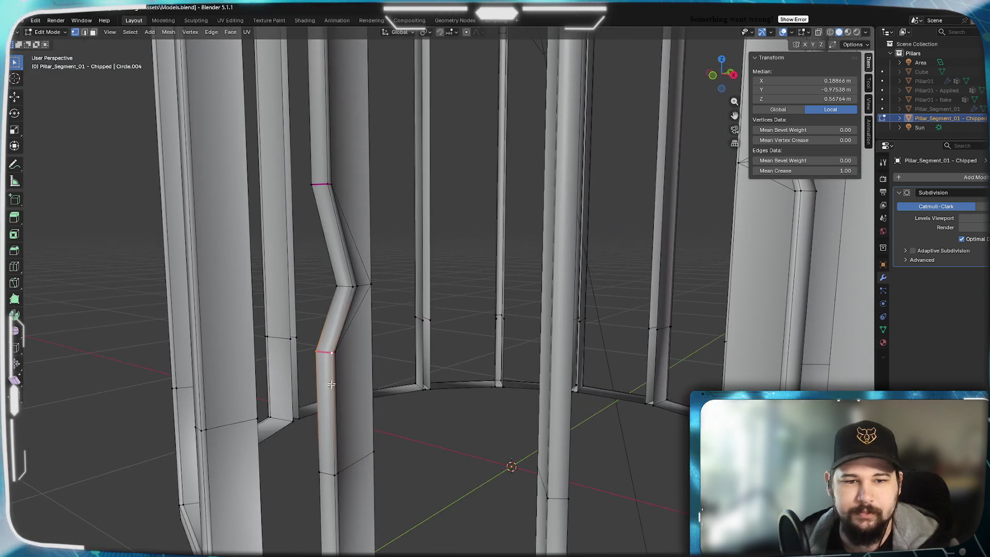
left_click(804, 170)
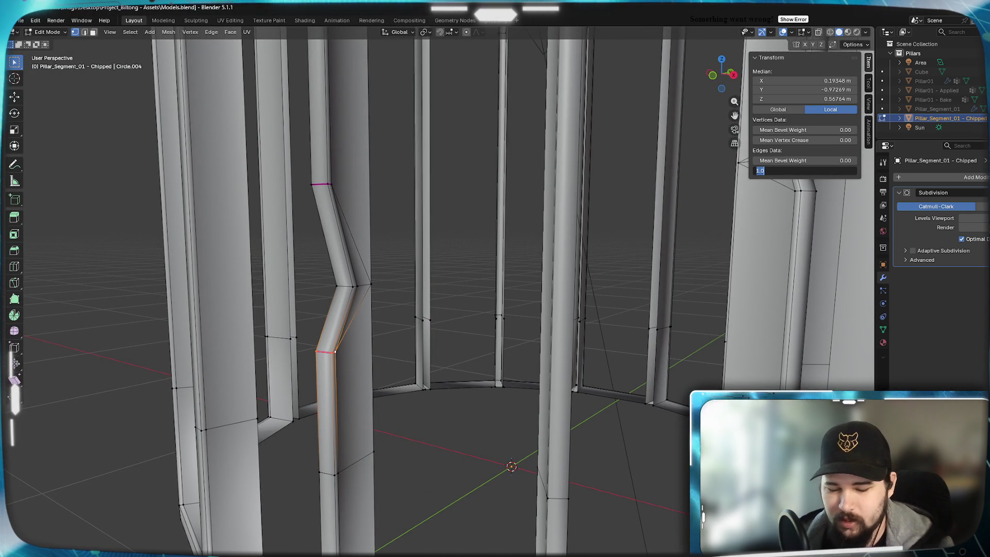
type("0.5")
key("Return")
Inspect the smoothed notches around the whole pillar in Object Mode
key("Tab")
scroll(629, 247, "up", 8)
scroll(517, 311, "down", 3)
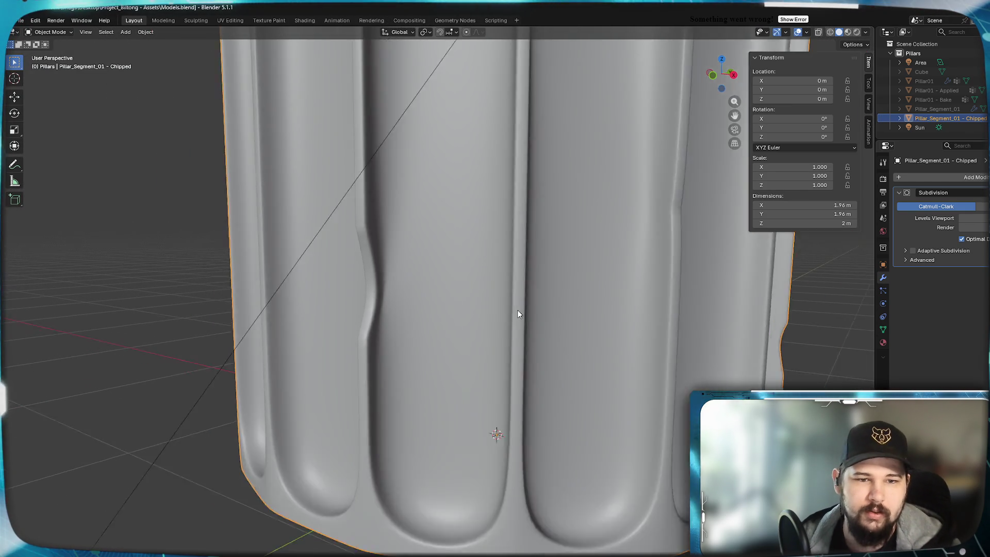
middle_click_drag(449, 330, 545, 327)
scroll(504, 321, "down", 4)
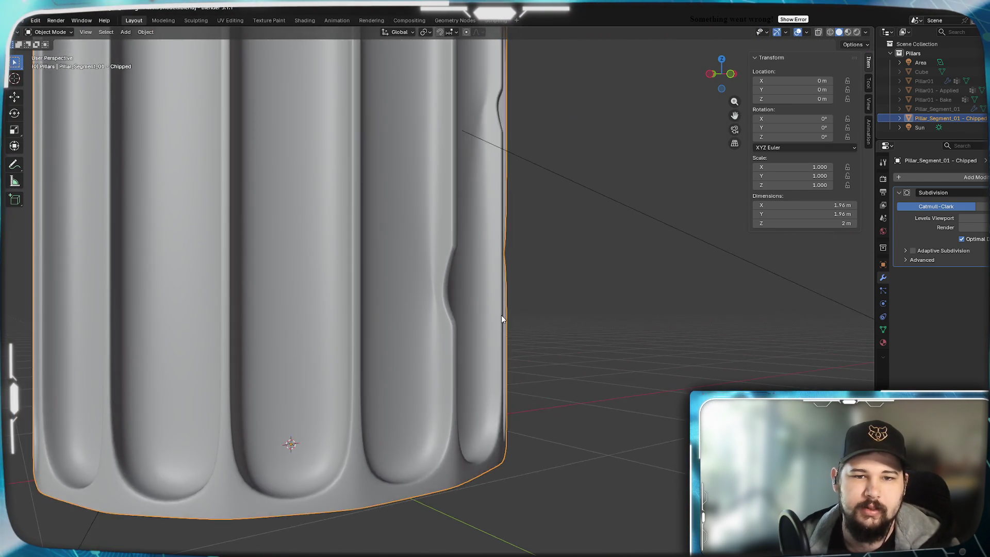
mouse_move(509, 284)
middle_mouse_down()
mouse_move(556, 265)
mouse_move(477, 276)
mouse_move(533, 281)
mouse_move(445, 298)
middle_mouse_up()
mouse_move(509, 296)
middle_mouse_down()
mouse_move(345, 287)
mouse_move(427, 287)
middle_mouse_up()
scroll(489, 290, "up", 10)
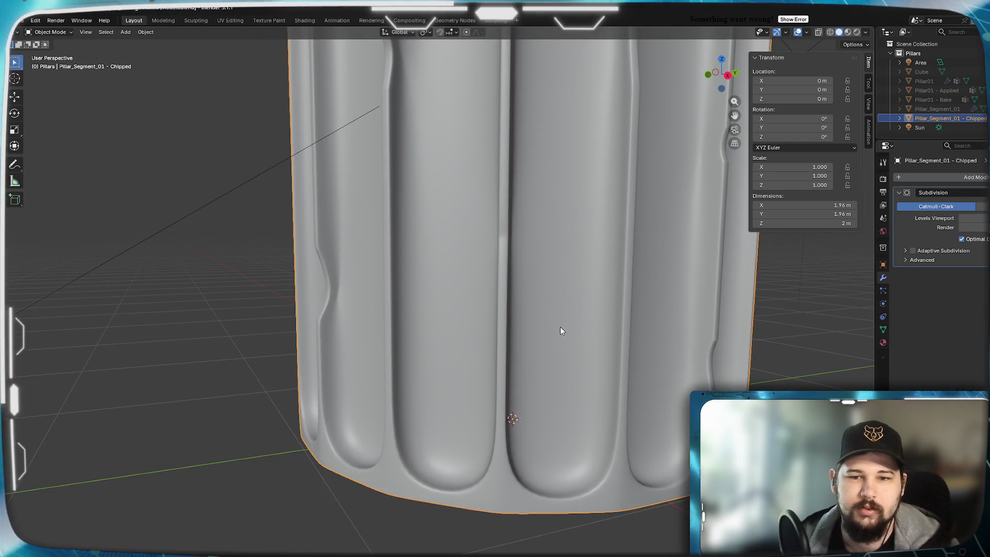
Remove the crease from another notch's edges and preview the smoothed pillar
key("Tab")
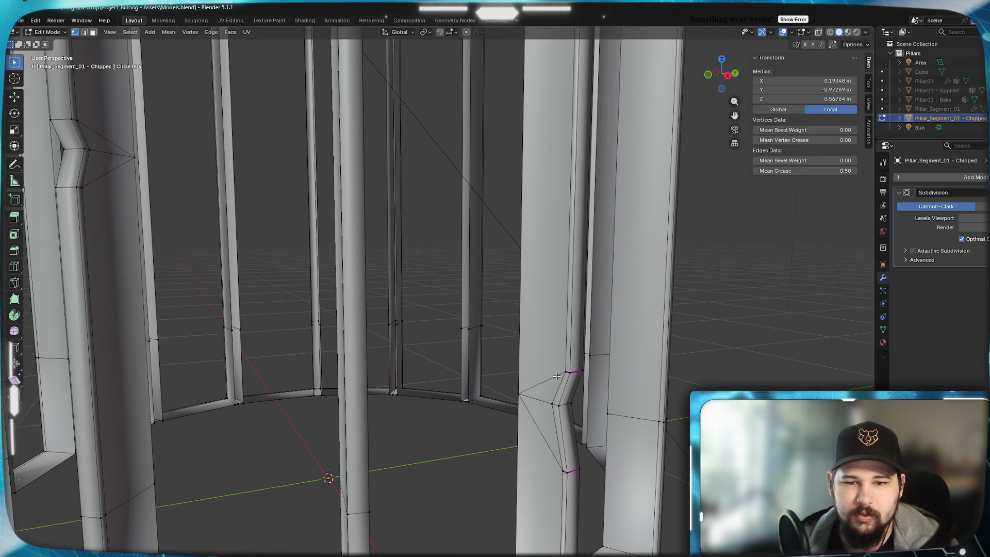
left_click(571, 378, "shift")
mouse_move(572, 376)
middle_mouse_down()
mouse_move(505, 366)
mouse_move(570, 410)
middle_mouse_up()
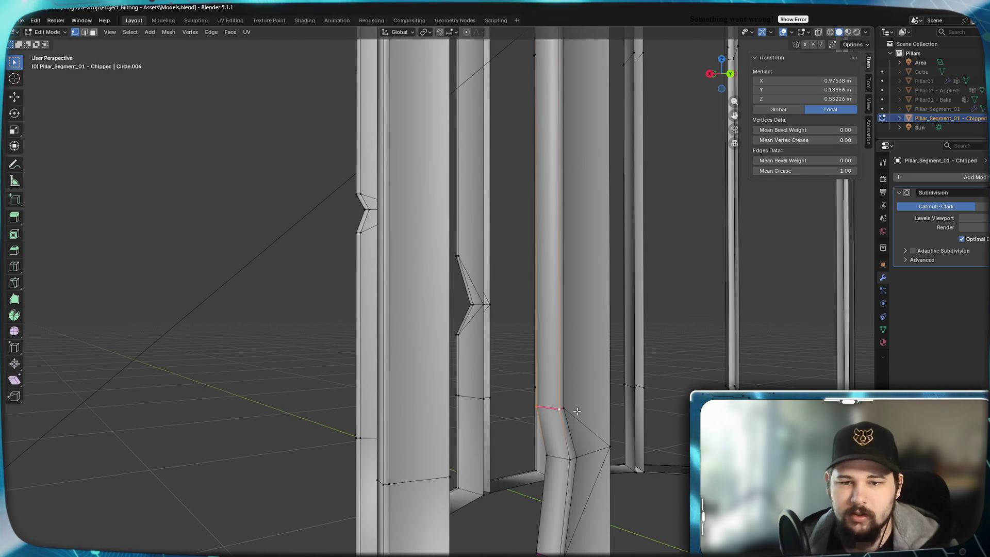
left_click(804, 171)
key("Return")
key("Tab")
mouse_move(590, 245)
middle_mouse_down()
mouse_move(511, 340)
mouse_move(464, 340)
mouse_move(570, 335)
mouse_move(558, 352)
middle_mouse_up()
scroll(557, 329, "down", 5)
scroll(554, 313, "up", 4)
mouse_move(576, 311)
middle_mouse_down()
mouse_move(515, 327)
mouse_move(561, 304)
mouse_move(505, 289)
middle_mouse_up()
scroll(519, 309, "down", 3)
Remove the crease from the edges between the top and lower notch vertices
key("Tab")
scroll(537, 306, "up", 5)
scroll(505, 289, "up", 3)
left_click(489, 250)
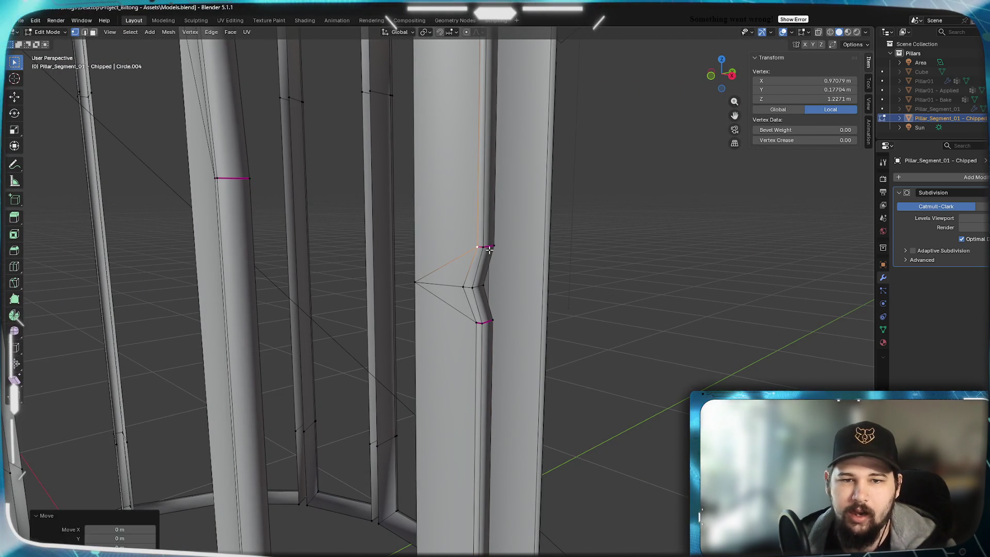
left_click(490, 248, "shift")
left_click(494, 322, "shift")
mouse_move(493, 322)
middle_mouse_down()
mouse_move(488, 335)
mouse_move(382, 299)
middle_mouse_up()
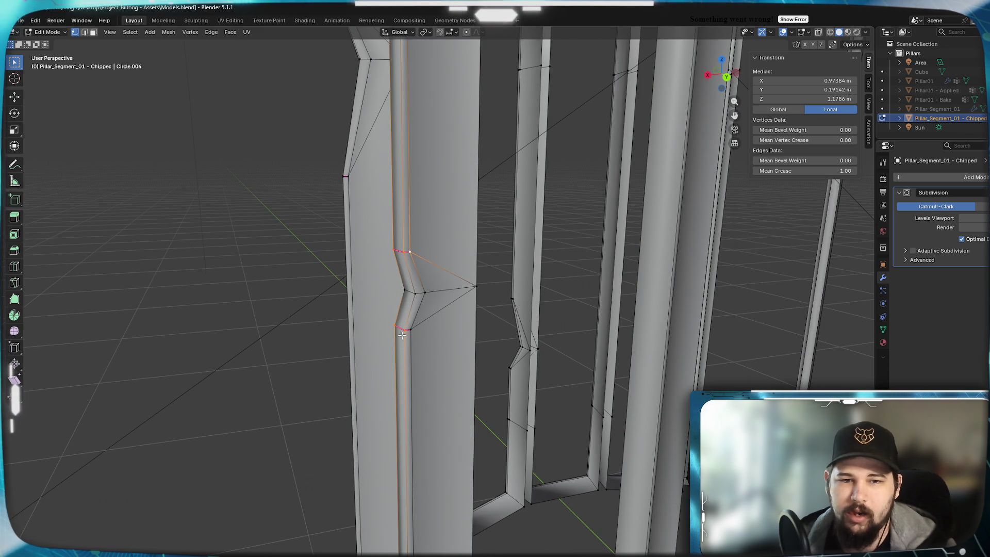
left_click(801, 171)
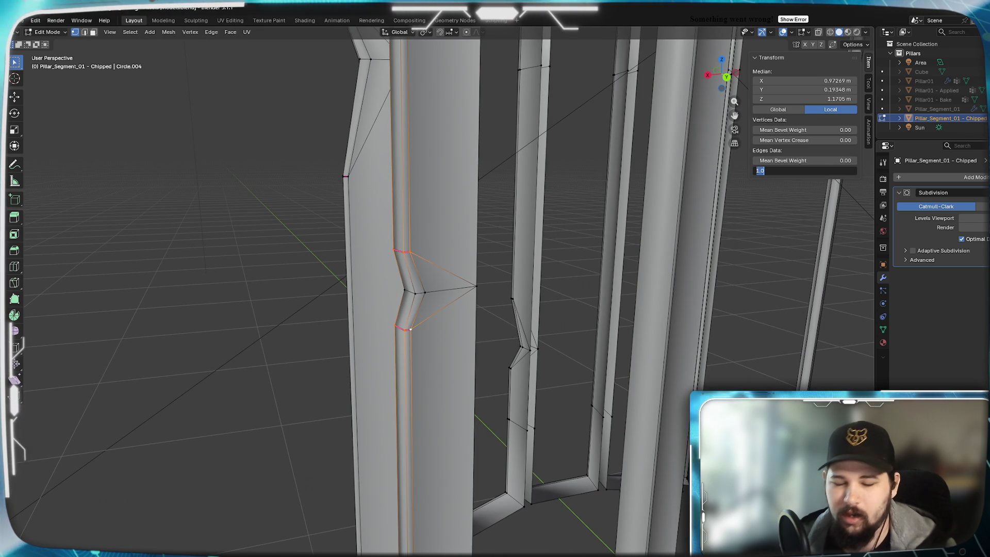
type("0")
key("Return")
key("Tab")
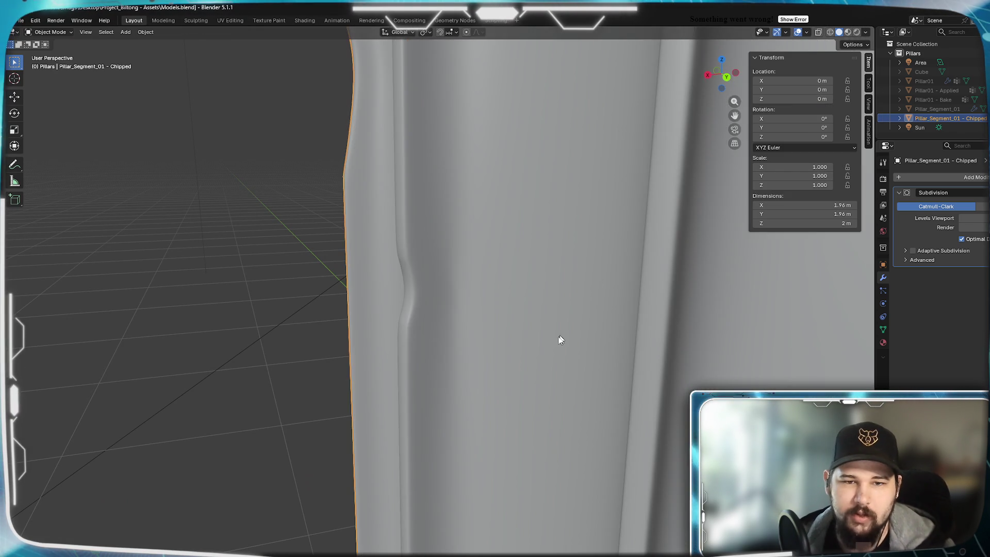
middle_click_drag(595, 277, 458, 363)
scroll(458, 364, "down", 5)
mouse_move(412, 342)
middle_mouse_down()
mouse_move(404, 391)
mouse_move(495, 287)
mouse_move(474, 332)
mouse_move(515, 346)
middle_mouse_up()
mouse_move(575, 294)
middle_mouse_down()
mouse_move(460, 278)
mouse_move(512, 303)
mouse_move(497, 309)
mouse_move(519, 308)
mouse_move(483, 309)
middle_mouse_up()
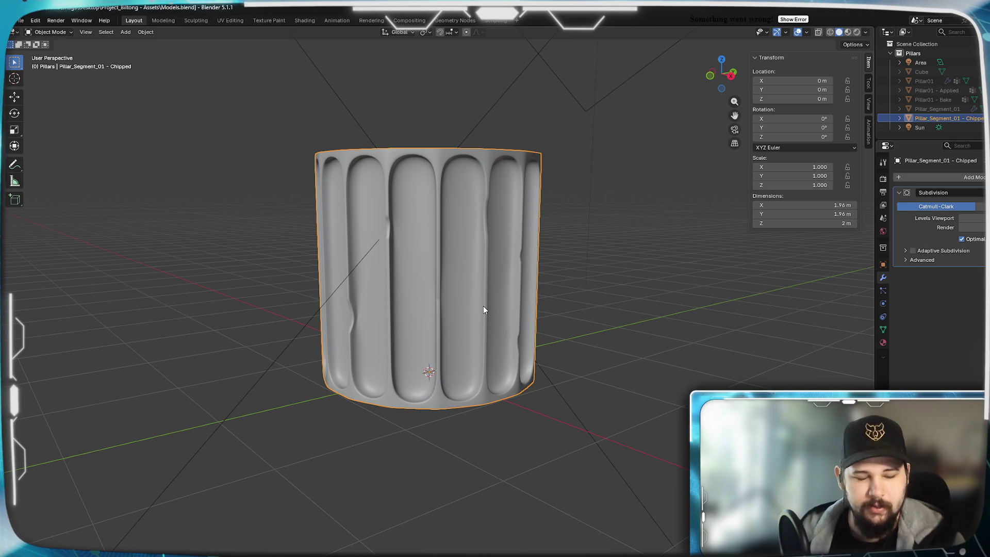
mouse_move(443, 270)
middle_mouse_down()
mouse_move(464, 292)
mouse_move(523, 292)
mouse_move(506, 309)
mouse_move(411, 270)
mouse_move(607, 272)
mouse_move(589, 289)
mouse_move(554, 289)
mouse_move(665, 293)
mouse_move(482, 281)
mouse_move(547, 281)
mouse_move(543, 299)
mouse_move(571, 284)
mouse_move(478, 265)
mouse_move(512, 283)
middle_mouse_up()
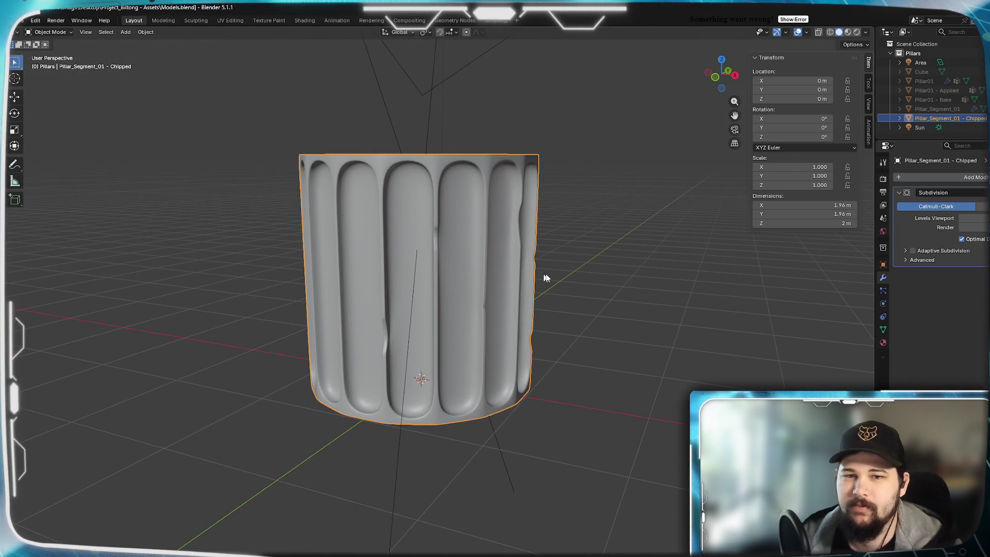
mouse_move(578, 275)
middle_mouse_down()
mouse_move(413, 263)
mouse_move(387, 247)
mouse_move(536, 261)
mouse_move(505, 311)
mouse_move(409, 264)
mouse_move(508, 283)
mouse_move(408, 278)
mouse_move(481, 301)
mouse_move(521, 293)
mouse_move(484, 292)
mouse_move(632, 301)
mouse_move(668, 315)
mouse_move(633, 307)
mouse_move(549, 315)
middle_mouse_up()
scroll(385, 247, "up", 2)
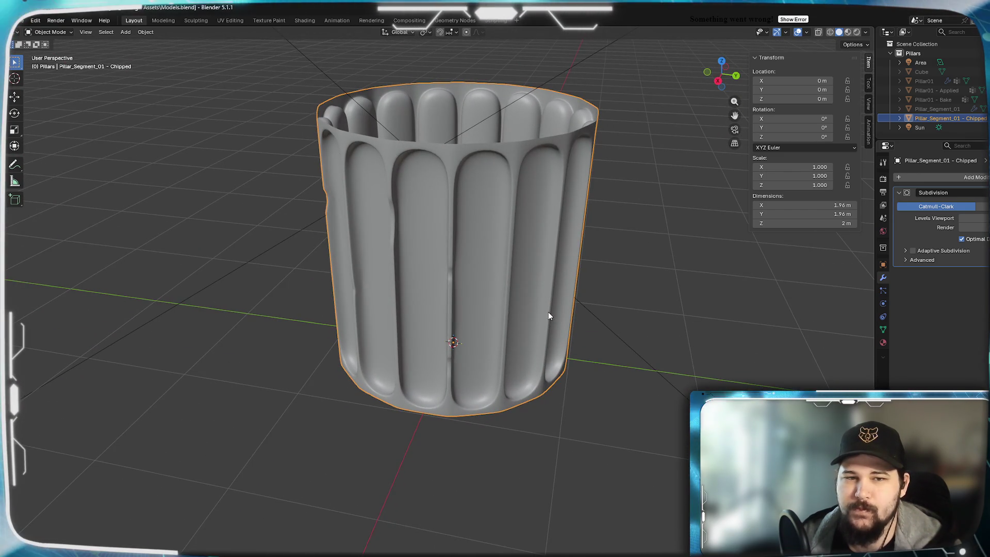
mouse_move(496, 294)
middle_mouse_down()
mouse_move(426, 277)
mouse_move(504, 278)
mouse_move(428, 287)
mouse_move(490, 283)
mouse_move(476, 297)
middle_mouse_up()
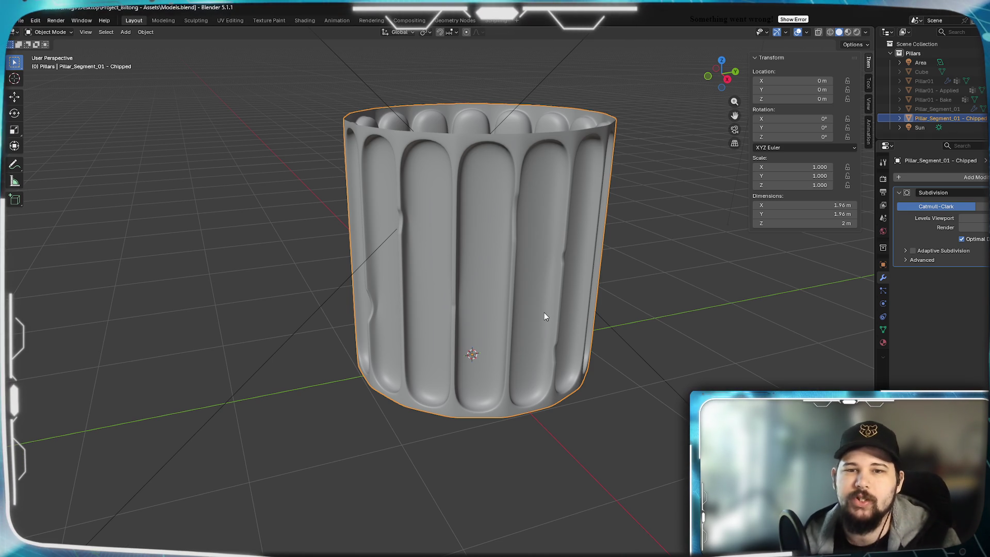
mouse_move(548, 302)
middle_mouse_down()
mouse_move(474, 274)
mouse_move(464, 299)
mouse_move(497, 294)
middle_mouse_up()
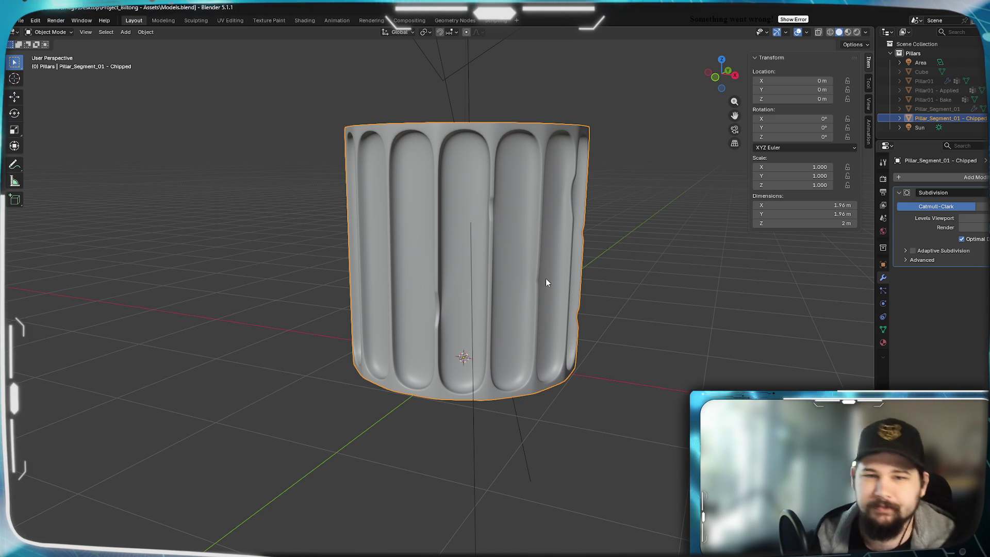
mouse_move(543, 278)
middle_mouse_down()
mouse_move(444, 302)
mouse_move(524, 287)
mouse_move(509, 285)
mouse_move(525, 299)
mouse_move(428, 289)
mouse_move(504, 309)
mouse_move(547, 303)
mouse_move(543, 278)
mouse_move(578, 236)
mouse_move(391, 274)
mouse_move(530, 267)
mouse_move(392, 281)
mouse_move(552, 305)
mouse_move(539, 296)
mouse_move(430, 312)
middle_mouse_up()
Cut two shrunken edge loops across a new flute strip, plus a middle loop
key("Tab")
scroll(442, 309, "down", 3)
scroll(553, 306, "down", 1)
scroll(510, 289, "up", 5)
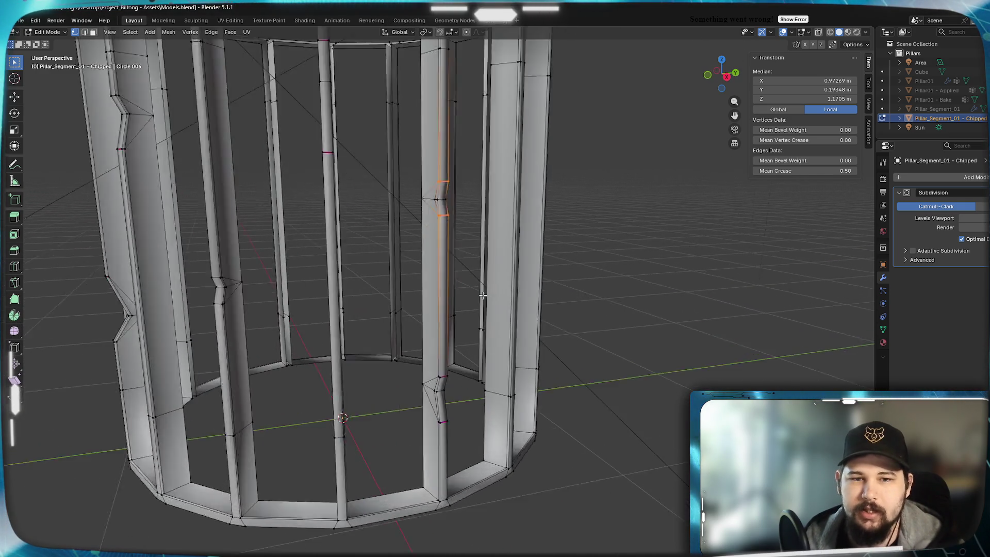
middle_click_drag(513, 288, 465, 327)
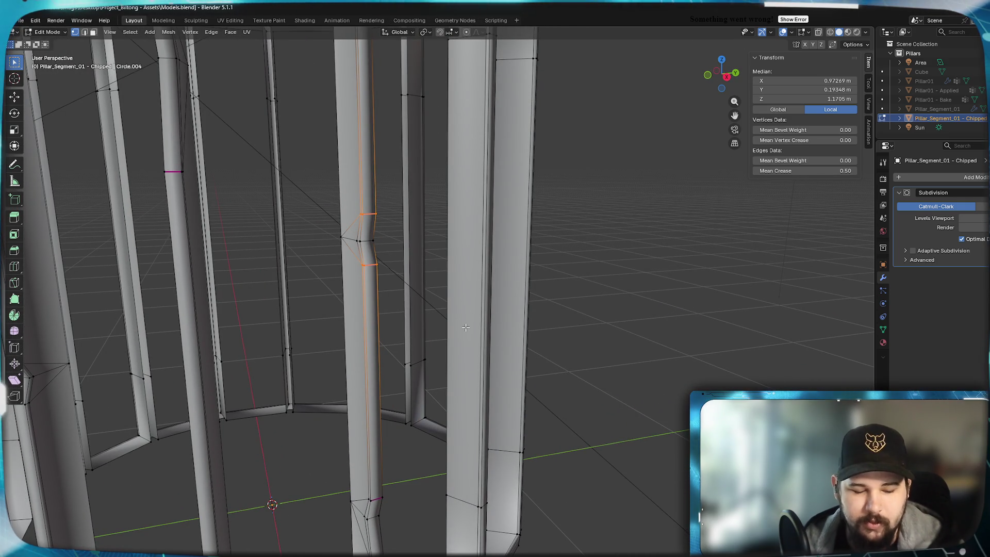
left_click_drag(468, 328, 461, 367)
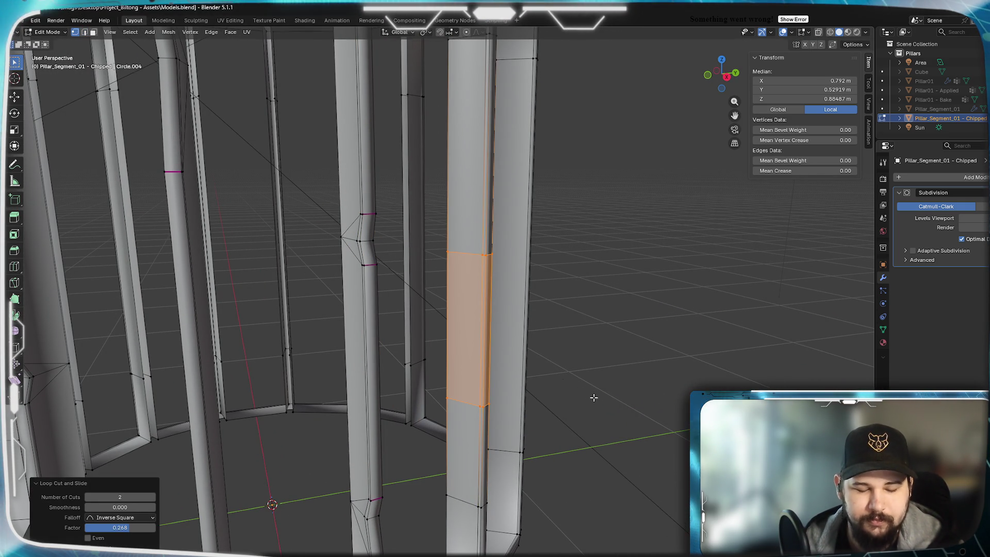
left_click(559, 376)
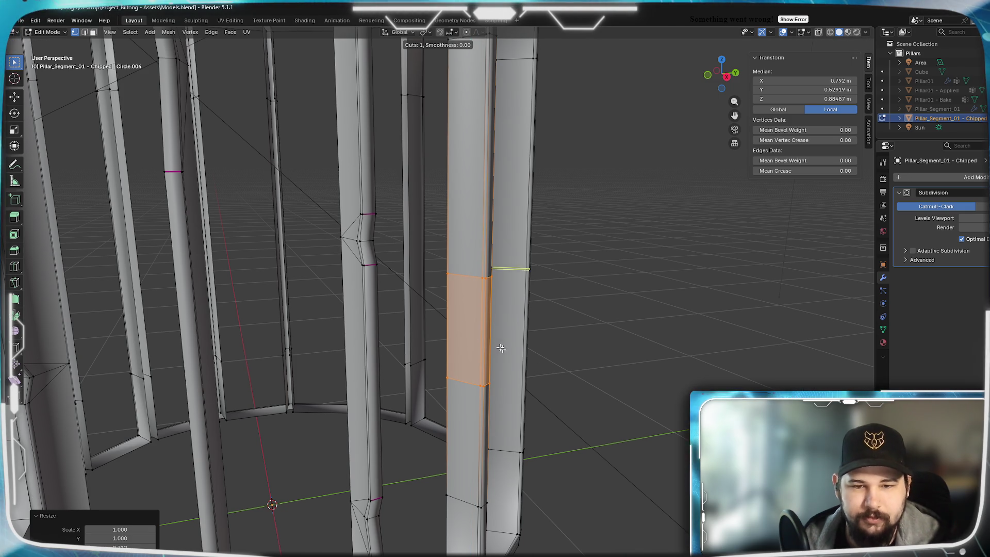
left_click(482, 334)
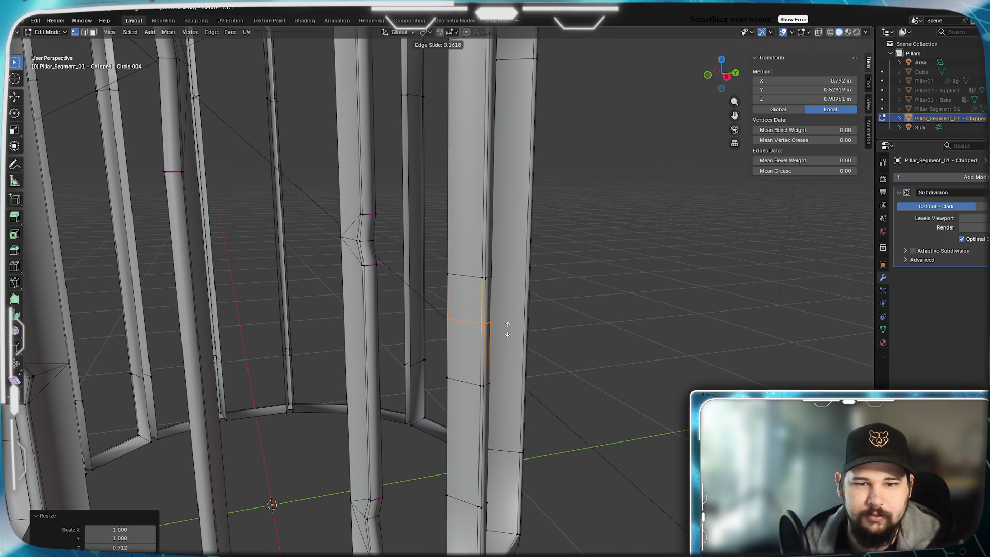
left_click(508, 329)
Slide the middle loop's vertices inward to form a V-notch, with a 0.650 slide
scroll(506, 328, "up", 3)
left_click(501, 326)
middle_click_drag(528, 331, 487, 365)
left_click(487, 364, "shift")
key("shift+v")
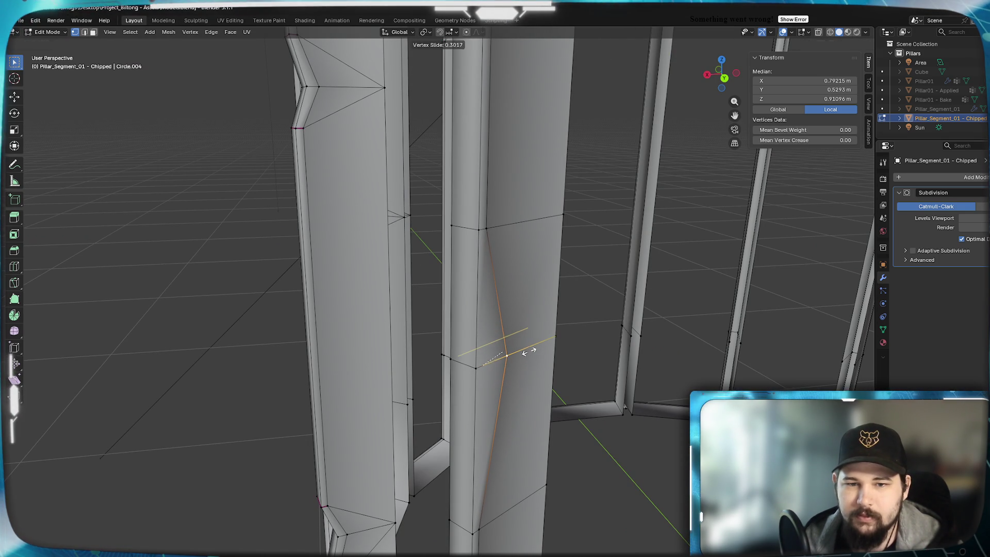
left_click(529, 352)
left_click(452, 357, "shift")
key("shift+v")
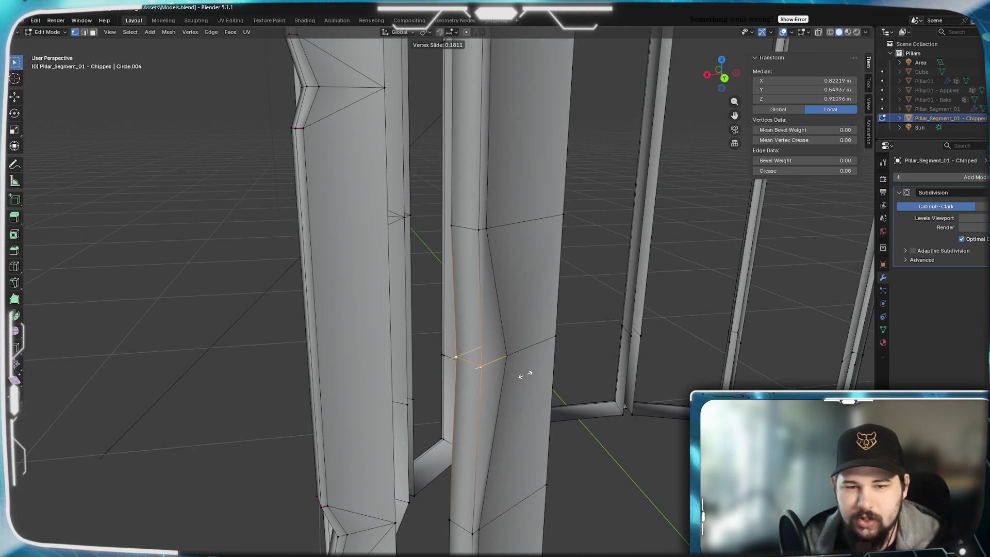
left_click(540, 371)
Preview the smoothed new notch in Object Mode, then return to Edit Mode
mouse_move(540, 371)
middle_mouse_down()
mouse_move(574, 360)
mouse_move(474, 366)
mouse_move(503, 349)
mouse_move(340, 364)
mouse_move(453, 376)
mouse_move(428, 418)
middle_mouse_up()
scroll(608, 364, "up", 4)
key("Tab")
scroll(557, 381, "down", 4)
key("Tab")
scroll(454, 351, "up", 6)
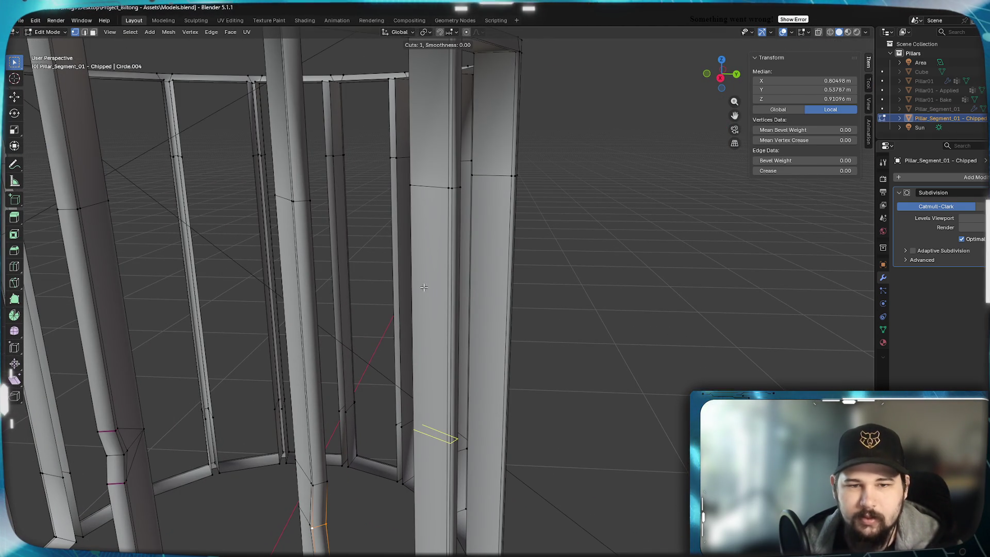
Loop-cut a band on another flute, shrink it to 0.491, raise it, and add a middle loop
left_click_drag(428, 288, 450, 261)
left_click_drag(457, 176, 456, 177)
key("1")
key("s")
key("z")
left_click(570, 299)
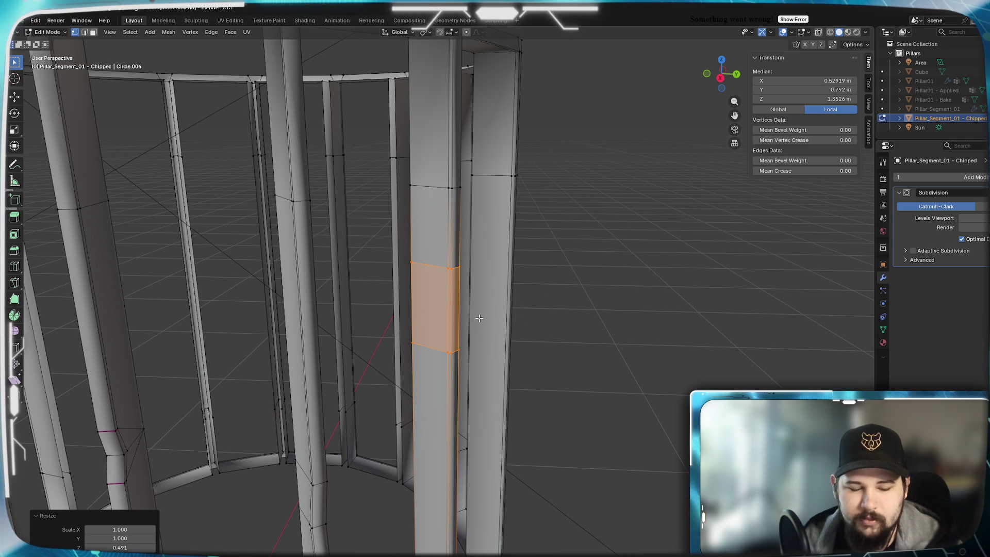
key("z")
left_click(470, 288)
scroll(469, 309, "up", 2)
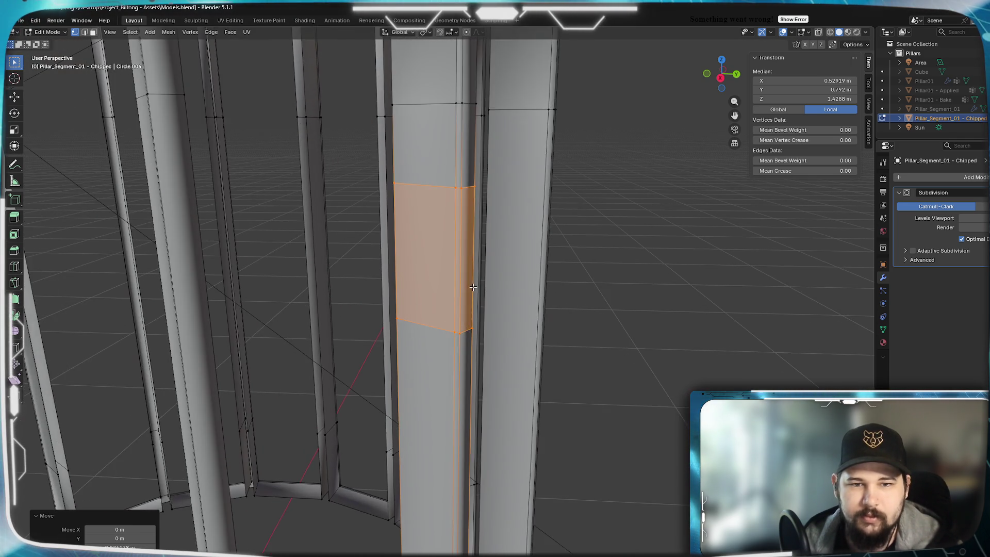
left_click(468, 336)
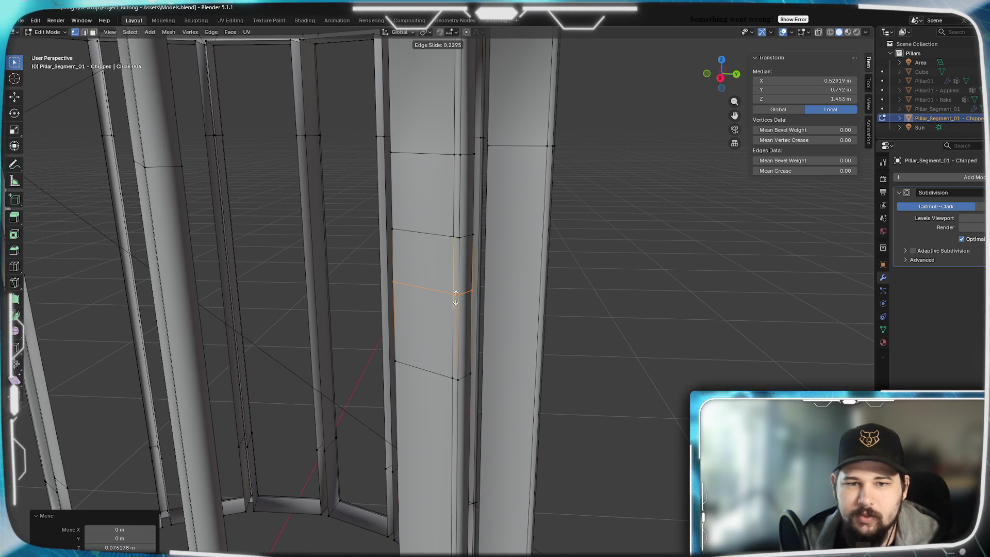
left_click(458, 291)
Slide the middle loop's vertices inward to shape the V-notch
mouse_move(506, 346)
middle_mouse_down()
mouse_move(433, 311)
mouse_move(398, 328)
middle_mouse_up()
scroll(399, 329, "up", 2)
left_click(473, 335)
mouse_move(474, 335)
middle_mouse_down()
mouse_move(338, 342)
mouse_move(581, 348)
mouse_move(556, 360)
middle_mouse_up()
left_click(591, 341, "shift")
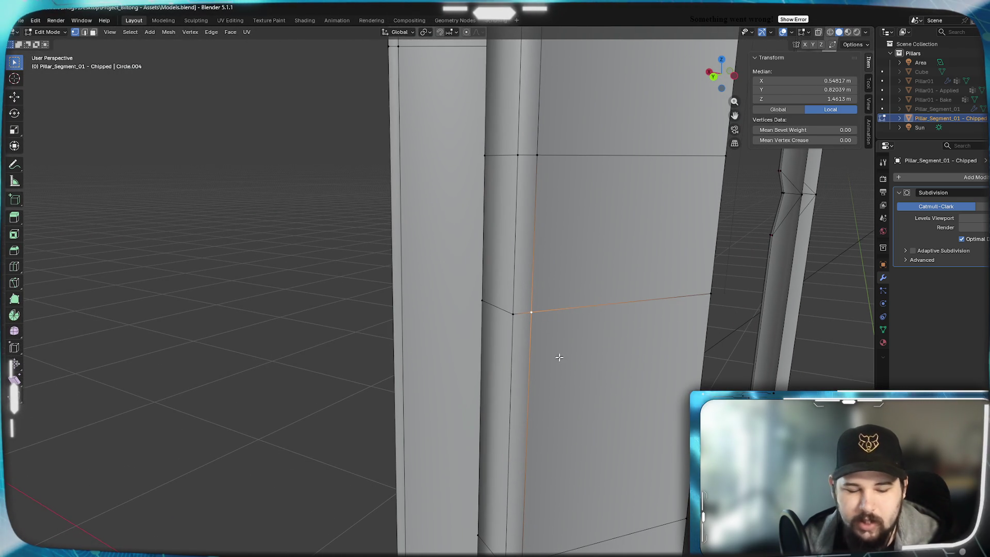
left_click(638, 329)
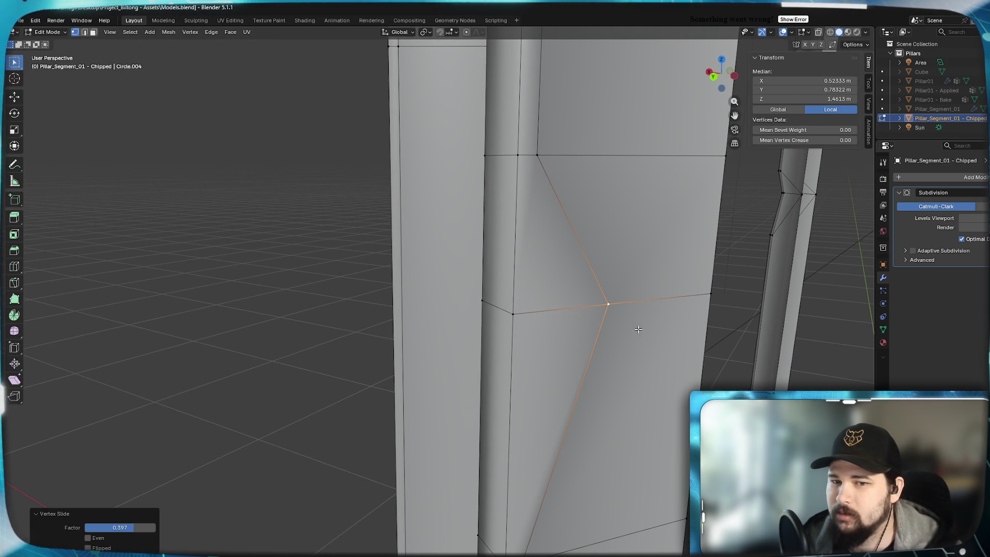
left_click(513, 314, "shift")
key("shift+v")
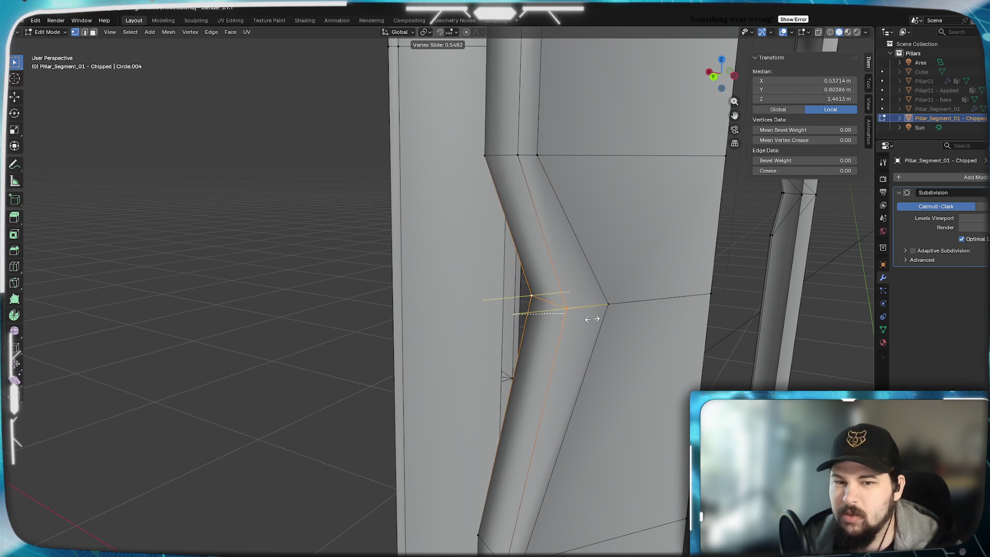
left_click(612, 315)
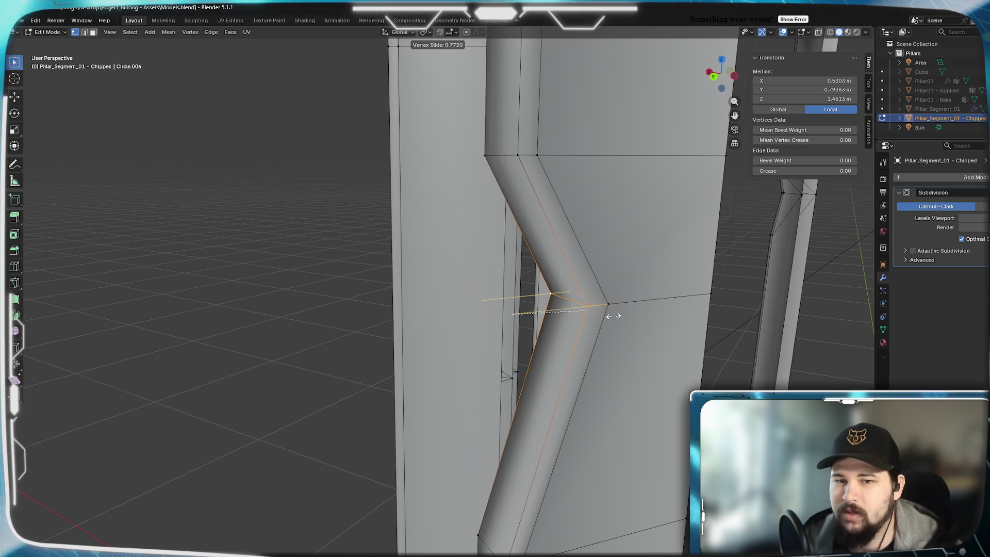
Crease the notch's top edges at 0.5
left_click(531, 152)
left_click(501, 154, "shift")
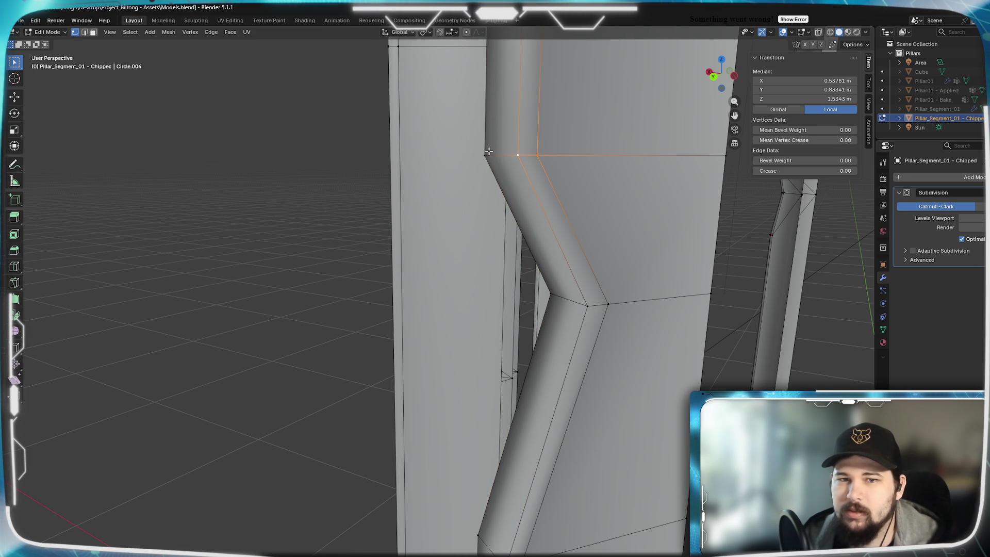
middle_click_drag(447, 239, 594, 253)
left_click(483, 140, "shift")
left_click(779, 171)
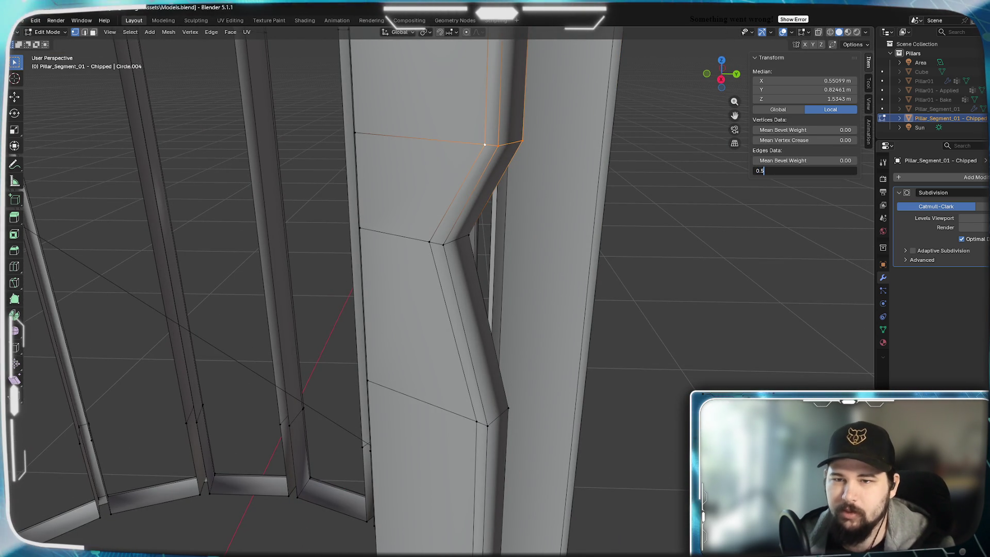
key("Return")
Crease the notch's bottom edges at 1.0
left_click(486, 426)
left_click(489, 407, "alt")
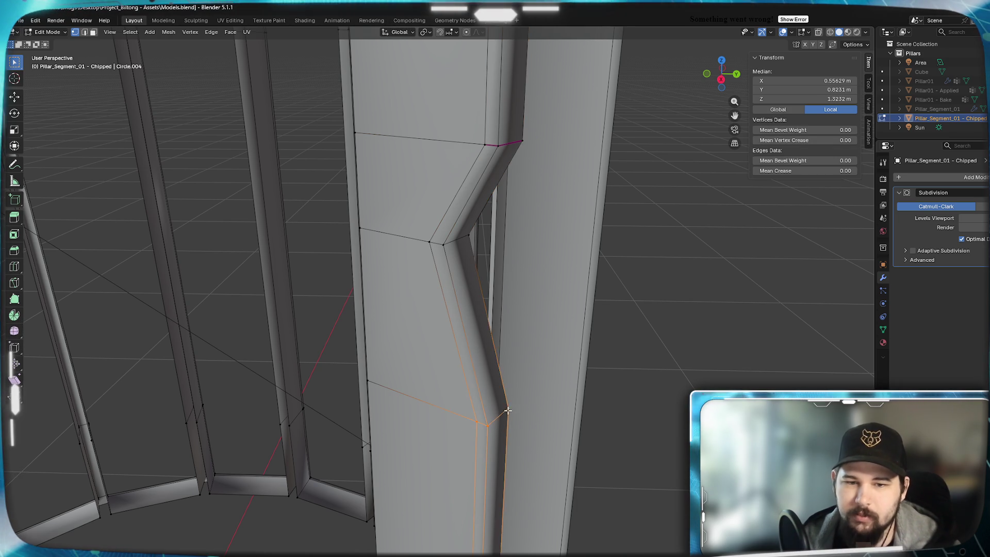
middle_click_drag(489, 407, 394, 396)
left_click(572, 540, "shift")
left_click_drag(800, 175, 846, 175)
Merge the two stray corner vertices at last
left_click(678, 164)
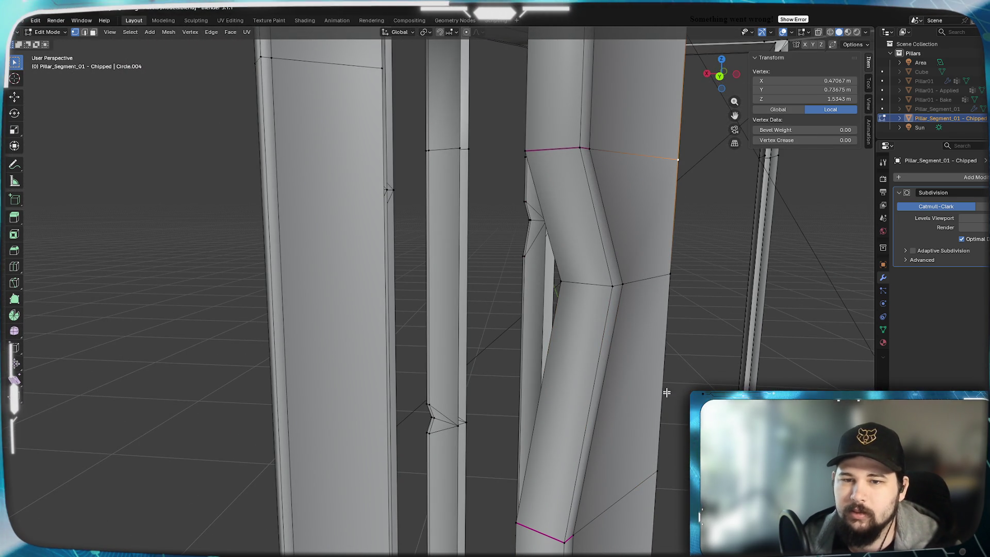
left_click(667, 288, "shift")
key("m")
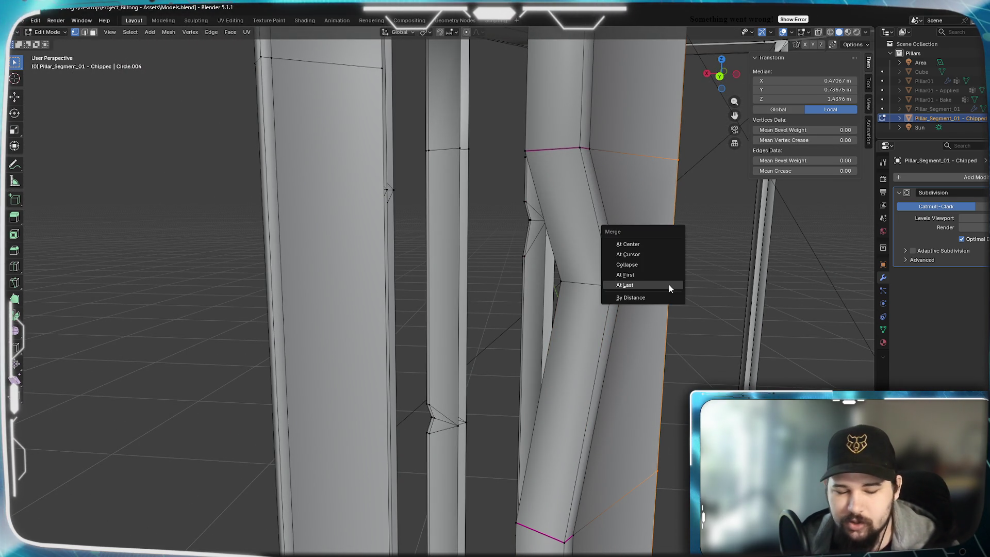
left_click(668, 284)
middle_click_drag(564, 351, 625, 335)
Select vertices along the flute's left edge, dismissing the orientation menu
left_click(302, 450)
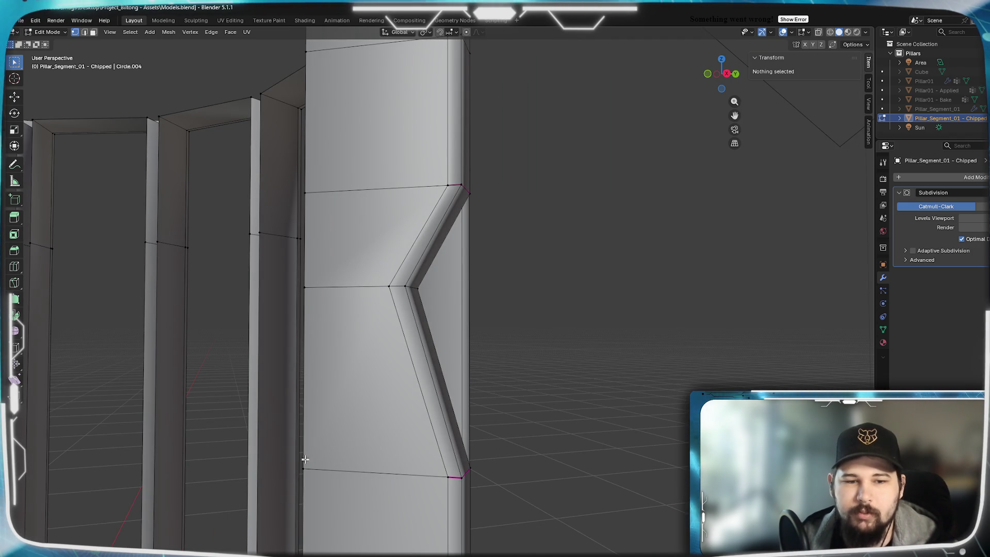
left_click(304, 194, "shift")
left_click(310, 290, "shift")
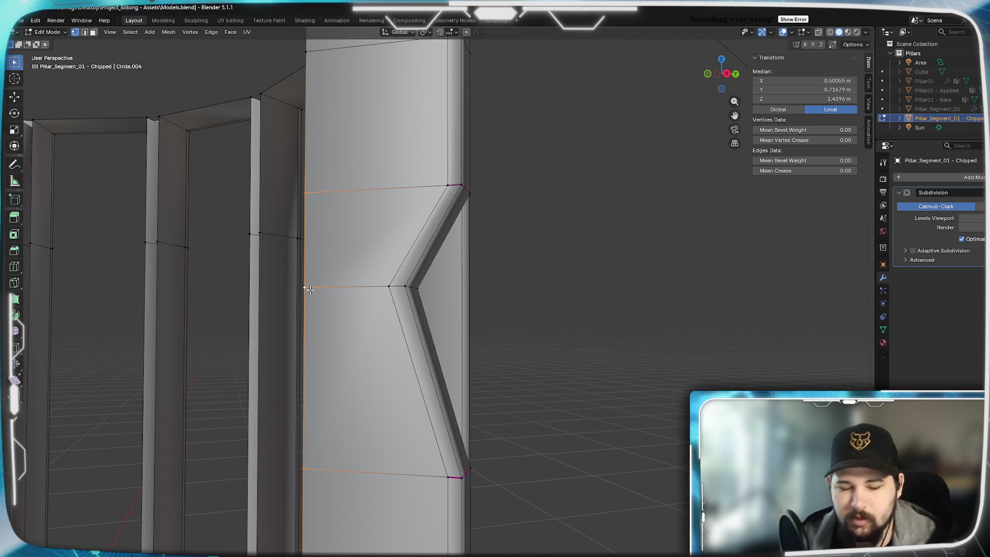
key("comma")
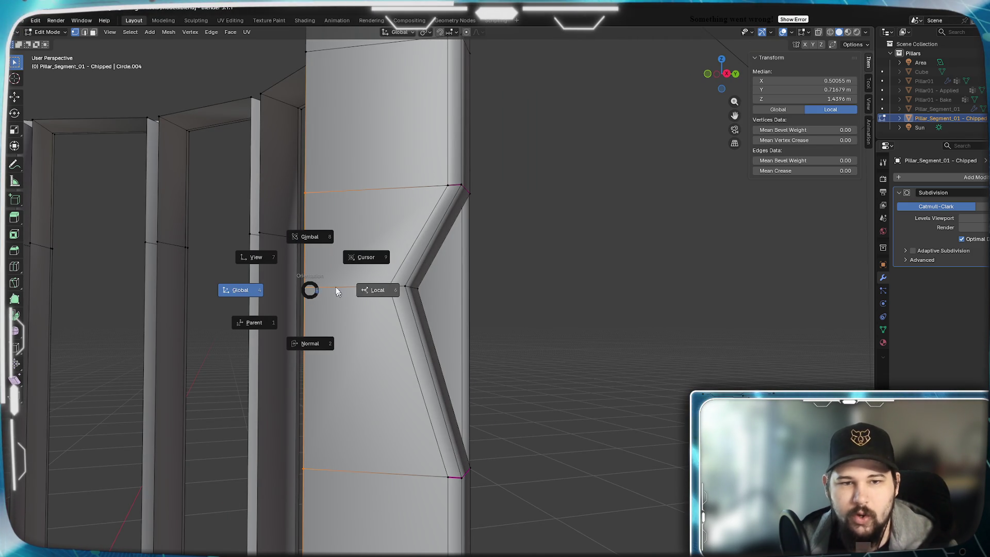
key("Escape")
left_click(304, 286)
mouse_move(354, 360)
middle_mouse_down()
mouse_move(396, 379)
mouse_move(388, 443)
middle_mouse_up()
Select vertices along the flute edge and the pillar's right edge
left_click(388, 445, "shift")
left_click(388, 292, "shift")
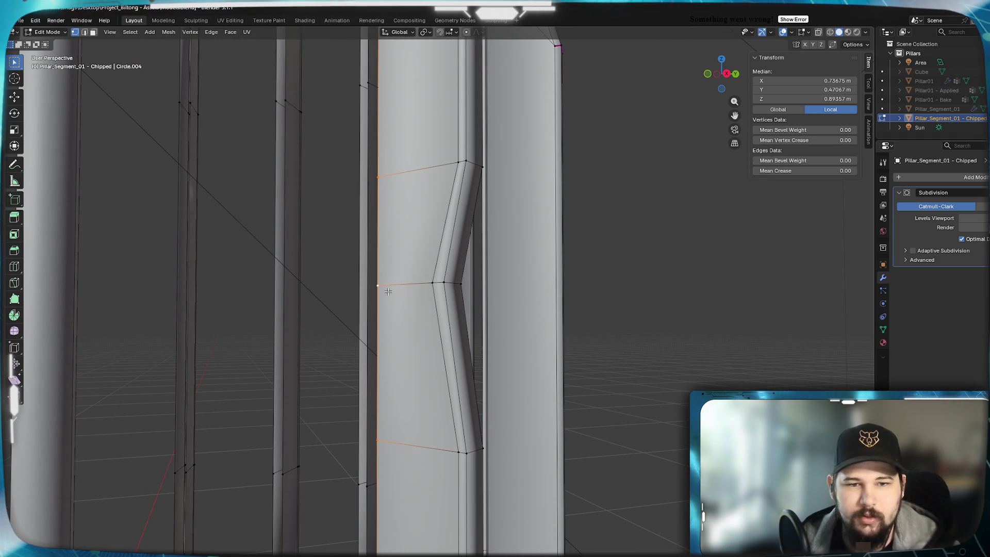
left_click(378, 287)
middle_click_drag(381, 292, 335, 382)
left_click(319, 213, "shift")
left_click(321, 291, "shift")
left_click(348, 369)
scroll(347, 371, "down", 8)
Orbit and zoom around the ring of pillars to inspect the notches
mouse_move(533, 289)
middle_mouse_down()
mouse_move(521, 311)
mouse_move(527, 280)
mouse_move(418, 316)
mouse_move(454, 313)
mouse_move(504, 292)
mouse_move(475, 290)
mouse_move(453, 309)
mouse_move(413, 304)
mouse_move(457, 350)
middle_mouse_up()
scroll(464, 313, "up", 6)
scroll(467, 296, "down", 5)
scroll(446, 311, "up", 5)
scroll(444, 313, "down", 3)
scroll(430, 309, "up", 2)
scroll(421, 308, "up", 6)
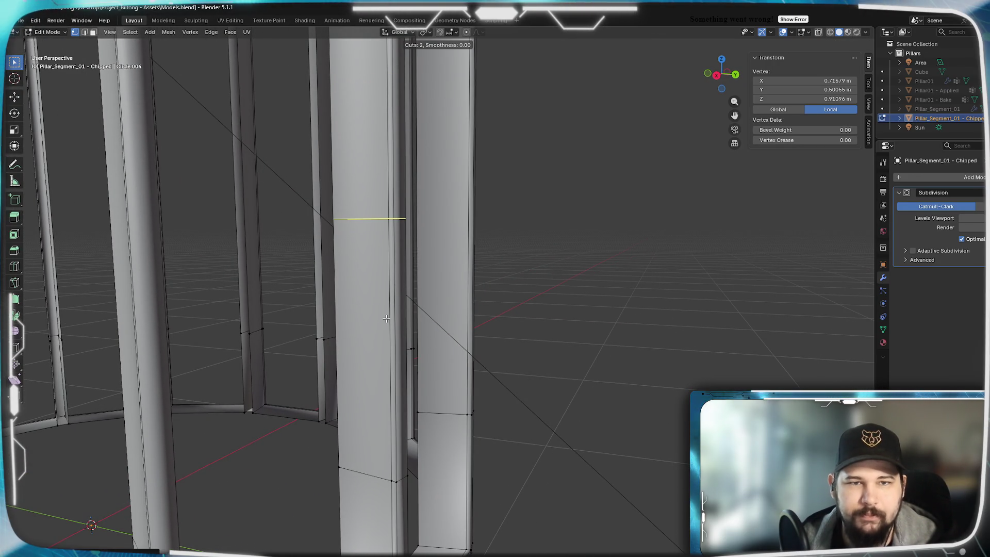
Loop-cut a band across the flute, squash it vertically and lower it about 0.12 m
left_click(386, 319)
left_click(370, 488)
key("1")
key("s")
key("z")
left_click(410, 342)
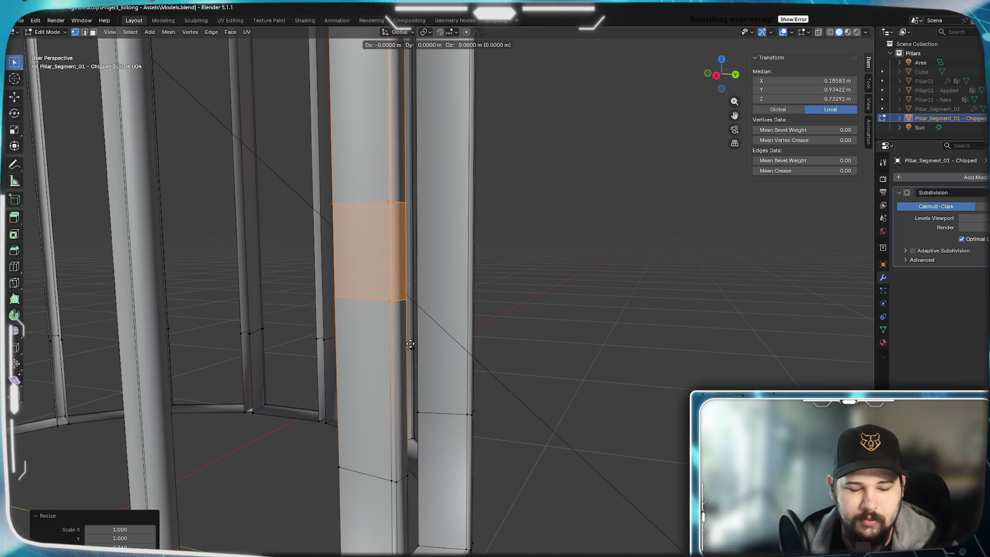
key("g")
key("z")
left_click(403, 416)
scroll(389, 330, "up", 2)
mouse_move(389, 329)
middle_mouse_down()
mouse_move(360, 353)
mouse_move(371, 312)
mouse_move(404, 331)
mouse_move(341, 313)
mouse_move(280, 349)
mouse_move(593, 365)
mouse_move(400, 345)
mouse_move(411, 349)
mouse_move(345, 372)
middle_mouse_up()
Add a second loop cut inside the band and slide the flute-corner vertices along their edge
key("ctrl+r")
left_click(361, 354)
left_click(360, 334)
left_click(360, 318)
left_click(350, 317)
left_click(348, 334, "shift")
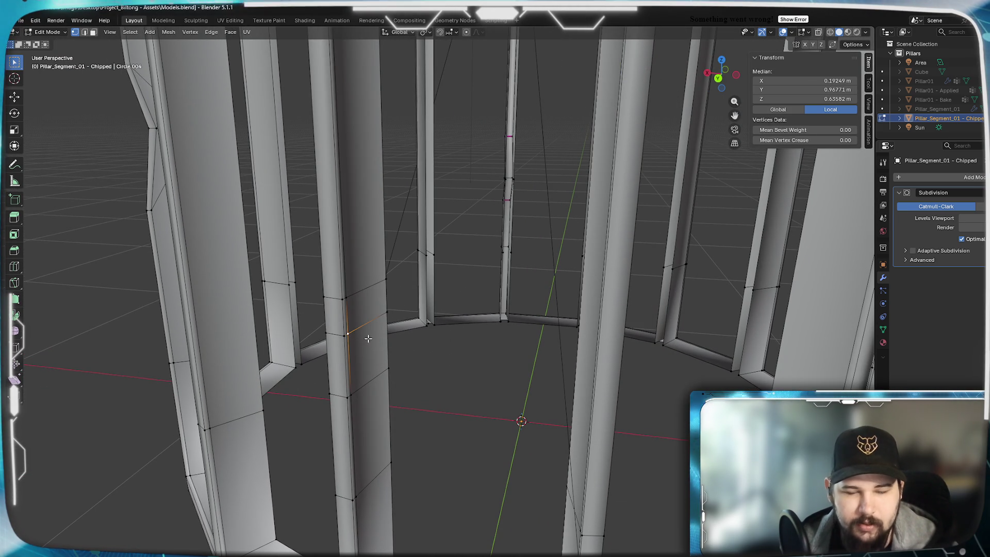
mouse_move(368, 338)
middle_mouse_down()
mouse_move(355, 345)
mouse_move(511, 338)
mouse_move(464, 347)
middle_mouse_up()
key("shift+v")
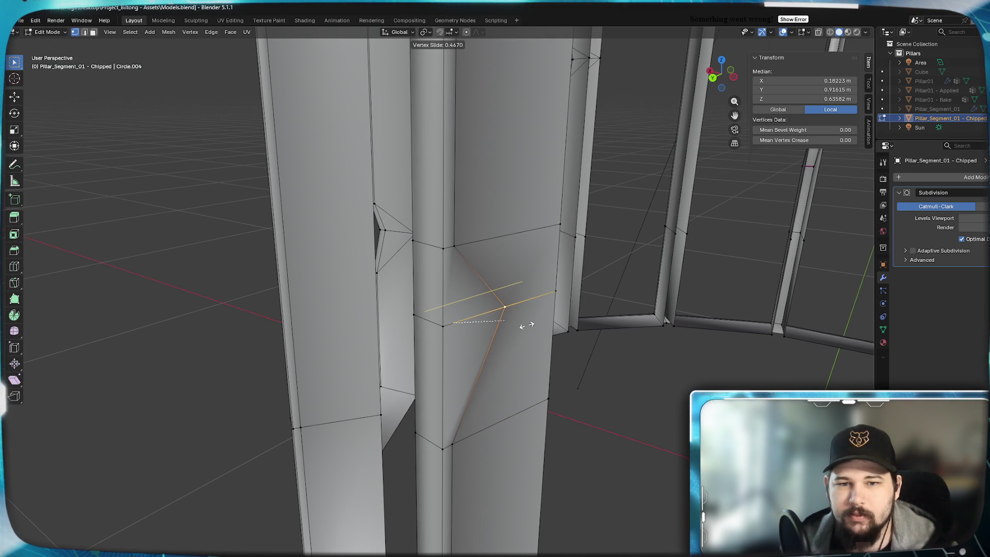
left_click(522, 325)
Slide the notch's middle vertices inward to form the V
left_click(443, 326)
left_click(414, 314, "shift")
key("shift+v")
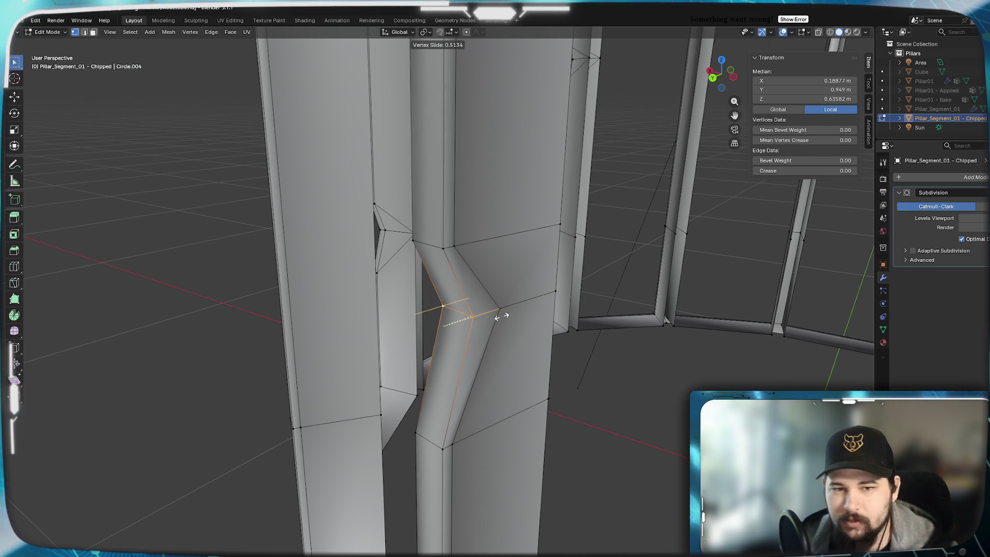
left_click(514, 312)
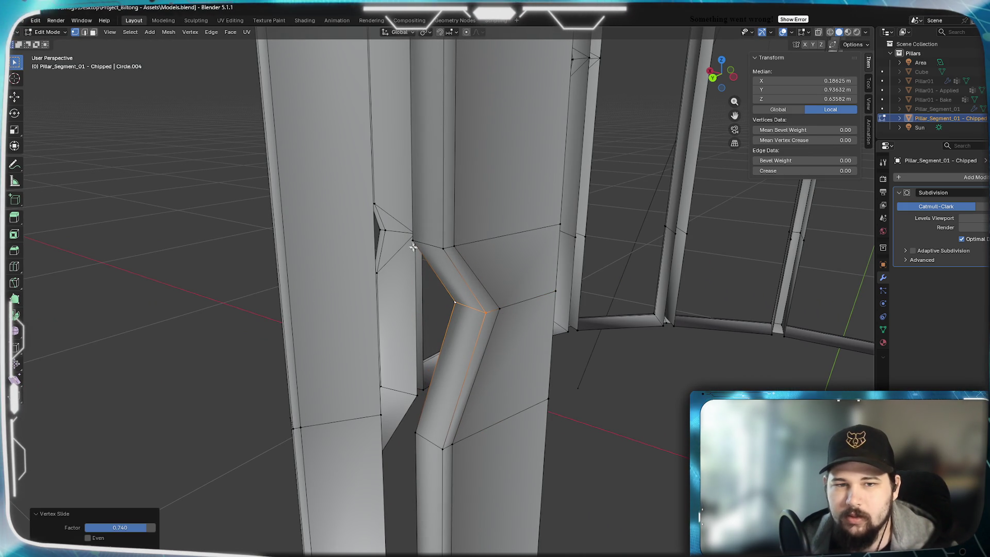
Give the notch's top edges a Mean Crease of 0.5
left_click(454, 155, "shift")
mouse_move(454, 155)
middle_mouse_down()
mouse_move(477, 270)
mouse_move(327, 294)
middle_mouse_up()
left_click(181, 302)
left_click(173, 304, "shift")
middle_click_drag(173, 305, 302, 237)
left_click(778, 171)
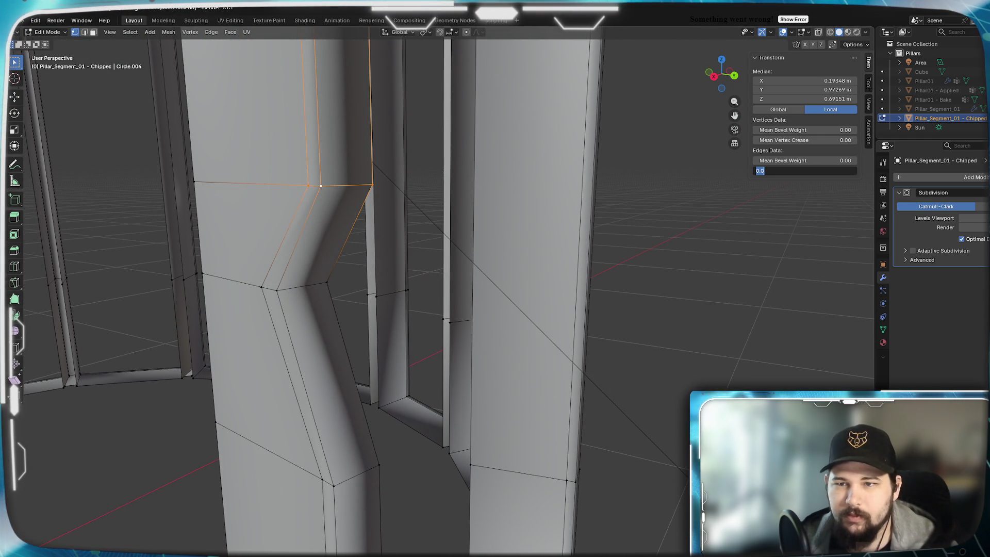
type("0.5")
key("Return")
Crease the notch's lower edges fully at 1.0
left_click(321, 477)
left_click(335, 483, "shift")
left_click(387, 464, "shift")
mouse_move(387, 464)
middle_mouse_down()
mouse_move(366, 428)
mouse_move(411, 445)
middle_mouse_up()
left_click(474, 436, "shift")
left_click_drag(806, 170, 855, 170)
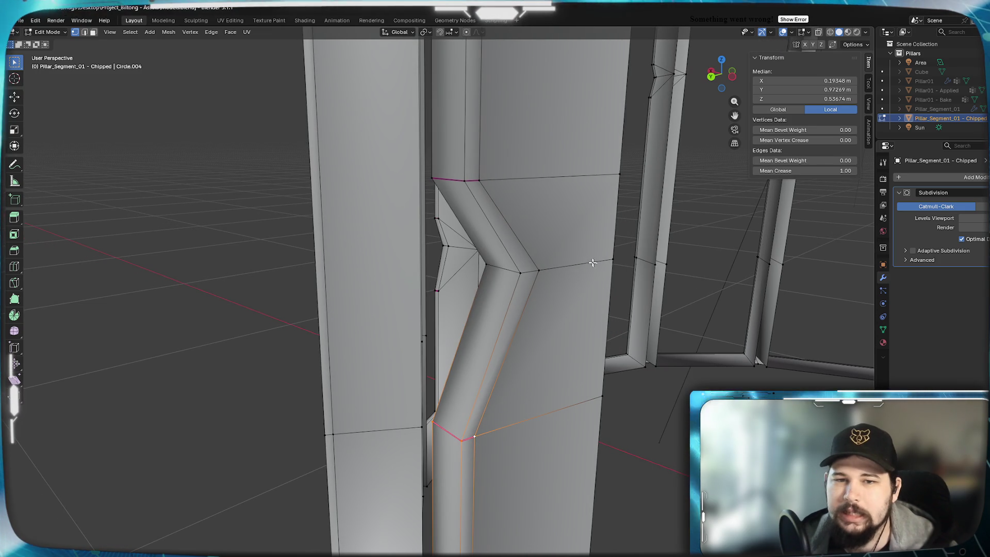
Merge the three leftover right-side vertices into one
left_click(621, 175)
left_click(612, 259, "shift")
left_click(599, 406, "shift")
key("m")
left_click(596, 265)
Merge the three leftover left-edge vertices into one
mouse_move(596, 264)
middle_mouse_down()
mouse_move(453, 347)
mouse_move(393, 357)
mouse_move(381, 244)
middle_mouse_up()
left_click(269, 179)
left_click(268, 471, "shift")
left_click(270, 283, "shift")
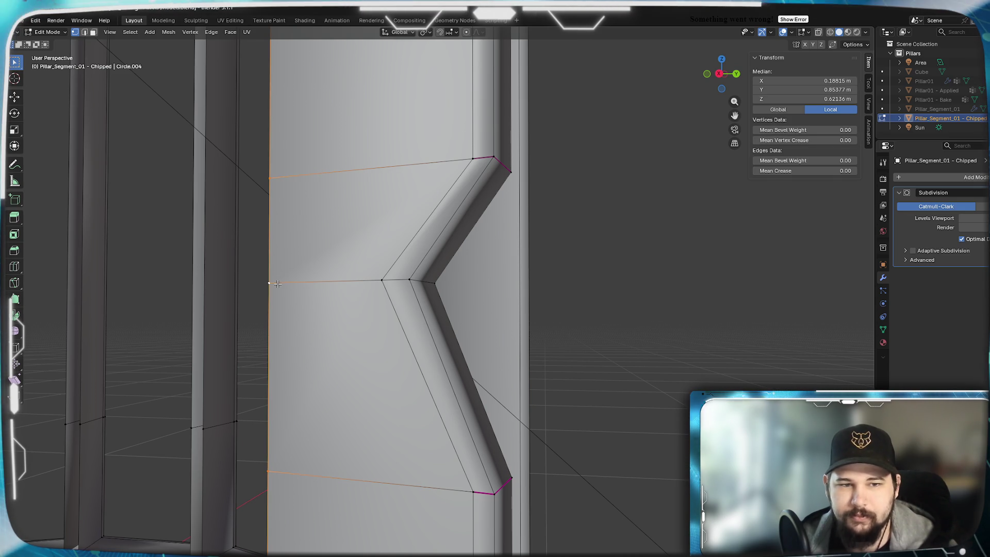
key("m")
left_click(277, 283)
Zoom out over the ring of pillars and return to Object Mode to see the smoothed notch
scroll(385, 403, "down", 10)
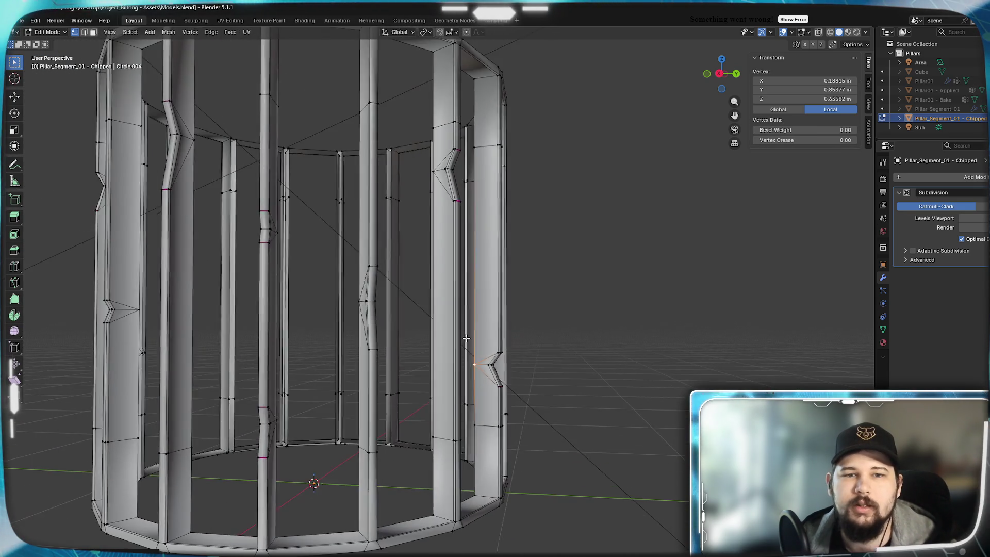
scroll(466, 338, "down", 3)
middle_click_drag(466, 338, 402, 332)
scroll(476, 329, "up", 5)
key("Tab")
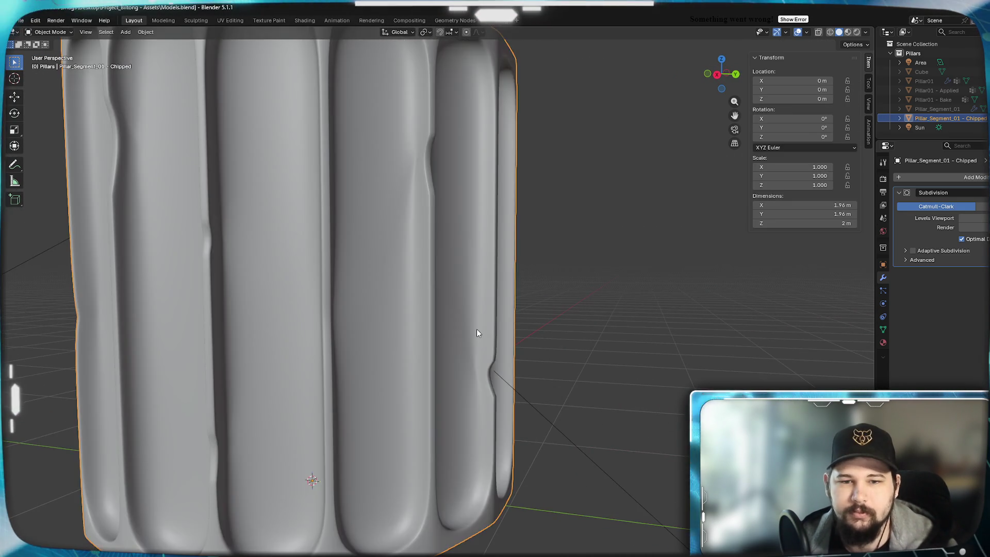
scroll(476, 329, "down", 4)
scroll(442, 331, "up", 3)
mouse_move(498, 304)
middle_mouse_down()
mouse_move(462, 326)
mouse_move(296, 301)
mouse_move(443, 319)
mouse_move(508, 311)
mouse_move(457, 303)
mouse_move(502, 318)
mouse_move(457, 303)
mouse_move(484, 331)
middle_mouse_up()
scroll(634, 380, "up", 7)
scroll(419, 364, "down", 5)
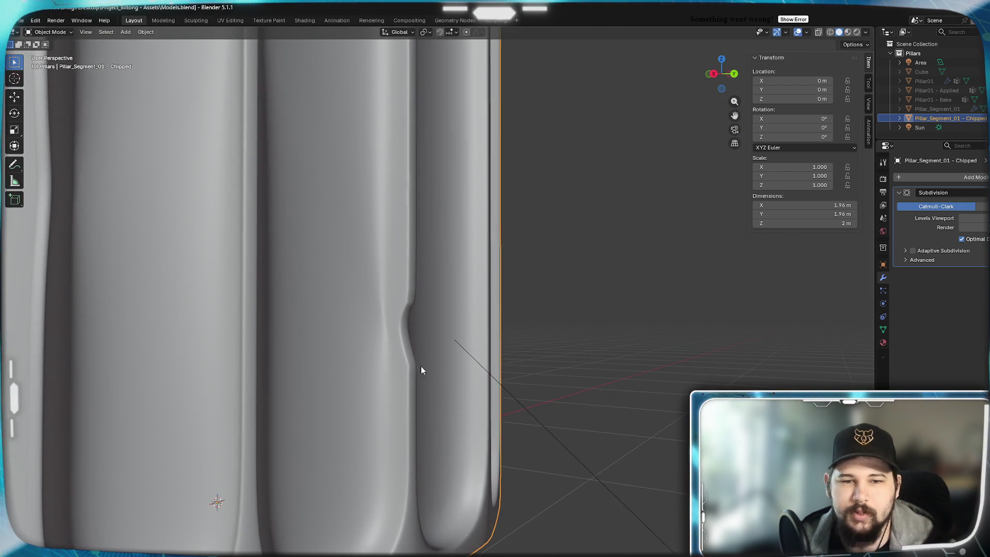
key("Tab")
scroll(426, 364, "up", 6)
scroll(451, 349, "up", 2)
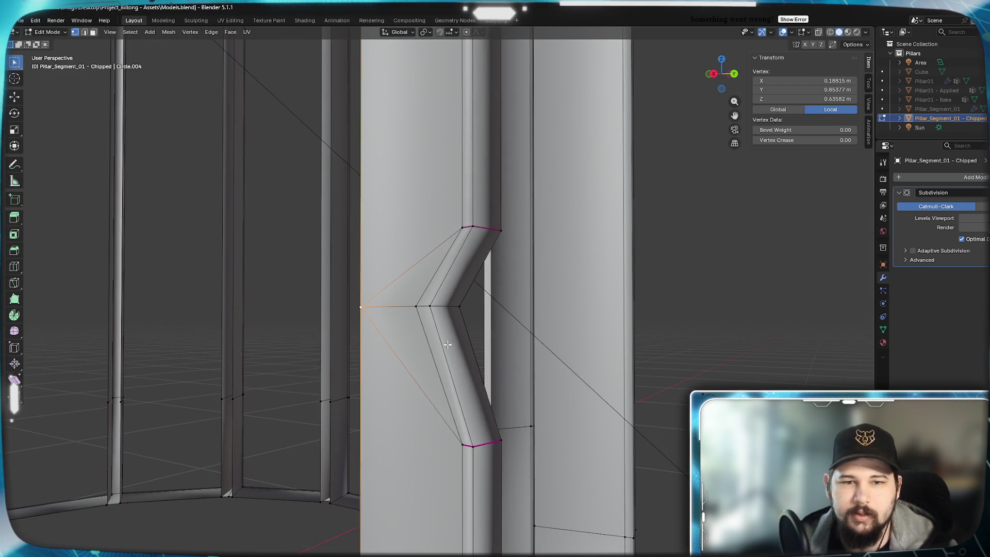
Slide the notch's inner vertices along the flute edge into a sharp V, then select the inner-corner edge
left_click(421, 305, "shift")
mouse_move(464, 316)
middle_mouse_down()
mouse_move(455, 349)
mouse_move(426, 356)
mouse_move(444, 357)
middle_mouse_up()
left_click(110, 390, "shift")
mouse_move(109, 389)
middle_mouse_down()
mouse_move(110, 420)
mouse_move(144, 425)
middle_mouse_up()
middle_click_drag(585, 406, 555, 383)
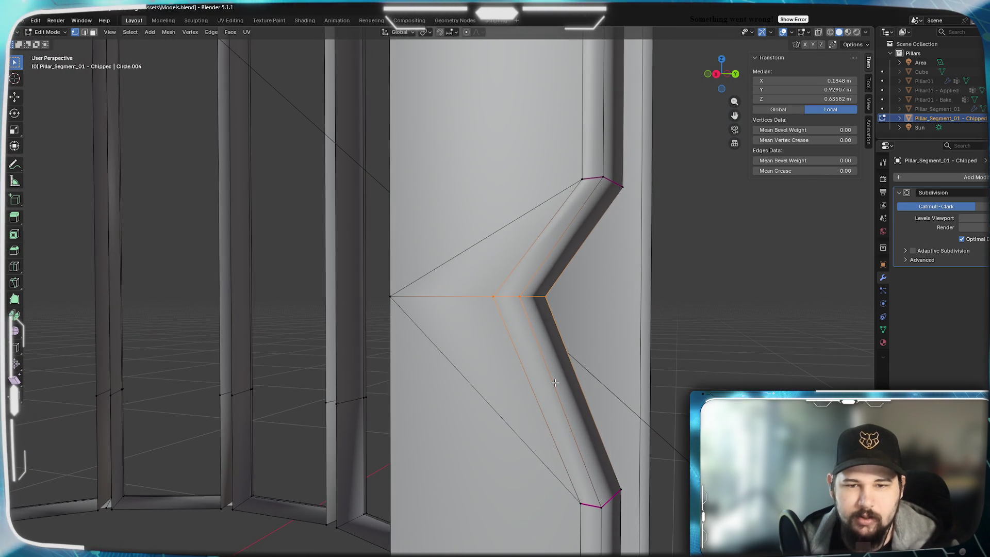
key("shift+v")
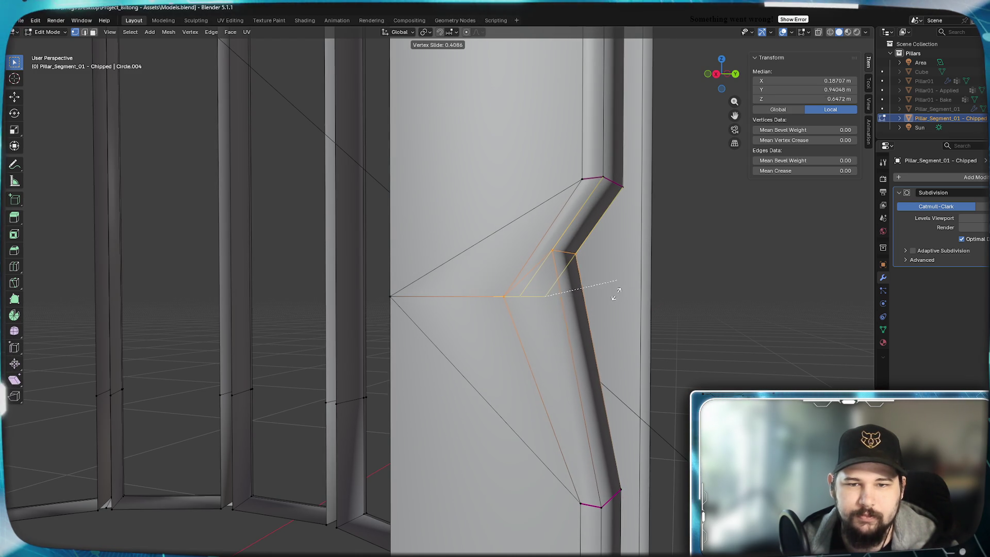
left_click(600, 303)
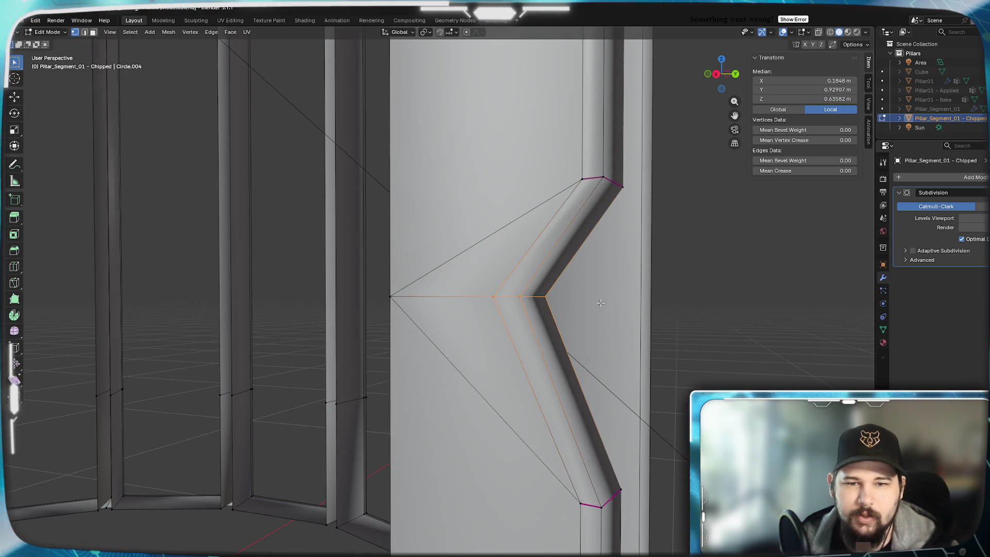
left_click(545, 301)
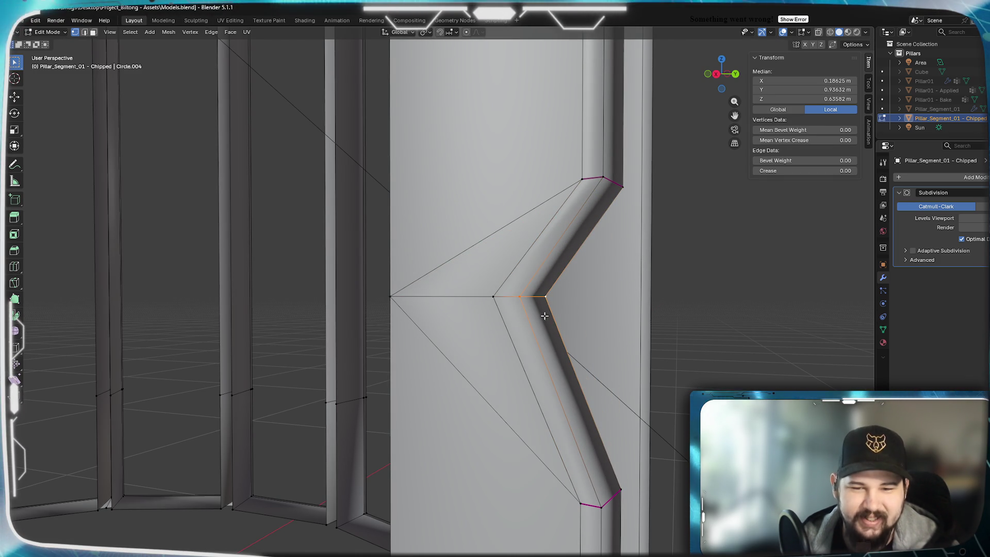
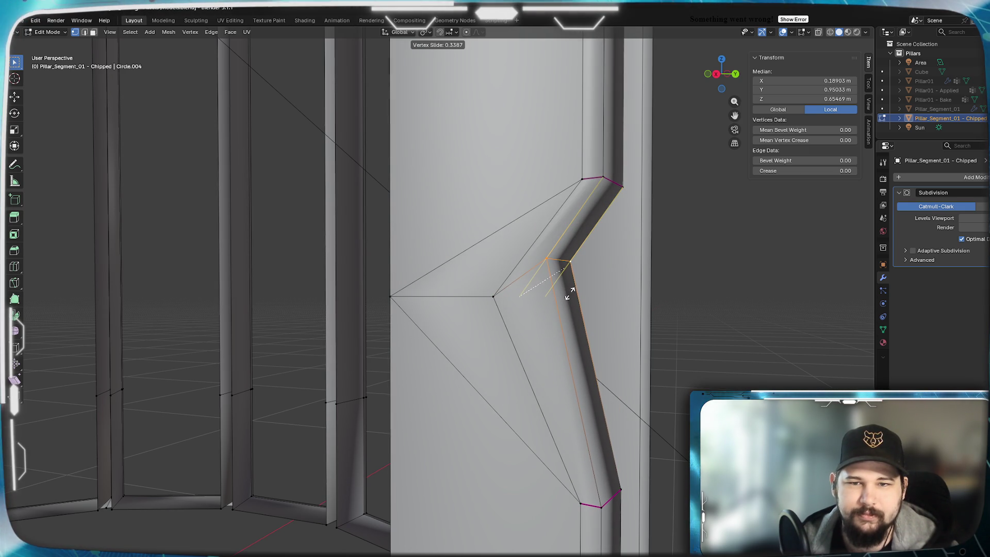
Vertex-slide two notch corner vertices along their edges to factor 0.536
left_click(570, 284)
key("shift+v")
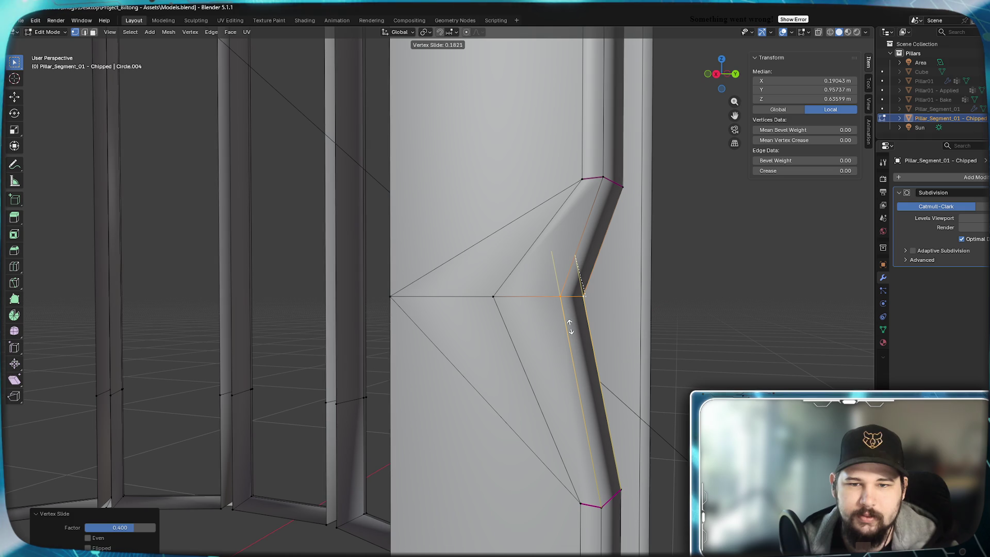
right_click(570, 326)
left_click(492, 298)
mouse_move(493, 298)
middle_mouse_down()
mouse_move(282, 344)
mouse_move(397, 324)
middle_mouse_up()
left_click(294, 309, "shift")
mouse_move(294, 309)
middle_mouse_down()
mouse_move(280, 358)
mouse_move(370, 352)
middle_mouse_up()
scroll(369, 352, "down", 4)
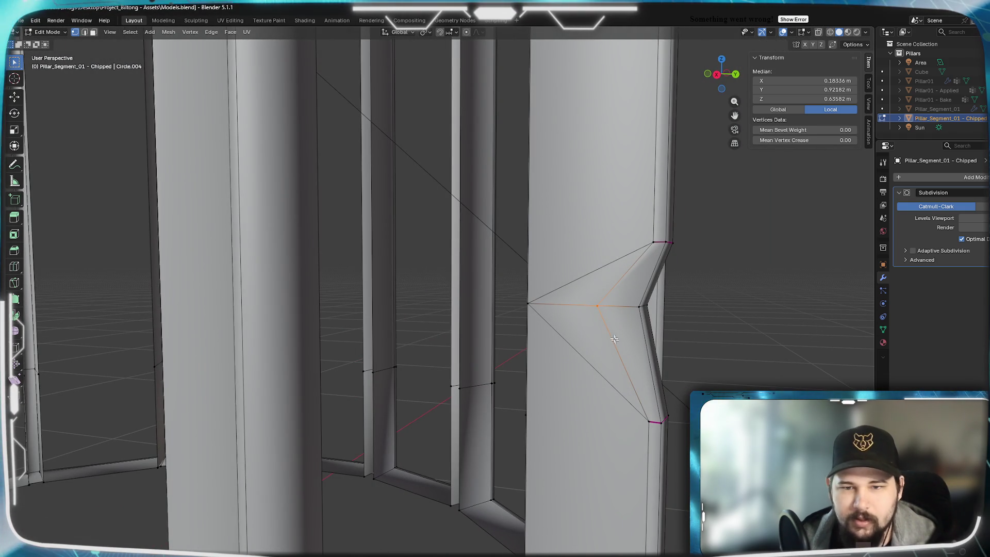
key("shift+v")
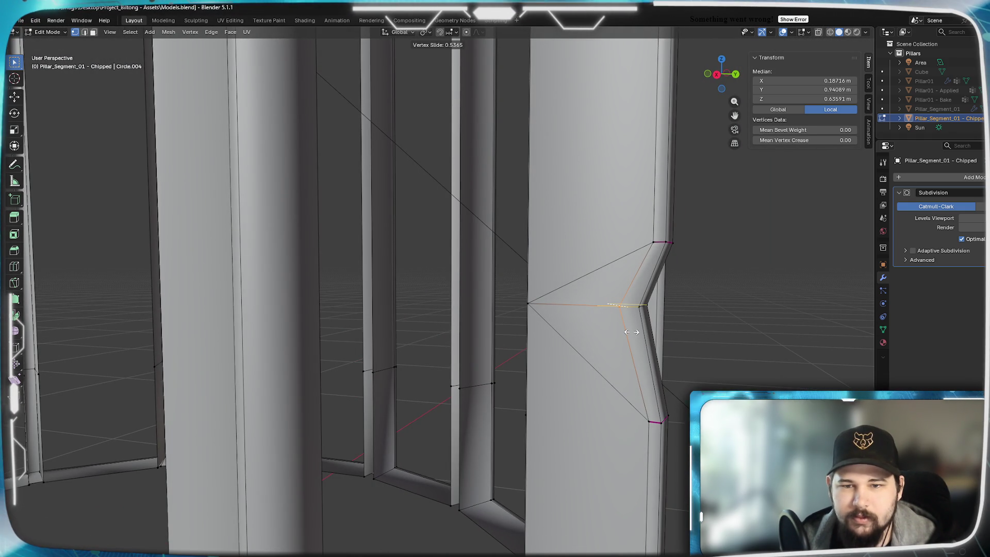
left_click(631, 332)
Preview the smoothed pillar in Object Mode, then return to Edit Mode
mouse_move(632, 332)
middle_mouse_down()
mouse_move(546, 385)
mouse_move(585, 374)
mouse_move(475, 357)
mouse_move(473, 377)
mouse_move(524, 368)
mouse_move(487, 363)
mouse_move(441, 377)
mouse_move(462, 354)
mouse_move(363, 351)
mouse_move(449, 350)
mouse_move(391, 347)
mouse_move(462, 361)
mouse_move(484, 345)
mouse_move(358, 347)
mouse_move(412, 357)
mouse_move(367, 347)
mouse_move(394, 346)
mouse_move(382, 345)
middle_mouse_up()
key("Tab")
scroll(565, 379, "up", 5)
scroll(527, 369, "down", 5)
mouse_move(523, 353)
middle_mouse_down()
mouse_move(533, 327)
mouse_move(442, 324)
mouse_move(563, 334)
mouse_move(592, 357)
mouse_move(422, 329)
mouse_move(552, 305)
mouse_move(431, 338)
mouse_move(443, 333)
middle_mouse_up()
key("Tab")
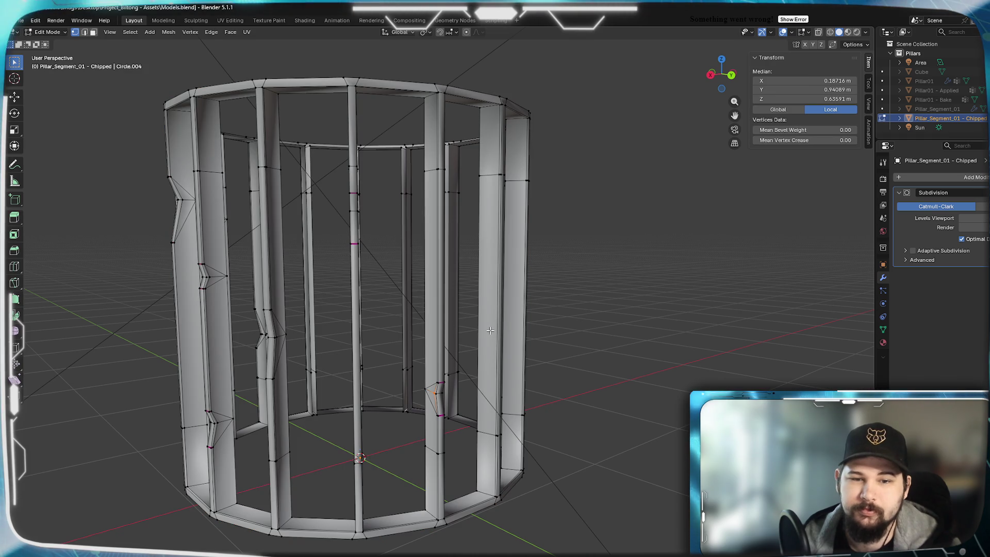
Add a two-cut loop cut on the next pillar and scale the loops closer along Z
scroll(490, 257, "up", 6)
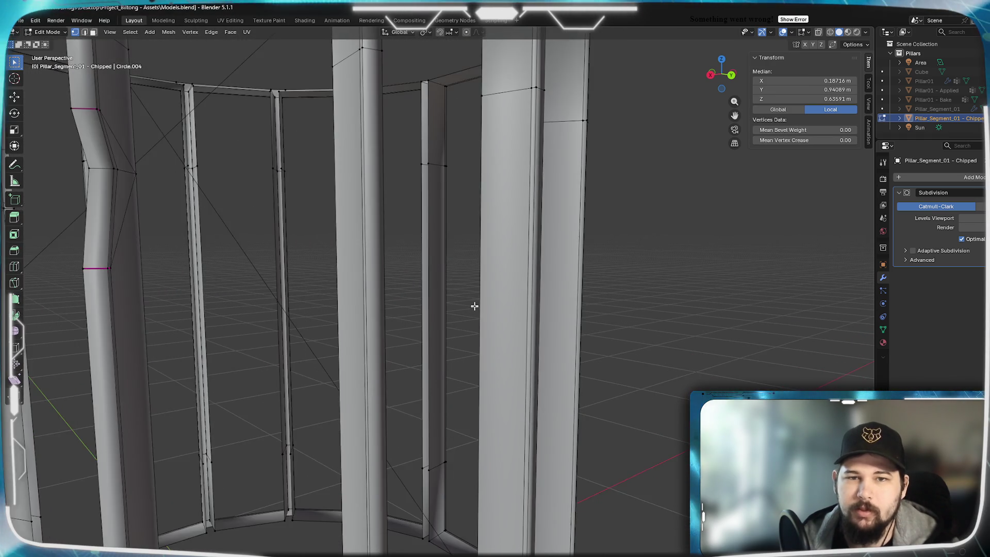
middle_click_drag(458, 322, 474, 314, "shift")
scroll(503, 315, "up", 1)
left_click(505, 320)
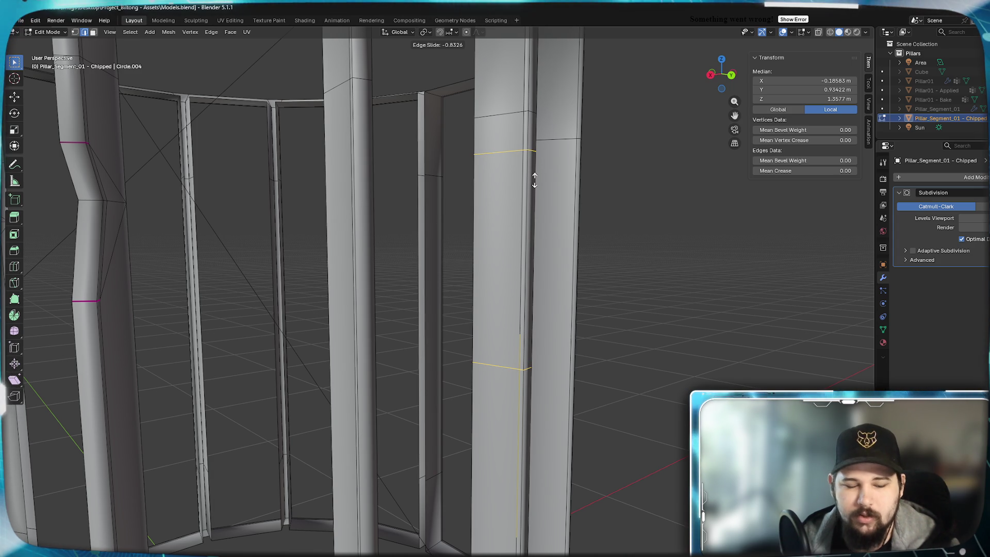
left_click(535, 179)
key("1")
key("s")
key("z")
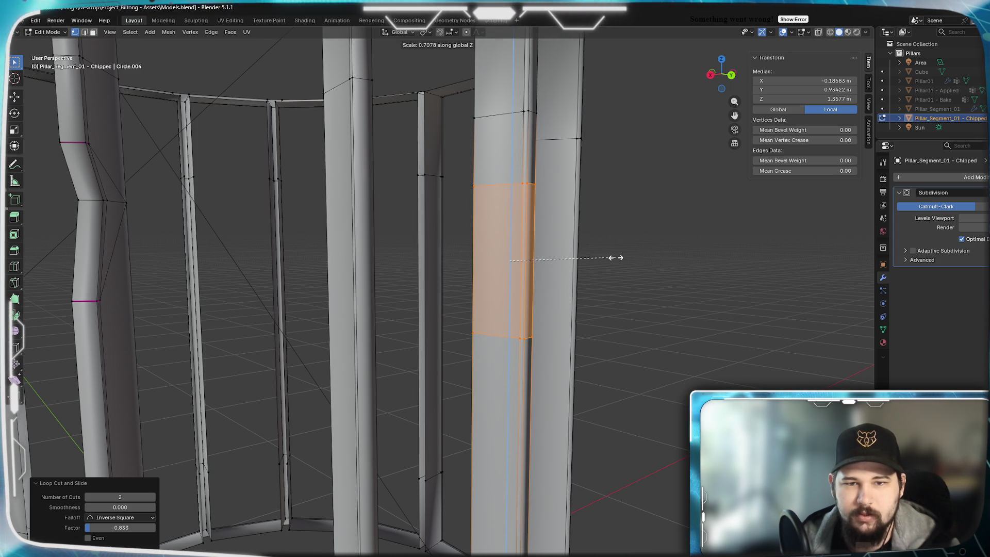
left_click(616, 258)
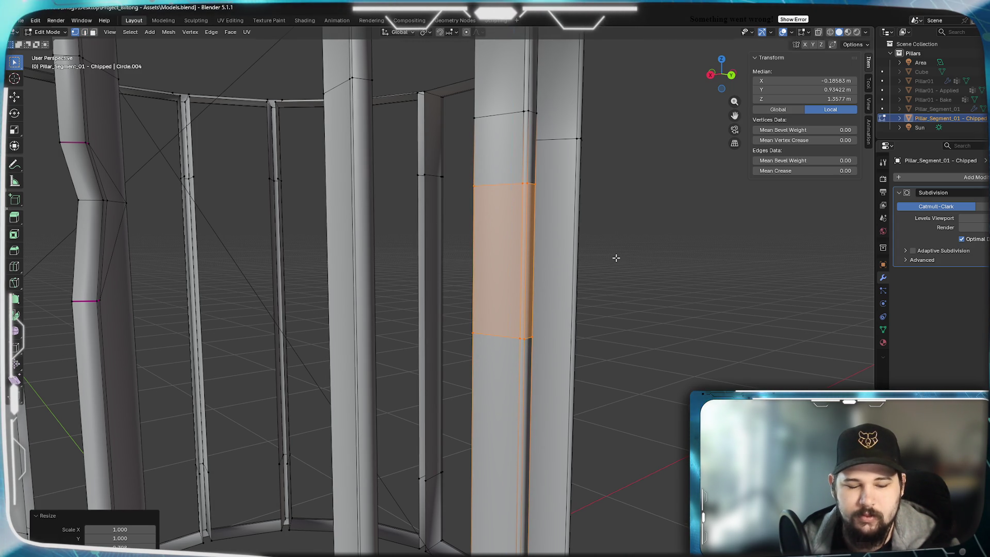
Insert three more single edge loops, sliding each to its height on the pillar
left_click(514, 259)
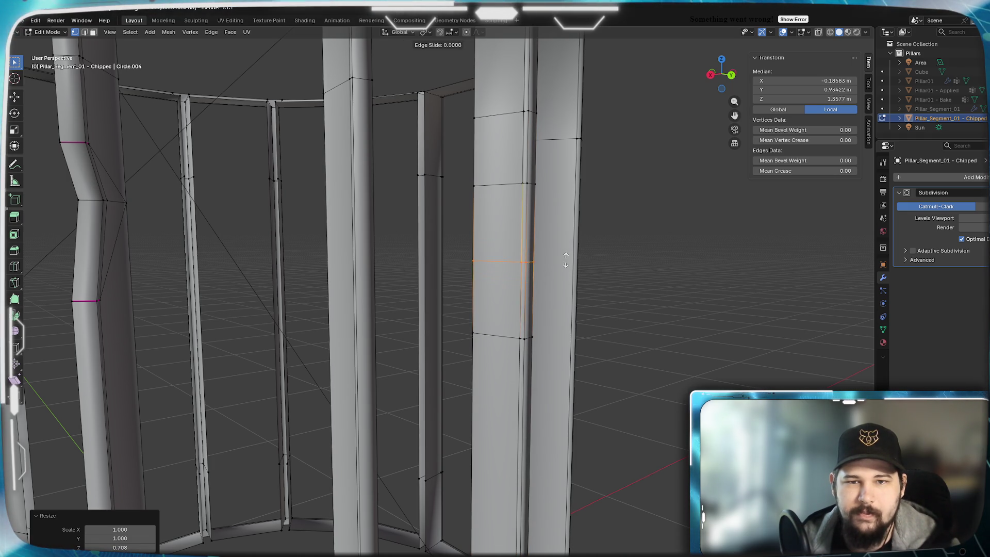
left_click(592, 237)
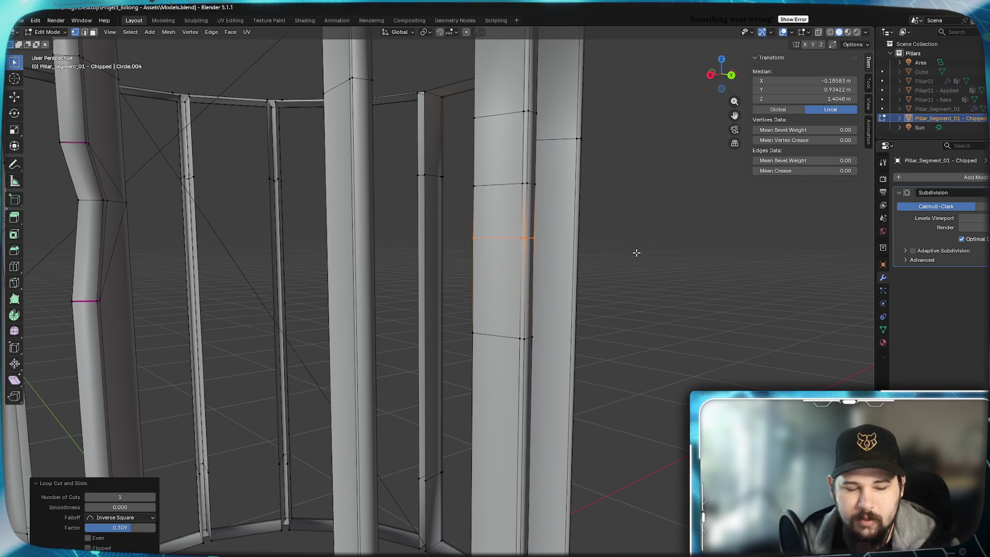
left_click(525, 278)
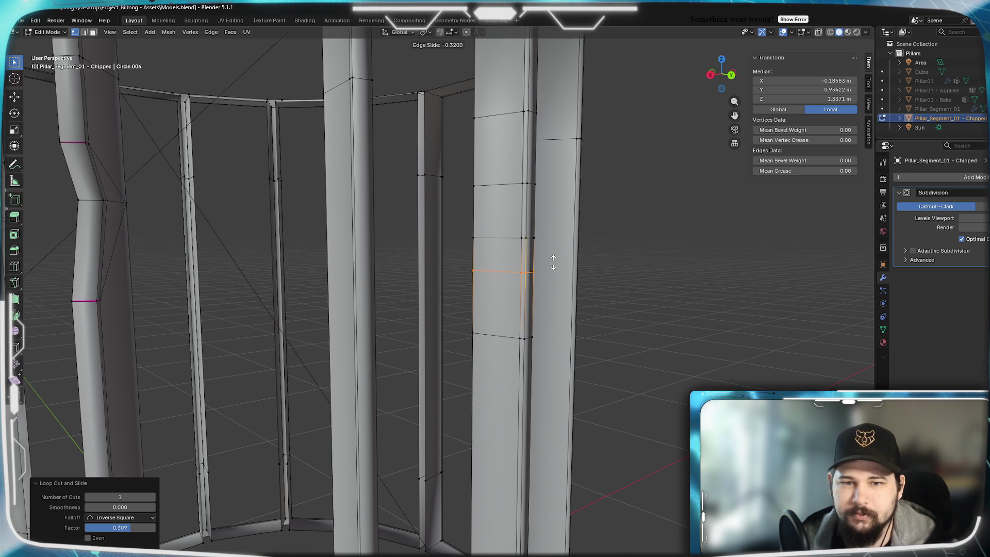
key("Return")
key("ctrl+r")
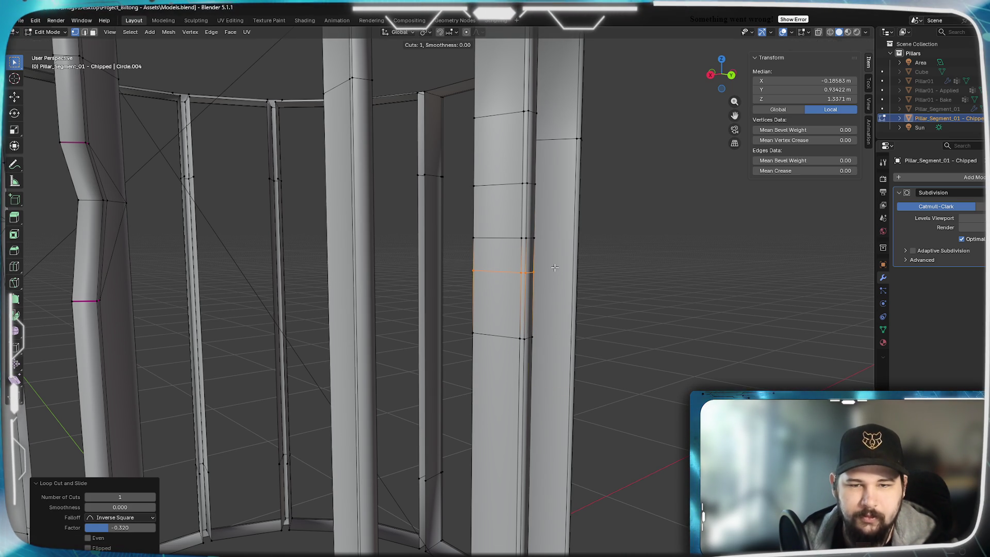
left_click(526, 211)
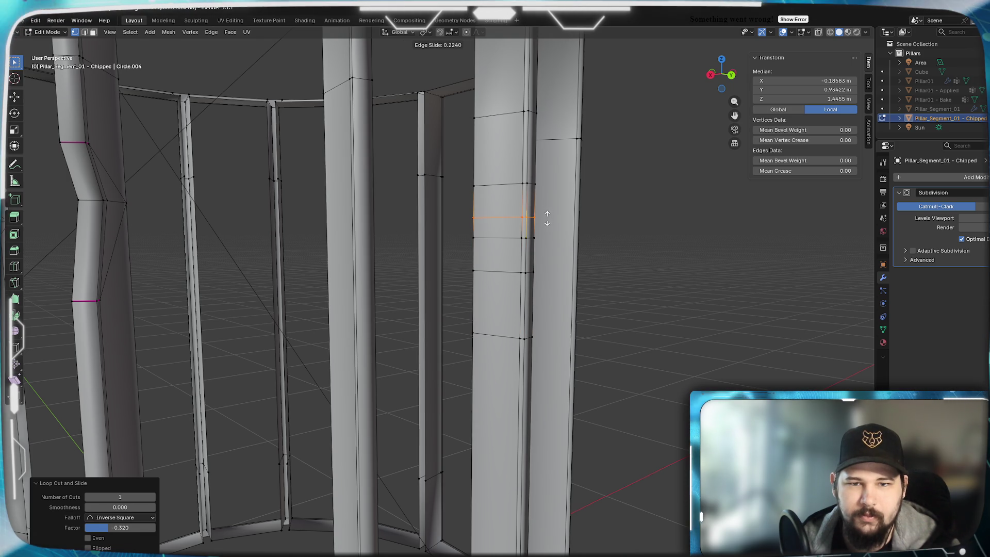
scroll(440, 261, "up", 2)
middle_click_drag(440, 261, 523, 300)
left_click(526, 209)
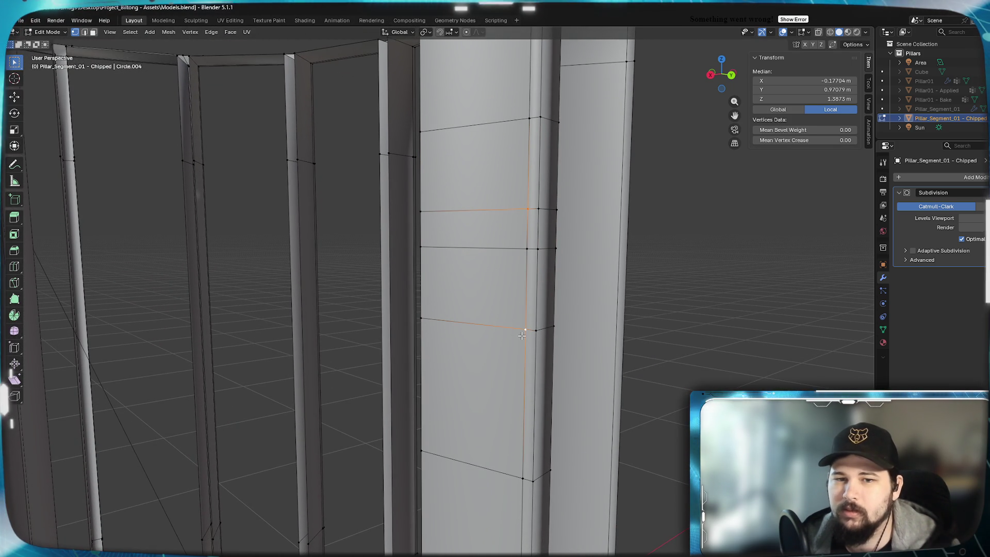
Slide the upper notch corner vertices inward to form the first zigzag
mouse_move(538, 265)
middle_mouse_down()
mouse_move(464, 276)
mouse_move(155, 254)
mouse_move(235, 268)
middle_mouse_up()
left_click(144, 252, "shift")
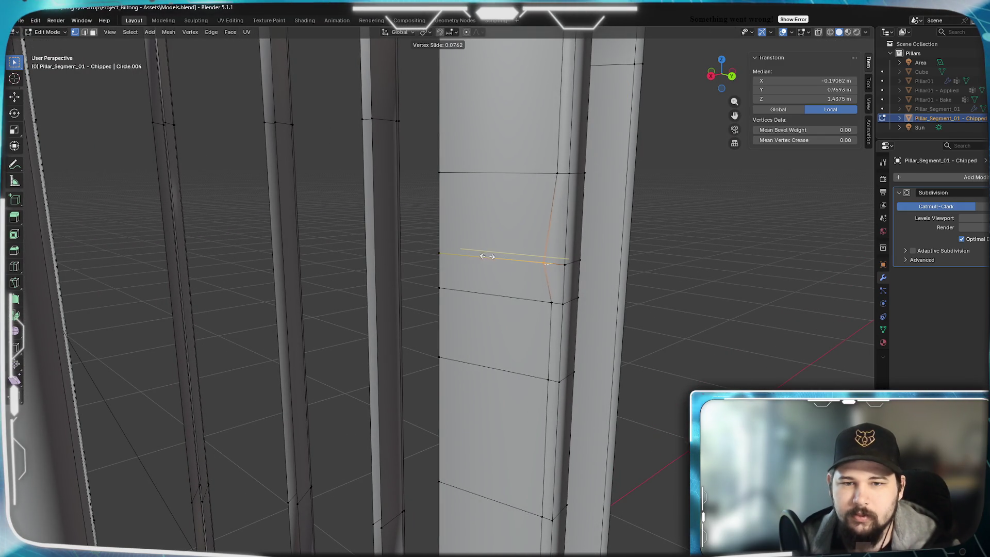
left_click(456, 253)
left_click(581, 260)
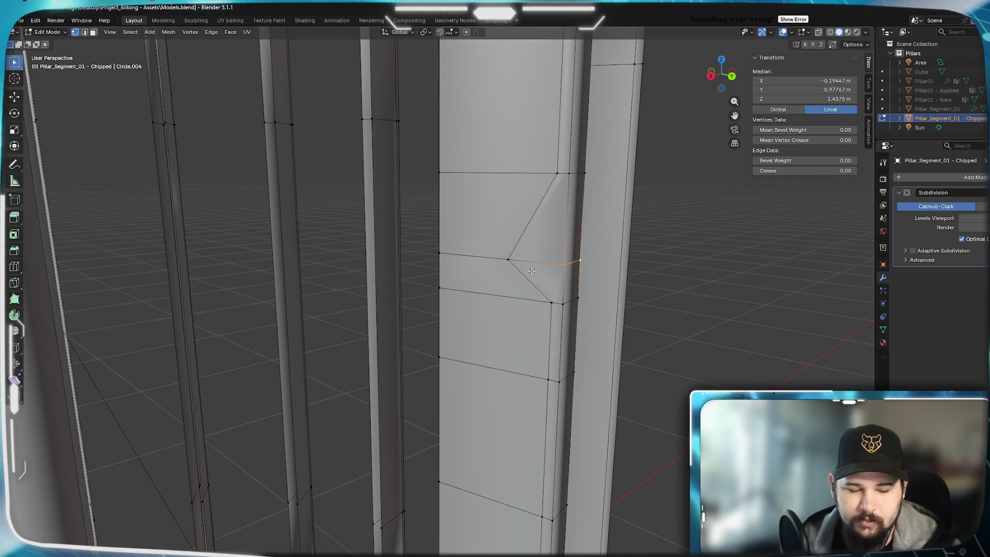
key("shift+v")
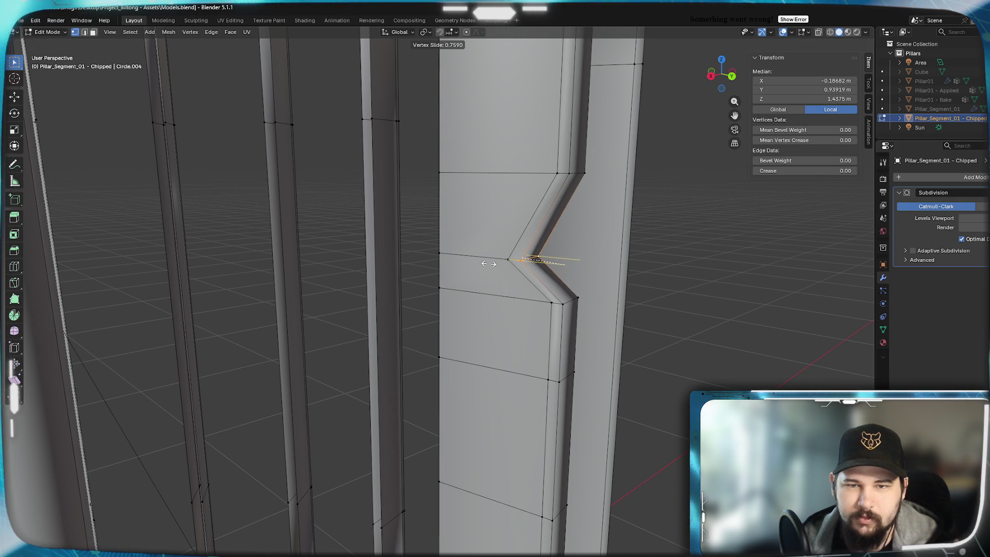
left_click(488, 264)
Slide the lower notch vertices to 0.222 and 0.644 for the second zigzag
left_click(543, 384)
middle_click_drag(543, 384, 239, 415)
left_click(181, 323, "shift")
middle_click_drag(181, 322, 254, 337)
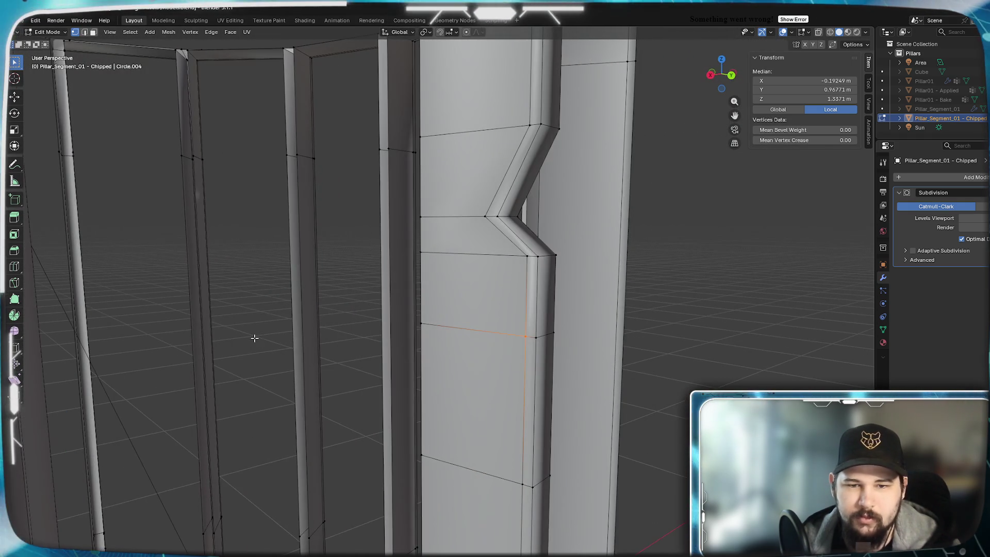
key("shift+v")
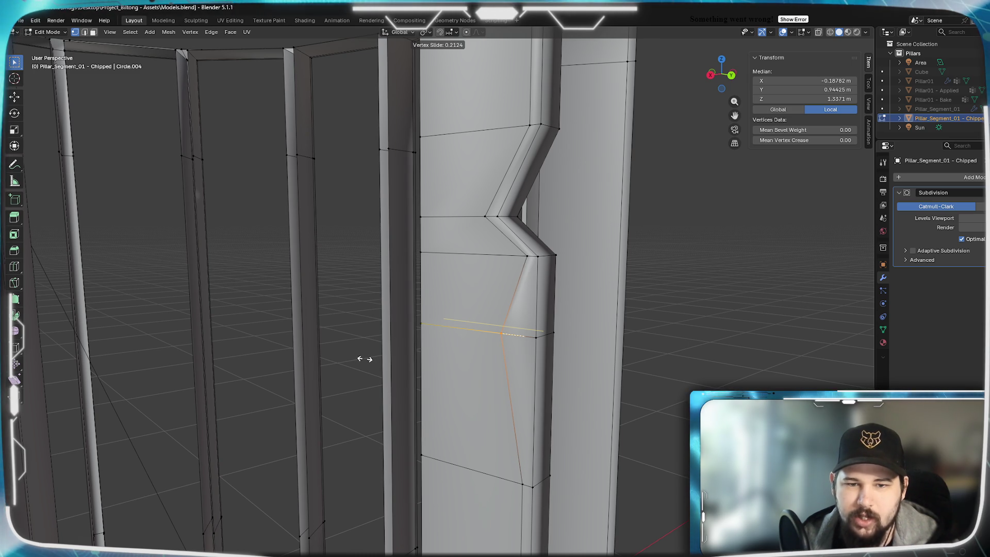
left_click(364, 358)
left_click(528, 356, "alt")
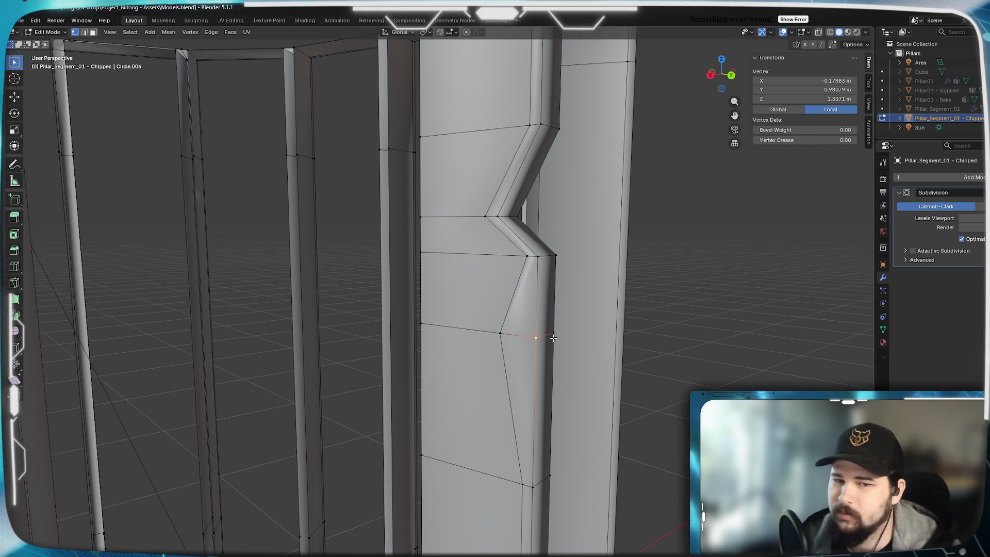
key("shift+v")
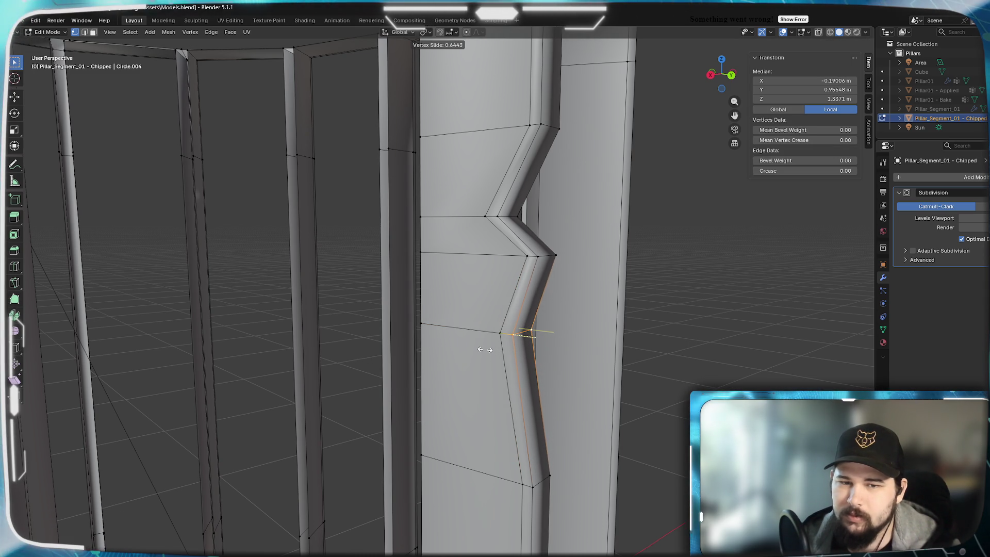
left_click(485, 349)
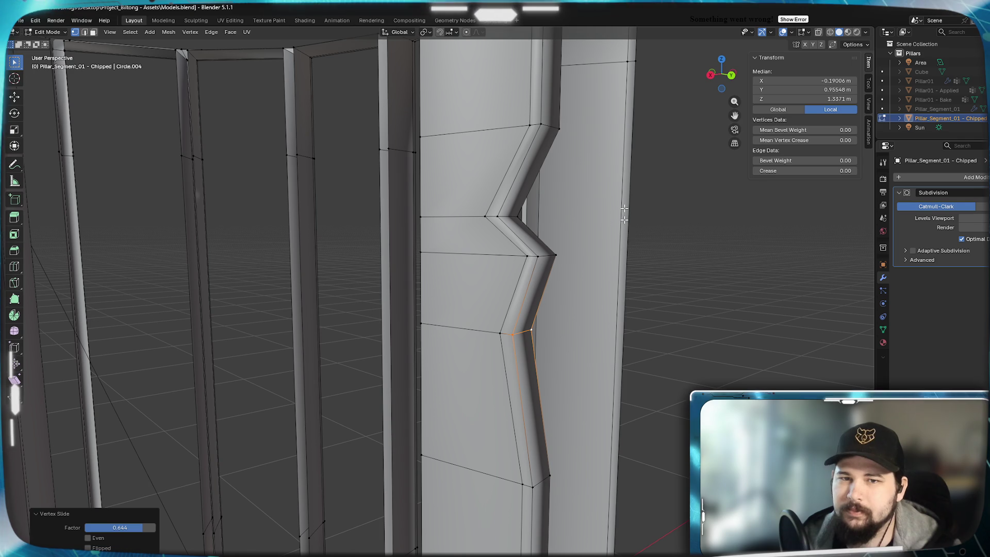
Select the notch's top edges and adjust their Mean Crease value
left_click(542, 126, "alt")
left_click(561, 129, "alt+shift")
middle_click_drag(561, 129, 539, 275)
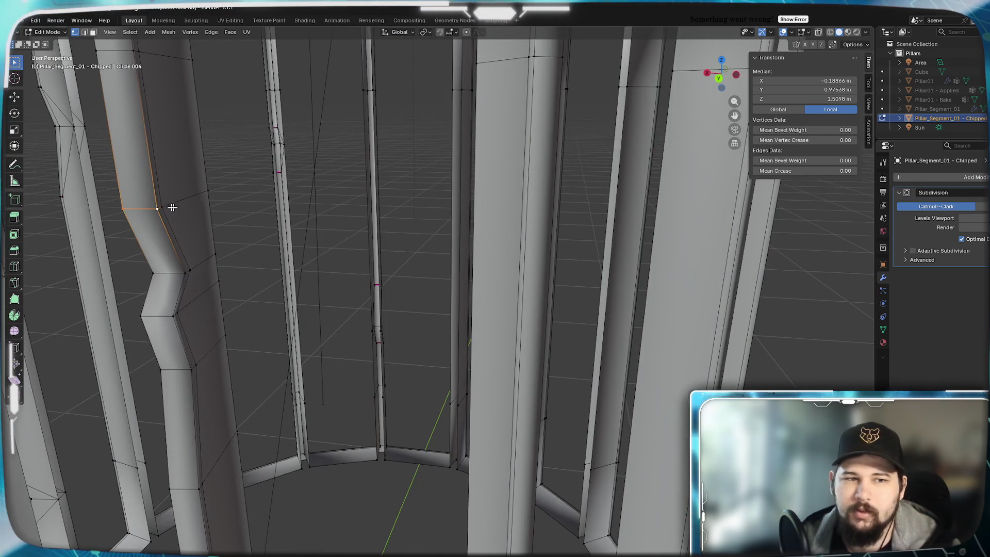
left_click_drag(809, 172, 845, 172)
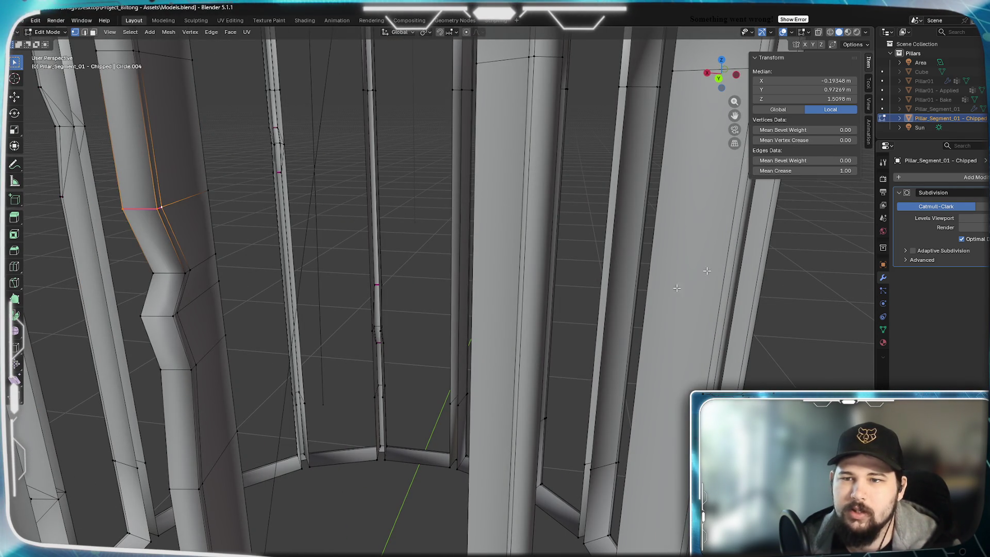
middle_click_drag(125, 384, 200, 365)
left_click(814, 171)
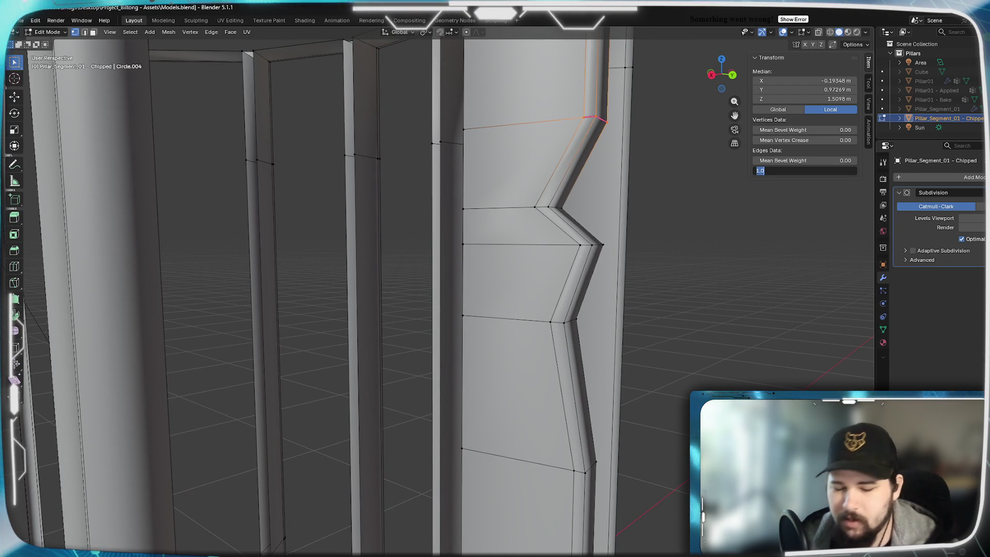
type("0")
key("Return")
Give the notch's bottom boundary edges a full Mean Crease of 1
left_click(578, 472)
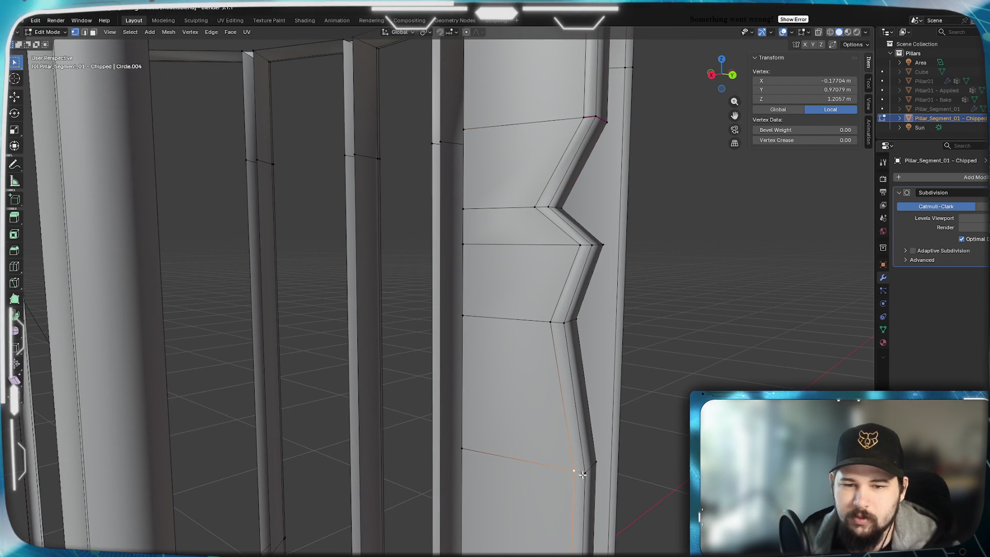
middle_click_drag(578, 472, 463, 469)
left_click(284, 450, "shift")
middle_click_drag(284, 450, 244, 455)
left_click(177, 404, "shift")
double_click(804, 170)
type("1")
key("Return")
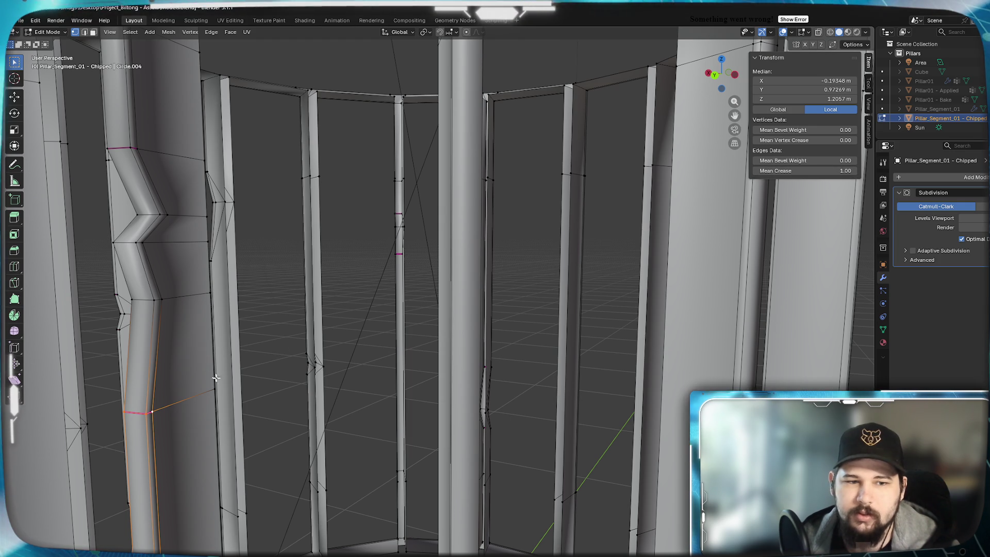
Deselect everything and view the smoothed pillar in Object Mode
key("alt+a")
middle_click_drag(187, 371, 259, 369)
key("Tab")
key("q")
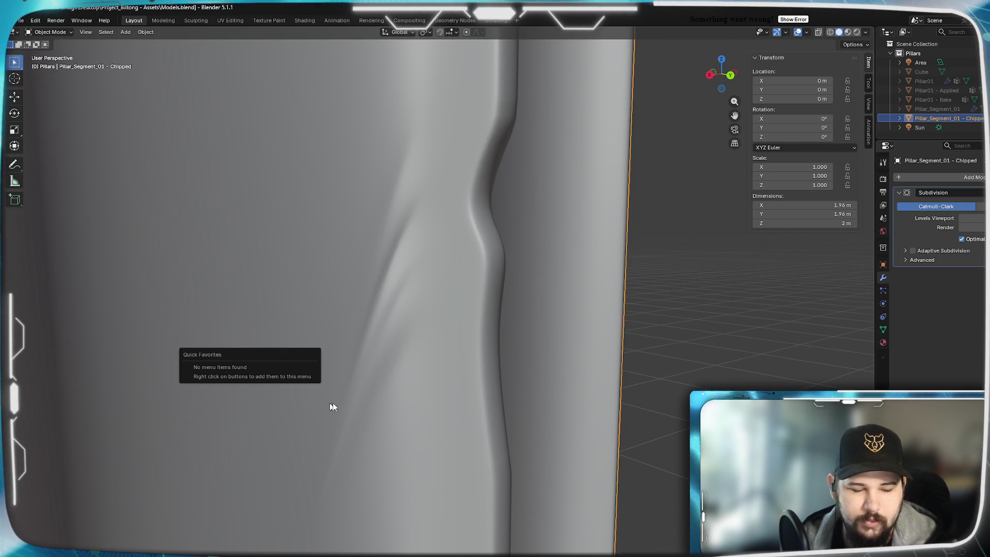
Select two zigzag corner vertices, centre on them, and compare edit and smoothed views
key("Tab")
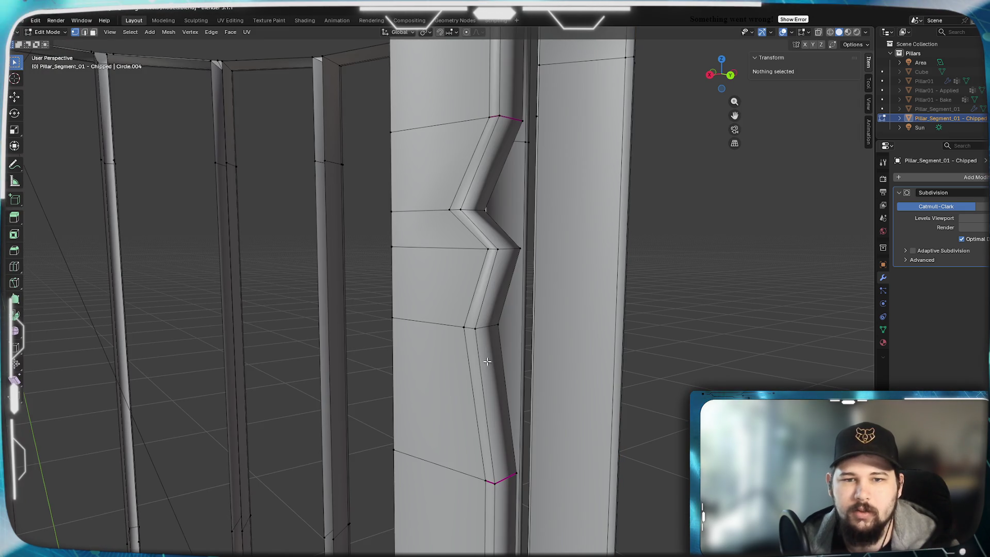
middle_click_drag(485, 359, 468, 293)
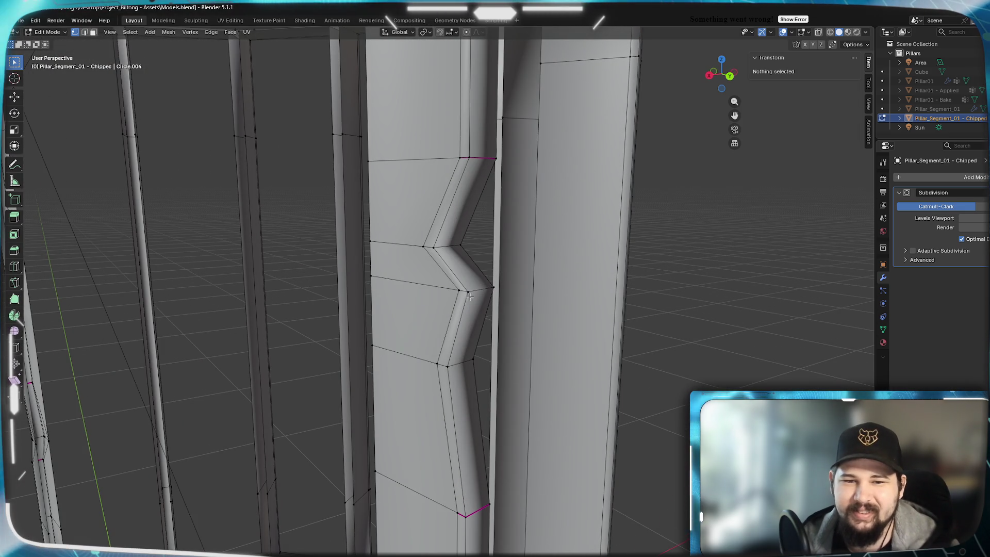
left_click(468, 296)
left_click(493, 288, "shift")
middle_click_drag(434, 341, 201, 301)
key("KP_Decimal")
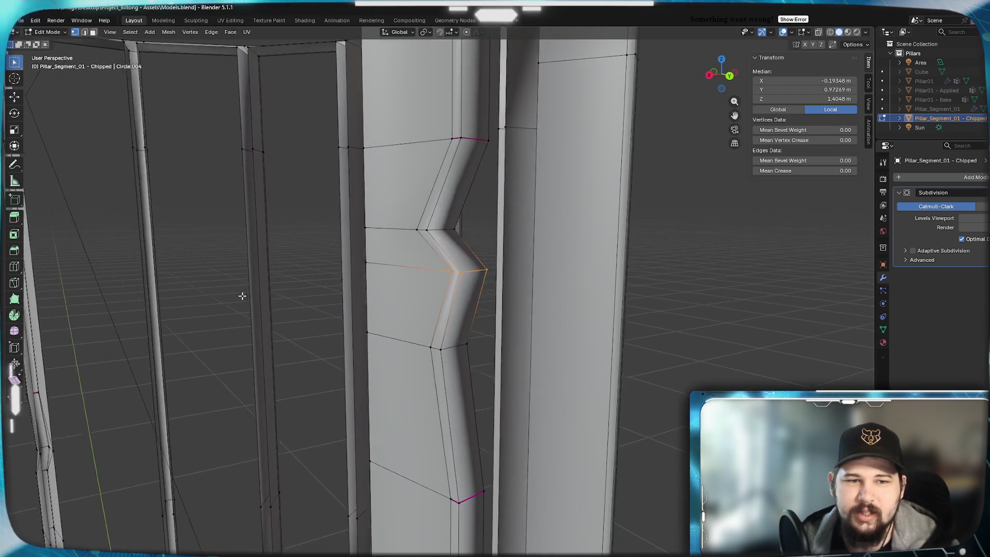
key("Tab")
scroll(270, 306, "up", 4)
key("Tab")
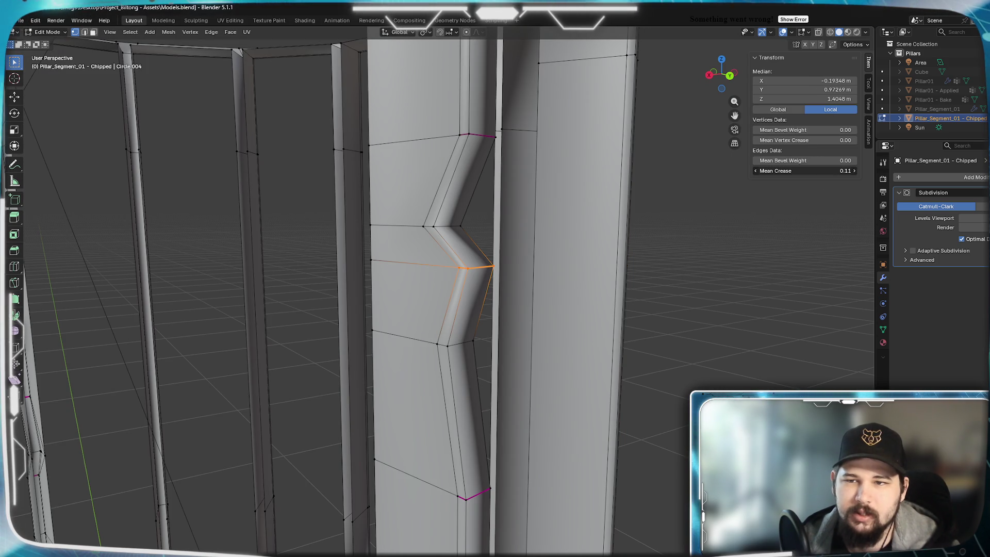
key("Tab")
middle_click_drag(614, 262, 475, 281)
key("Tab")
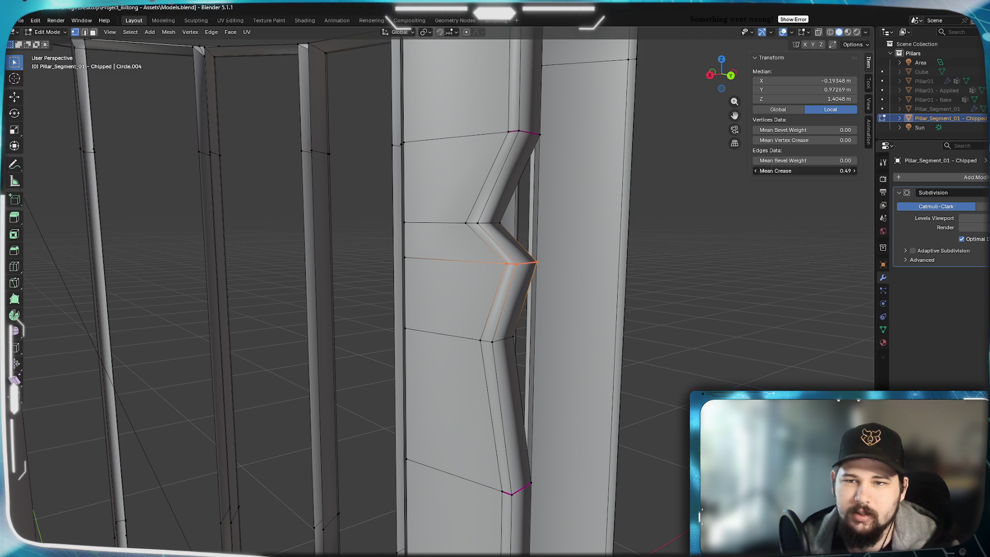
Set the notch edges' crease to 0.5 and inspect the smoothed notch in Object Mode
type(".5")
key("Return")
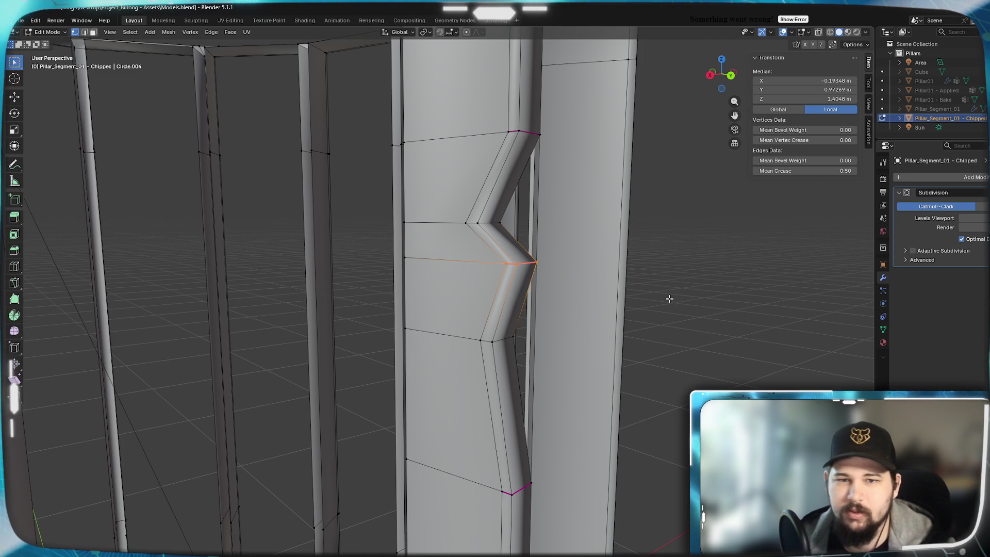
key("Tab")
scroll(536, 338, "down", 8)
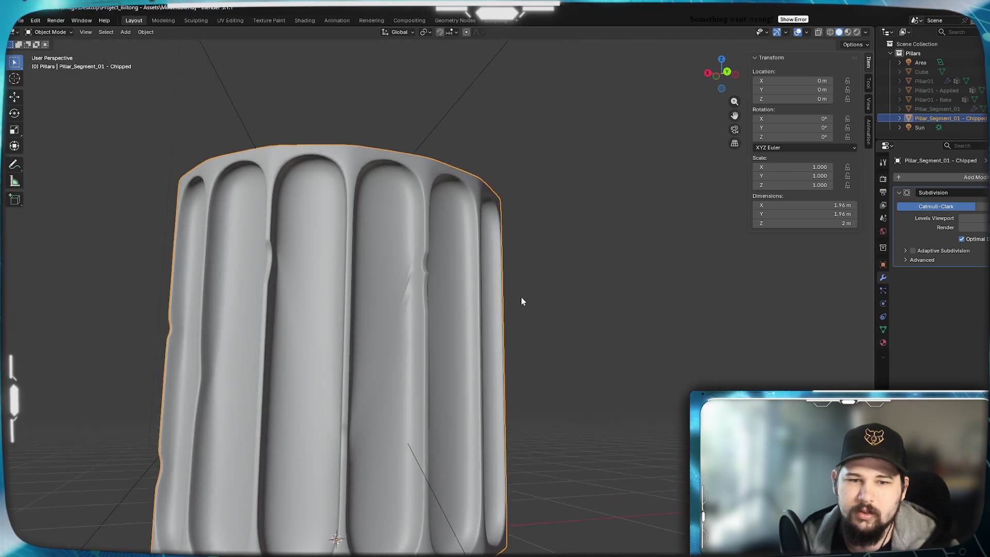
mouse_move(521, 302)
middle_mouse_down()
mouse_move(564, 297)
mouse_move(543, 322)
mouse_move(401, 314)
mouse_move(484, 309)
mouse_move(578, 323)
mouse_move(572, 310)
mouse_move(543, 310)
mouse_move(572, 317)
mouse_move(552, 307)
mouse_move(581, 317)
mouse_move(516, 307)
mouse_move(536, 314)
mouse_move(519, 298)
mouse_move(503, 309)
mouse_move(510, 299)
mouse_move(488, 295)
mouse_move(478, 336)
middle_mouse_up()
scroll(469, 303, "up", 4)
scroll(469, 303, "down", 2)
key("Tab")
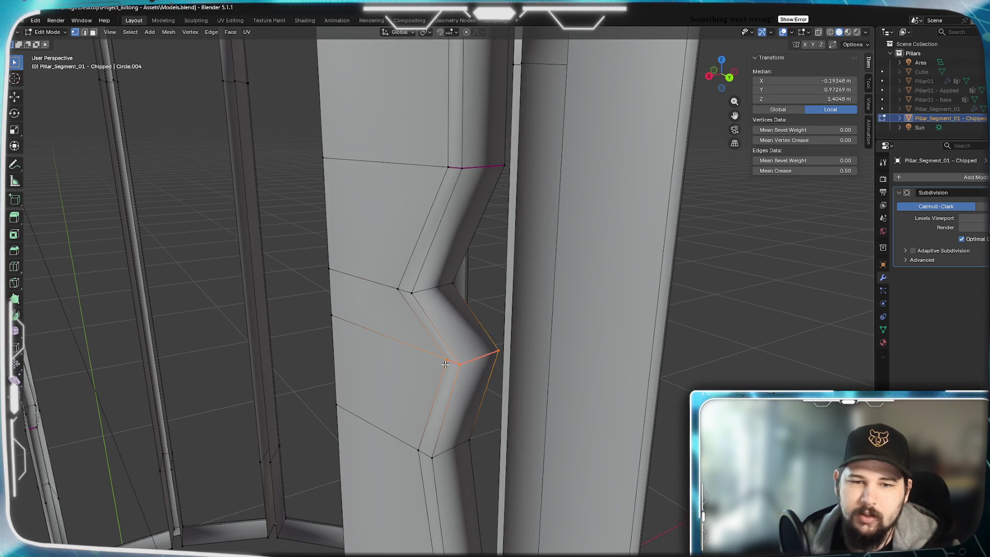
Vertex-slide the notch's inner vertex along its edge, redoing it once for a better position
left_click(445, 364)
scroll(438, 362, "down", 2)
mouse_move(431, 360)
middle_mouse_down()
mouse_move(172, 274)
mouse_move(192, 311)
mouse_move(265, 317)
middle_mouse_up()
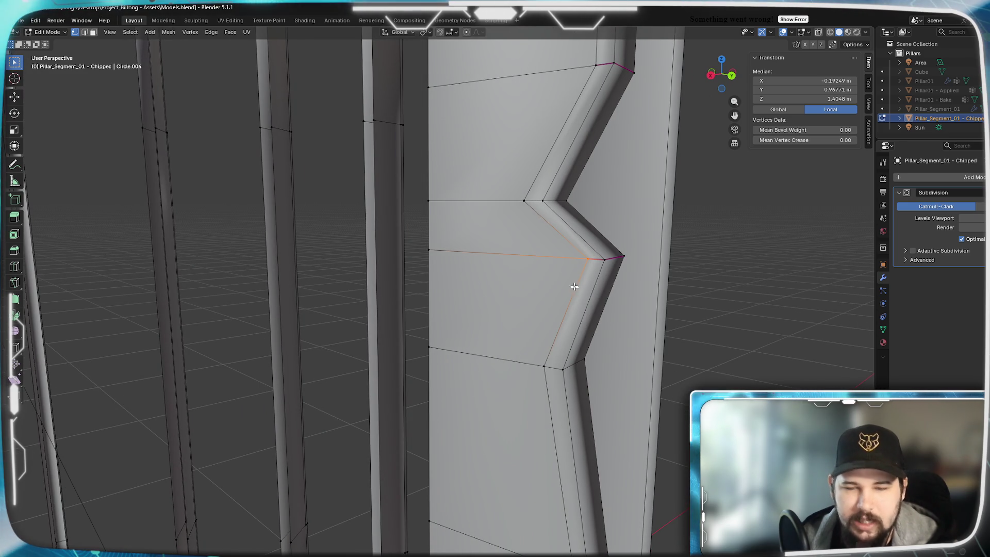
key("shift+v")
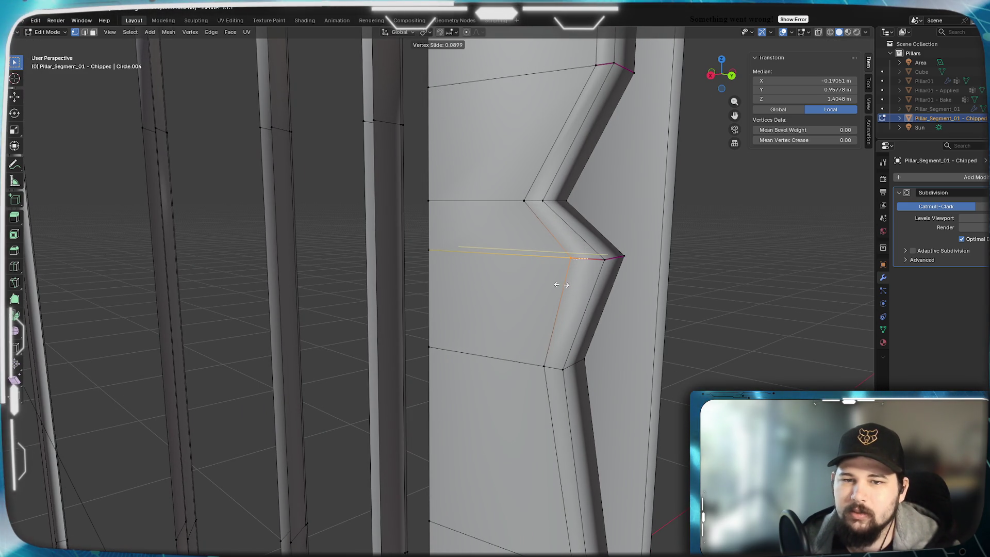
left_click(561, 285)
key("ctrl+z")
key("ctrl+z")
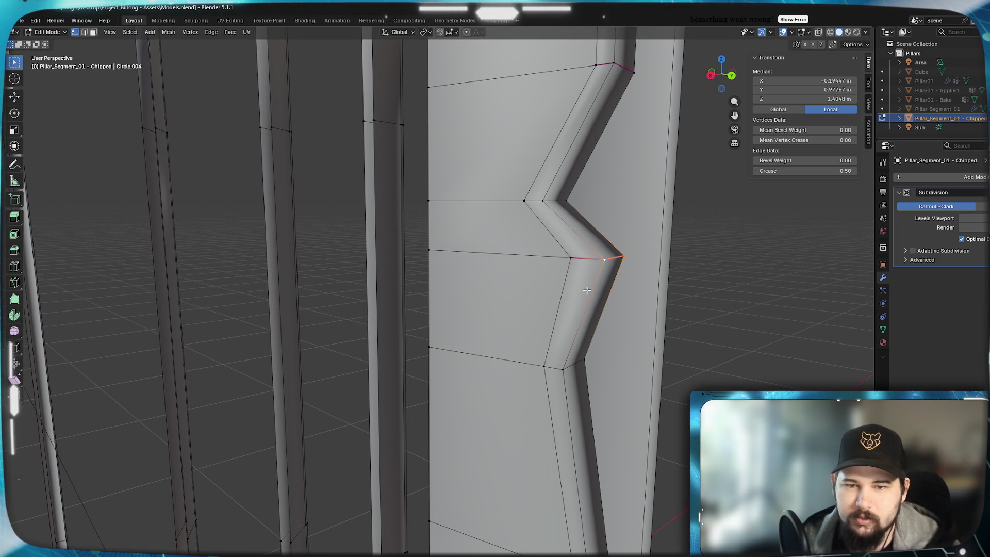
key("shift+v")
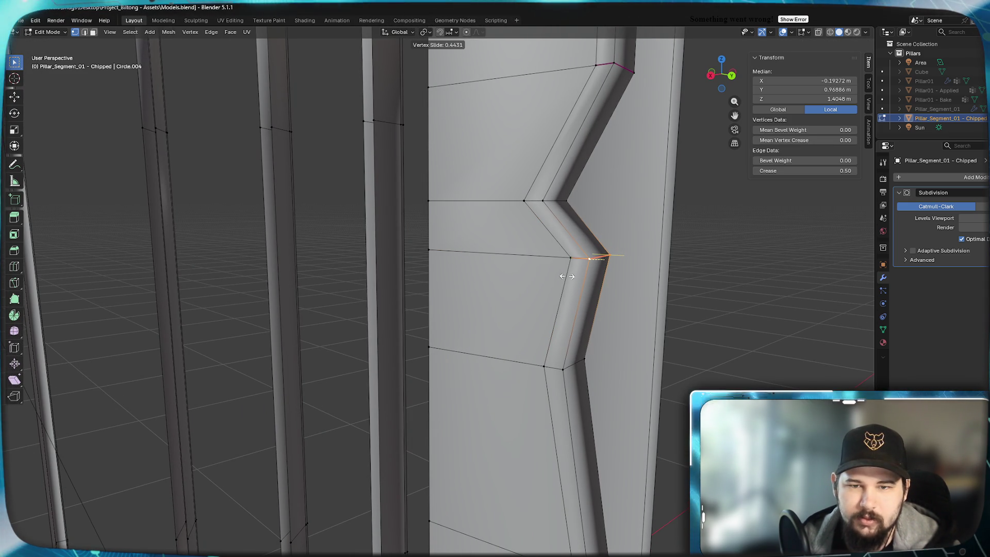
left_click(566, 276)
Preview the smoothed notch in Object Mode and return to Edit Mode
scroll(566, 289, "down", 3)
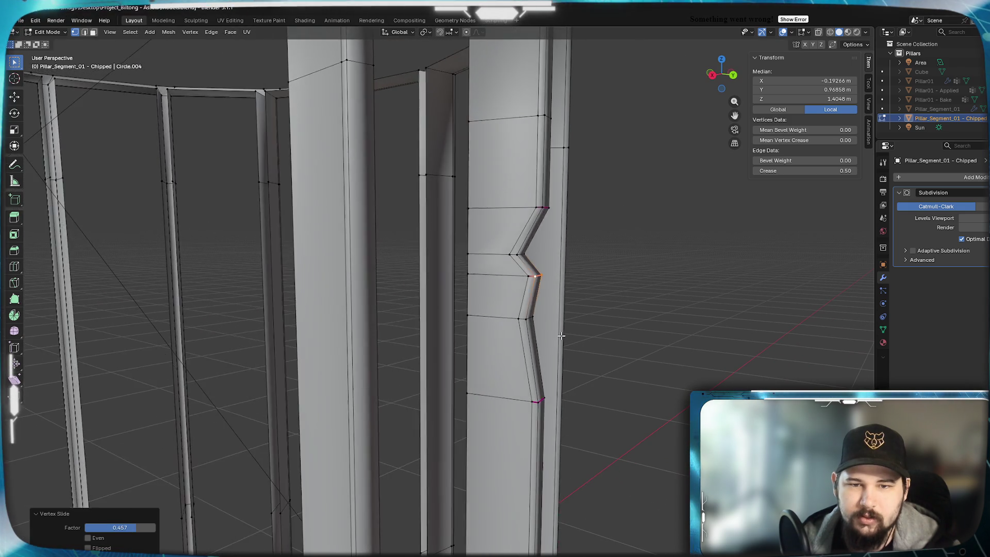
key("Tab")
scroll(561, 335, "up", 6)
middle_click_drag(574, 334, 557, 341)
key("Tab")
scroll(557, 341, "down", 2)
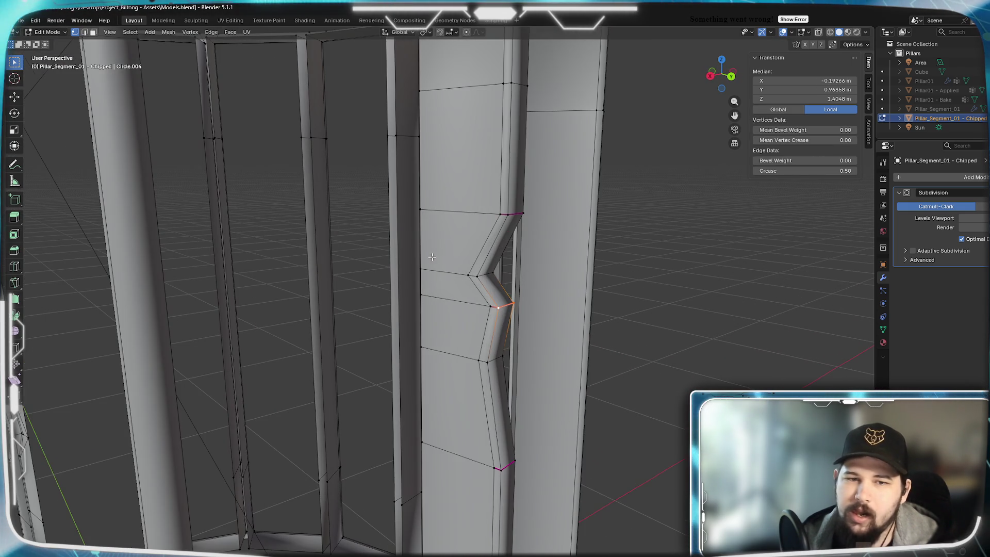
Merge three left-edge vertices of the pillar into one and check the smoothing
left_click(421, 209)
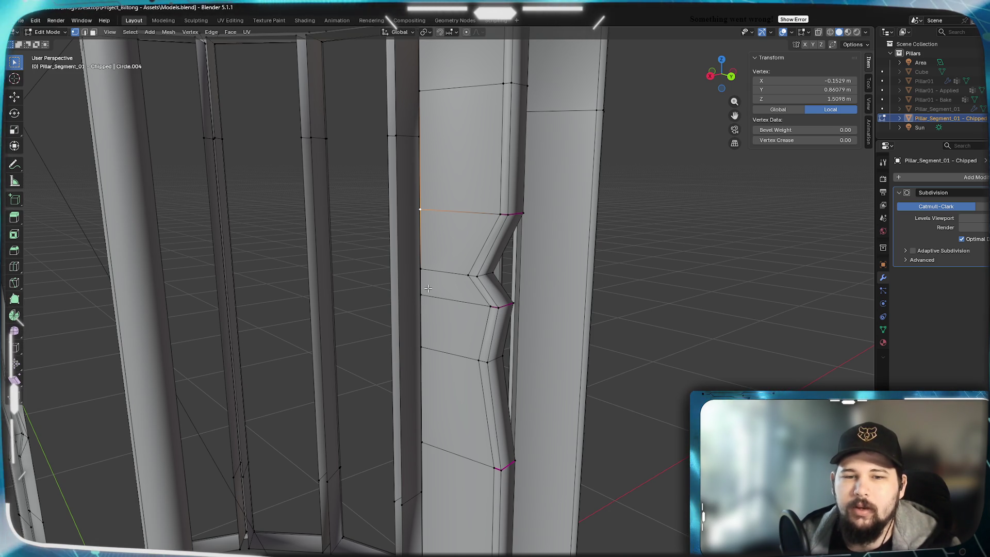
left_click(416, 412, "alt+shift")
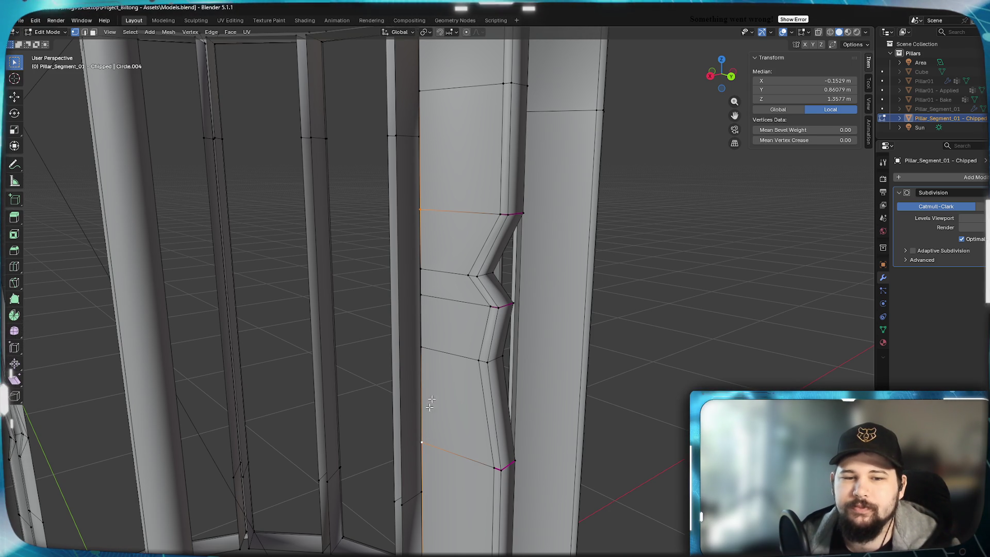
left_click(428, 266, "shift")
key("m")
left_click(428, 287)
key("Tab")
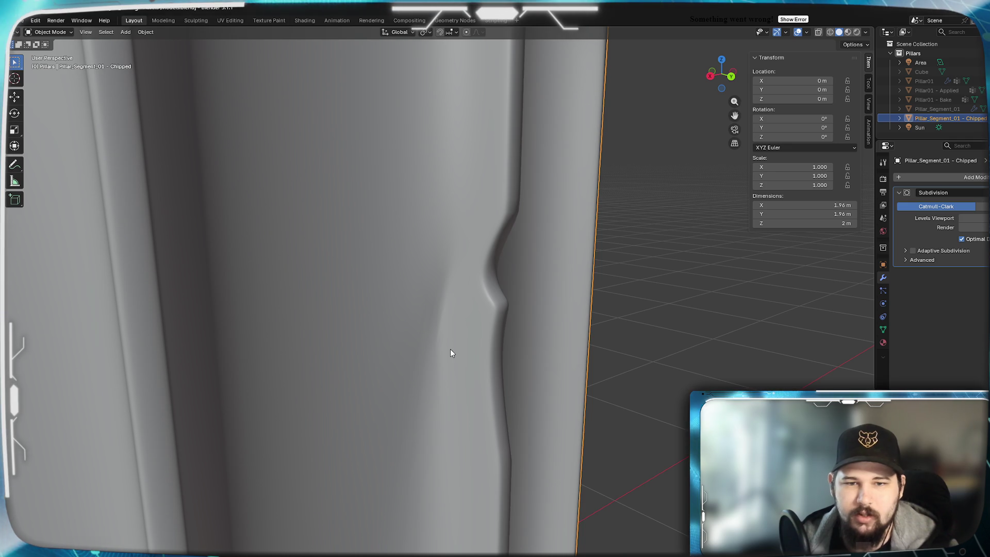
mouse_move(450, 350)
middle_mouse_down()
mouse_move(476, 339)
mouse_move(457, 338)
middle_mouse_up()
key("Tab")
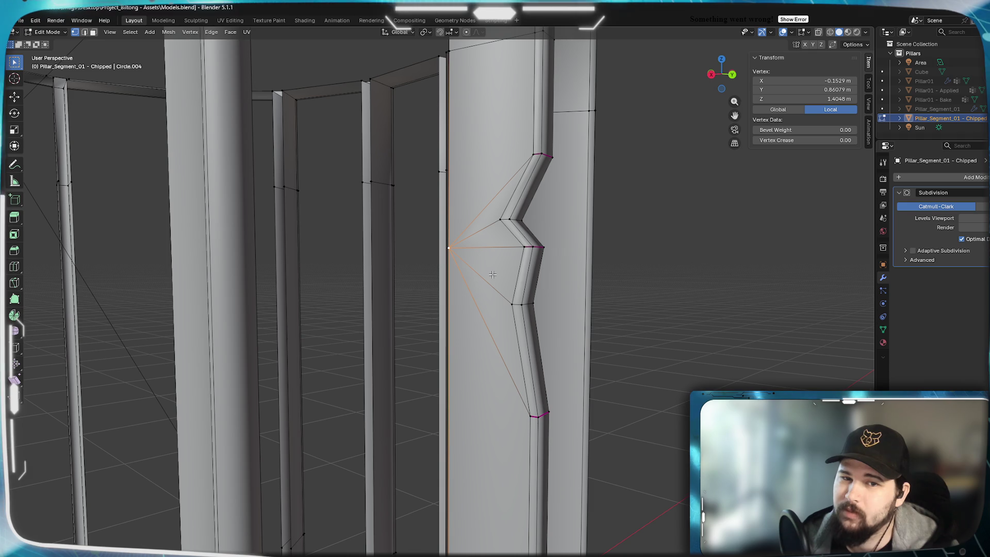
Look over the ring of pillars and recheck the notched pillar's smoothing
scroll(492, 274, "down", 5)
middle_click_drag(492, 274, 483, 267)
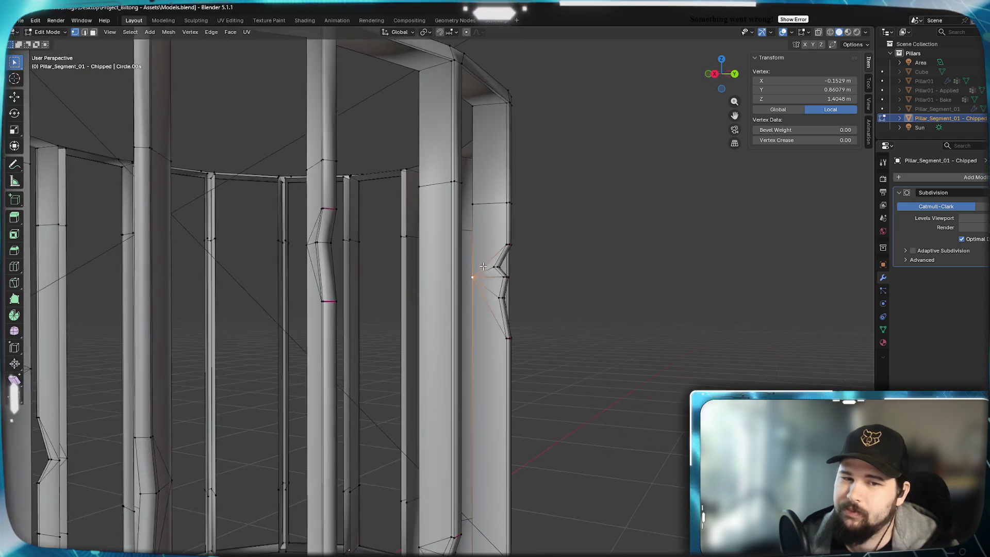
scroll(483, 267, "down", 4)
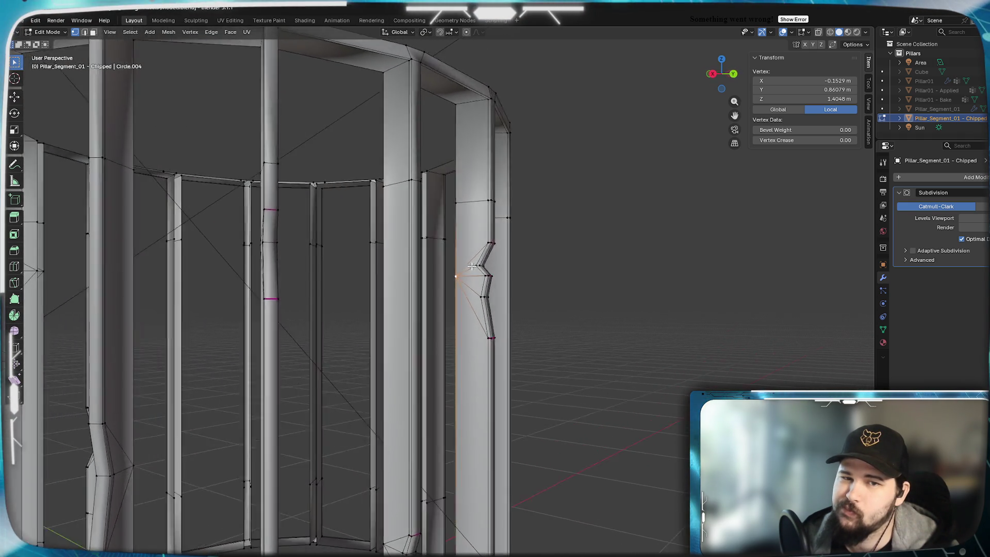
scroll(479, 276, "up", 4)
middle_click_drag(480, 276, 458, 272)
scroll(458, 272, "up", 5)
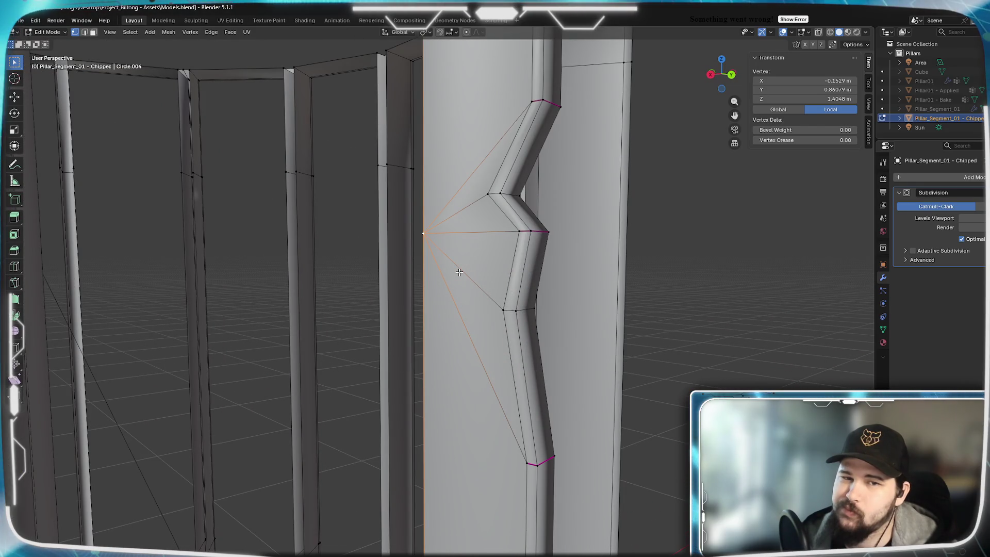
key("Tab")
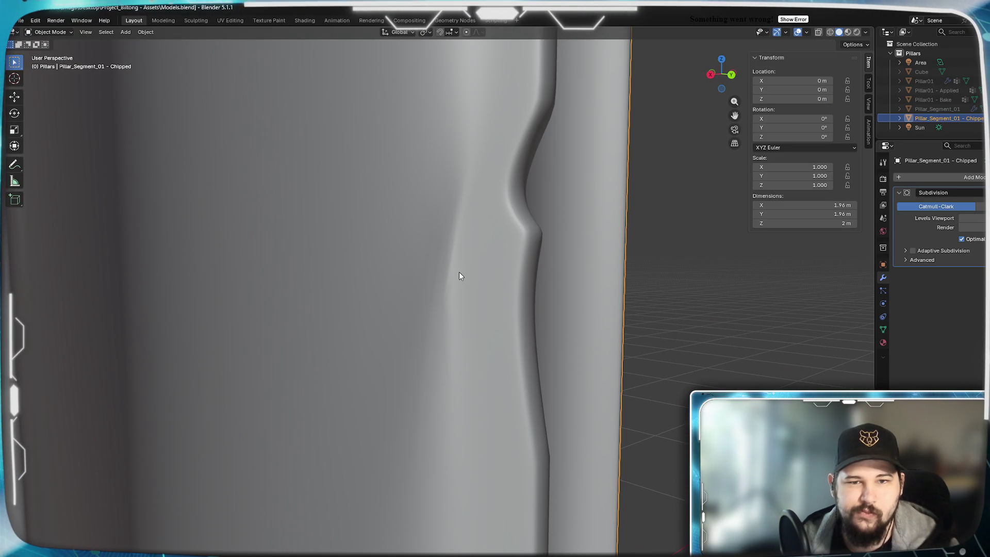
key("Tab")
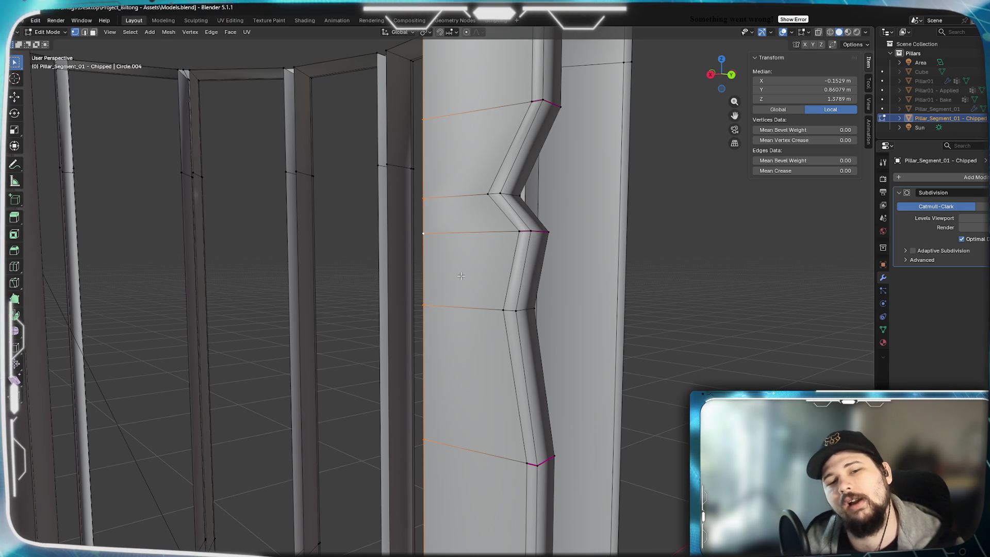
Merge the left-edge vertices above the notch into the middle one with Merge At Last
left_click(429, 117)
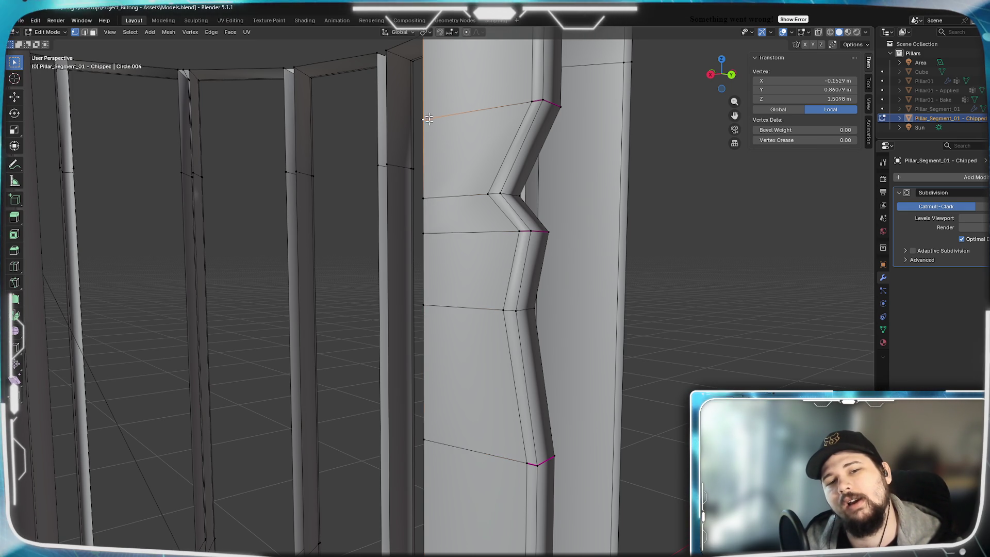
left_click(432, 231, "shift")
left_click(431, 230, "shift")
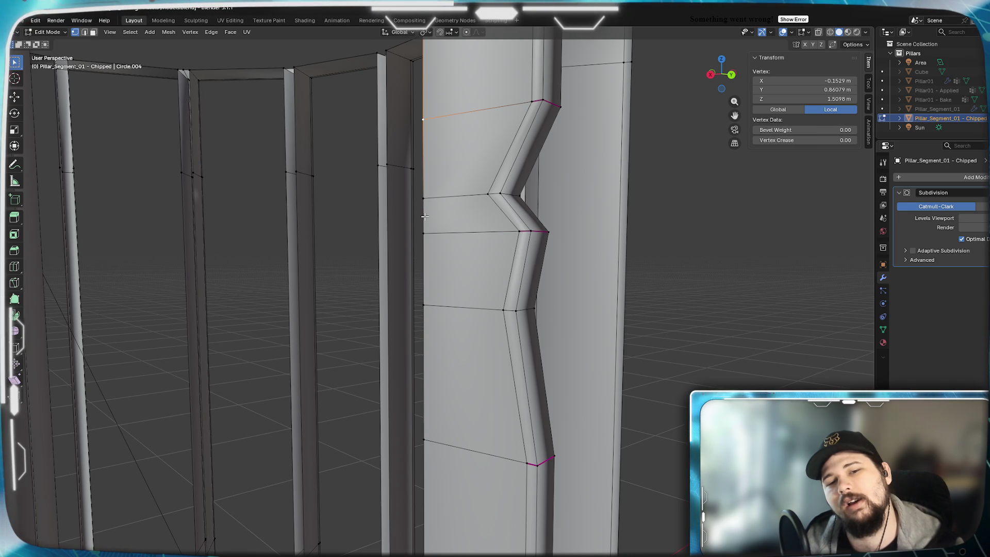
left_click(431, 230, "shift")
left_click(434, 233, "ctrl")
key("m")
key("l")
Select the two left-edge vertices below the notch
left_click(431, 434)
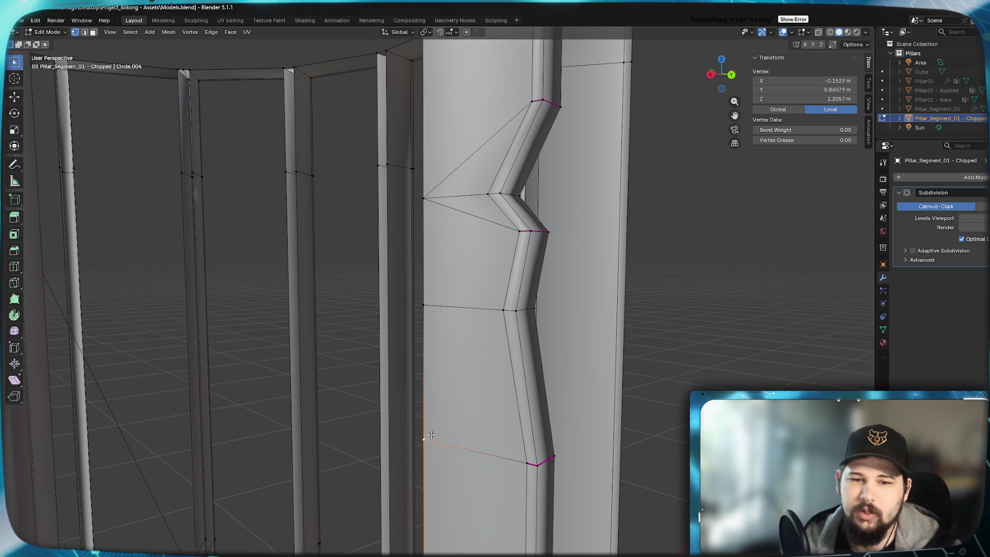
left_click(424, 308, "ctrl")
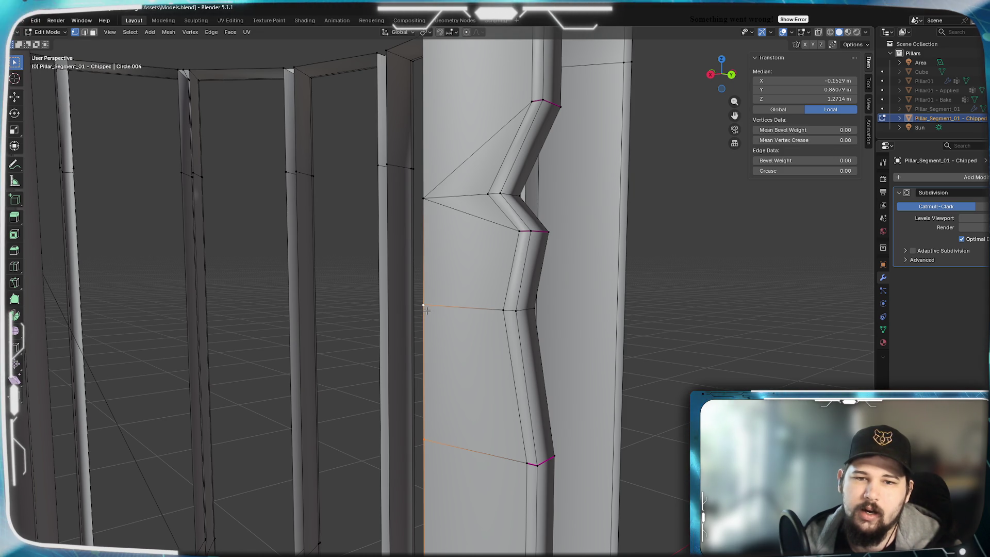
mouse_move(426, 310)
middle_mouse_down()
mouse_move(457, 343)
mouse_move(444, 331)
mouse_move(434, 345)
middle_mouse_up()
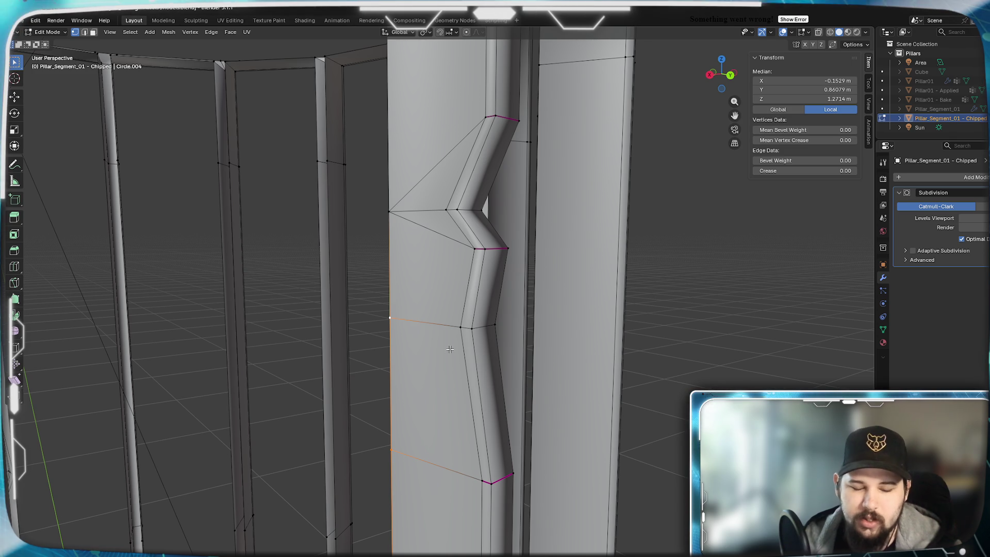
Merge the selected vertices at center and check the smoothed notch in Object Mode
key("m")
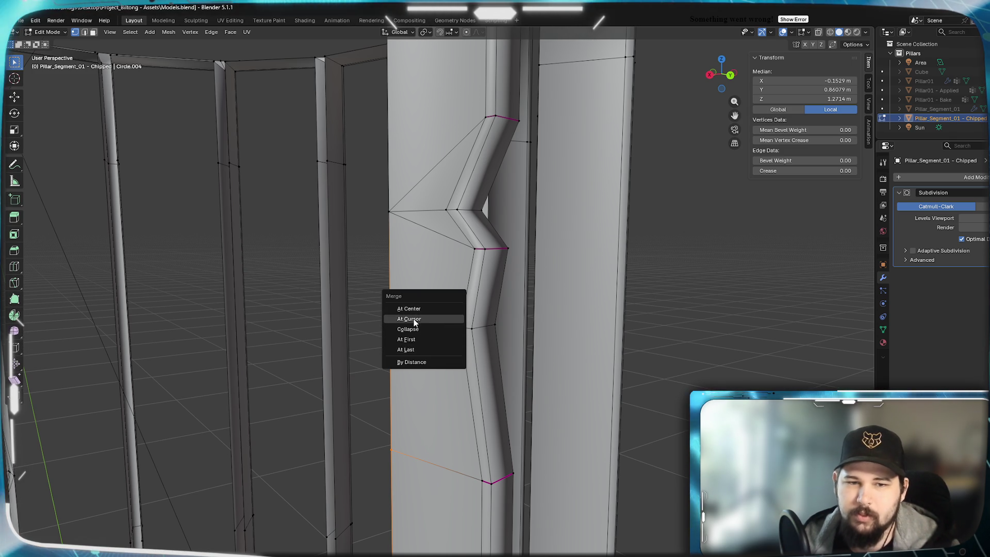
left_click(412, 307)
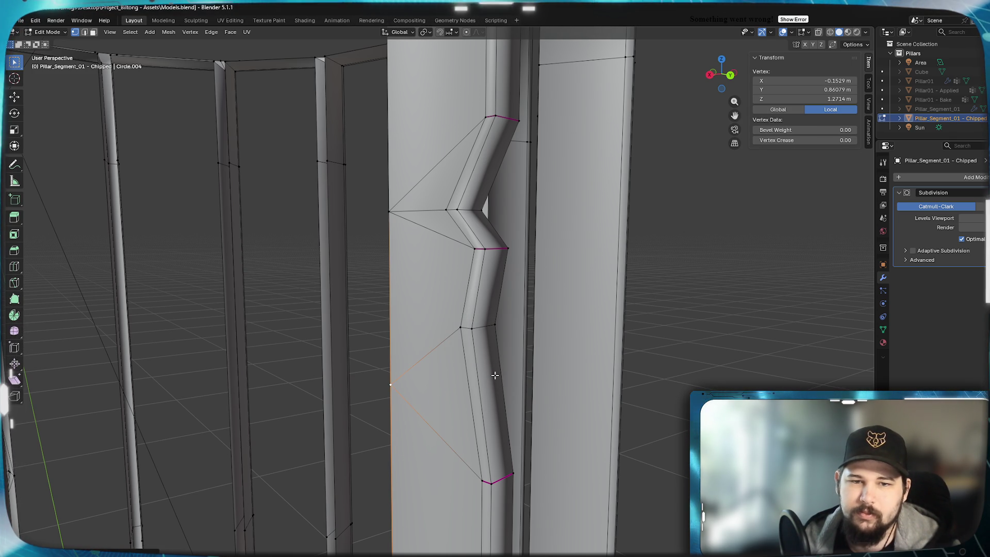
key("Tab")
mouse_move(495, 379)
middle_mouse_down()
mouse_move(476, 347)
mouse_move(417, 340)
mouse_move(451, 347)
middle_mouse_up()
Back in Edit Mode, undo the merge and select the edge below the notch instead
key("Tab")
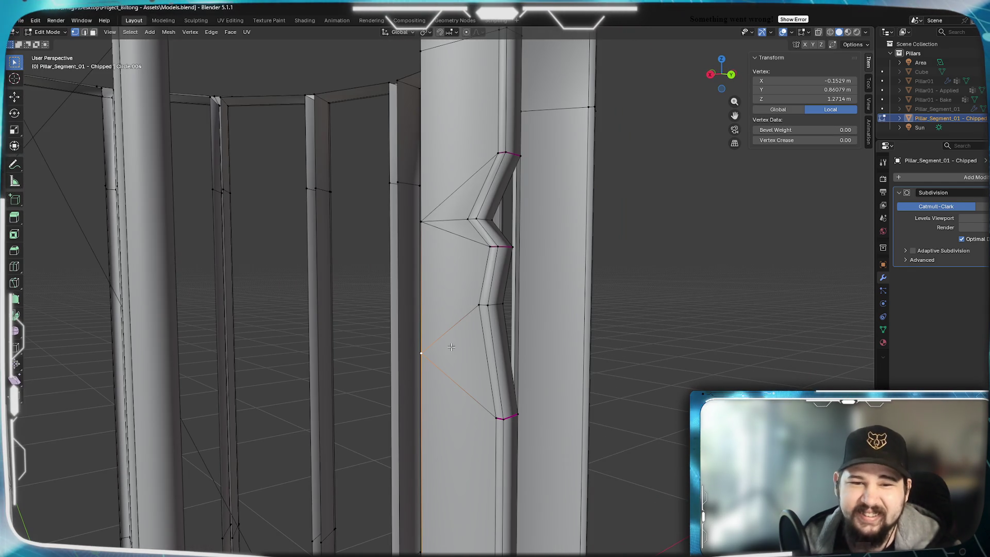
key("Tab")
key("Tab")
key("ctrl+z")
key("ctrl+z")
mouse_move(448, 347)
middle_mouse_down()
mouse_move(458, 338)
mouse_move(449, 351)
mouse_move(464, 351)
mouse_move(477, 336)
middle_mouse_up()
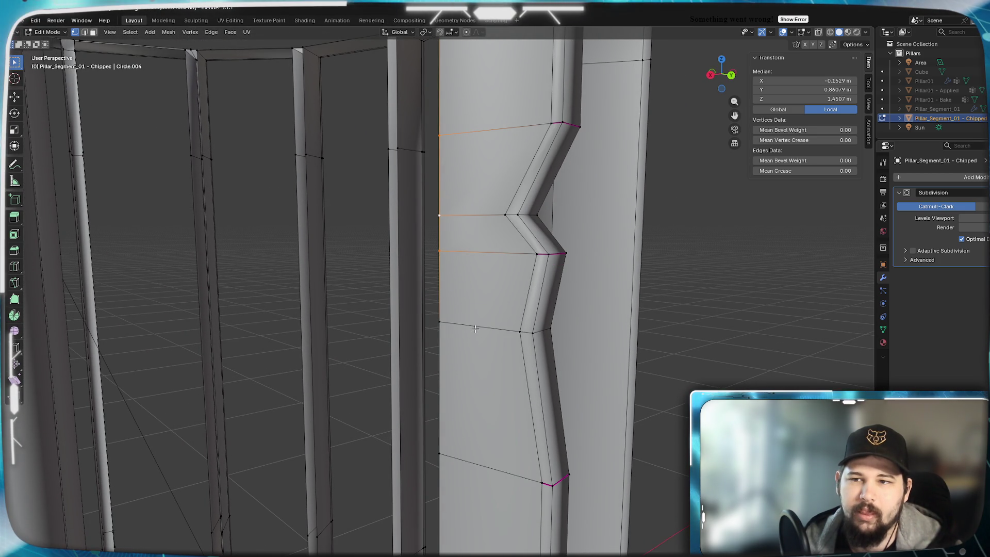
mouse_move(475, 329)
middle_mouse_down()
mouse_move(495, 329)
mouse_move(484, 329)
middle_mouse_up()
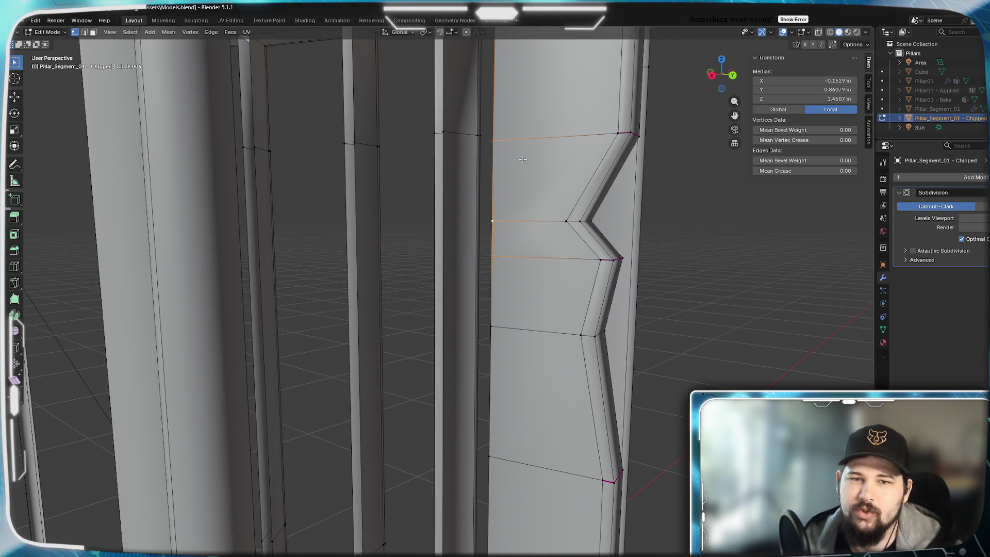
left_click(509, 258, "shift")
left_click(514, 454, "shift")
Merge the left-side vertices at center, then undo that merge
key("m")
left_click(508, 304)
scroll(517, 306, "down", 3)
middle_click_drag(518, 306, 501, 365)
key("ctrl+z")
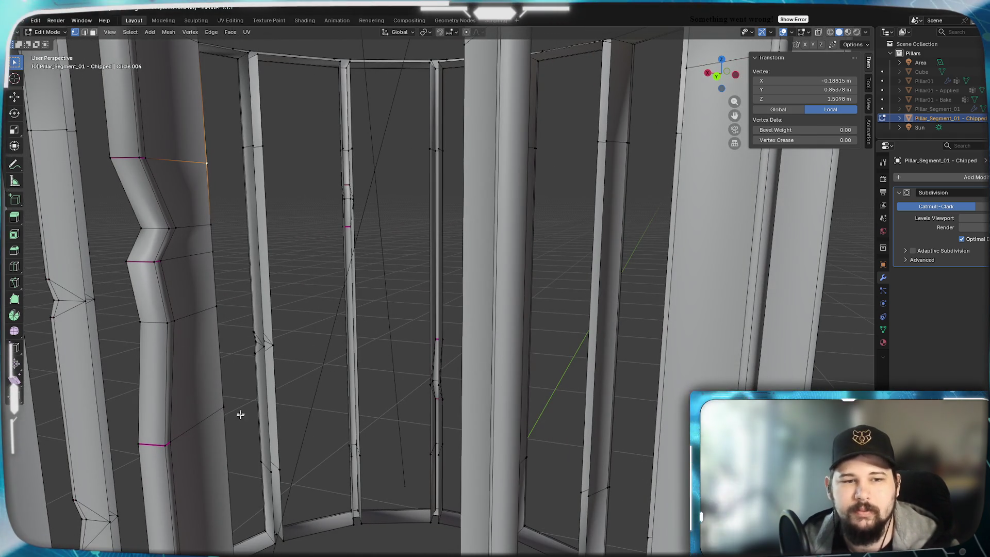
Add more edge-column vertices to the selection and merge them at center
left_click(211, 225, "shift")
left_click(212, 252, "shift")
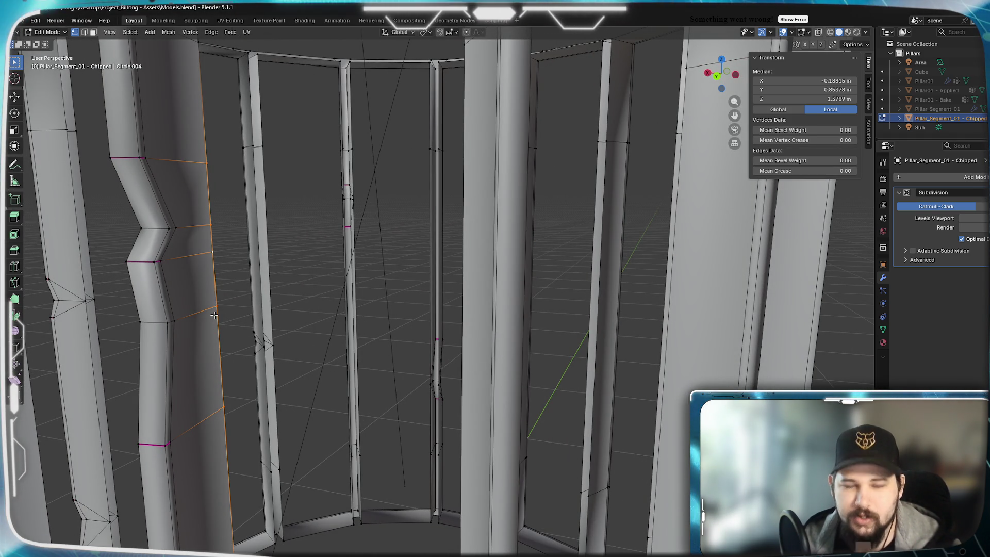
key("m")
left_click(214, 314)
mouse_move(221, 363)
middle_mouse_down()
mouse_move(201, 358)
mouse_move(279, 357)
middle_mouse_up()
View the smoothed pillar ring in Object Mode, then re-enter Edit Mode
key("Tab")
scroll(546, 331, "down", 6)
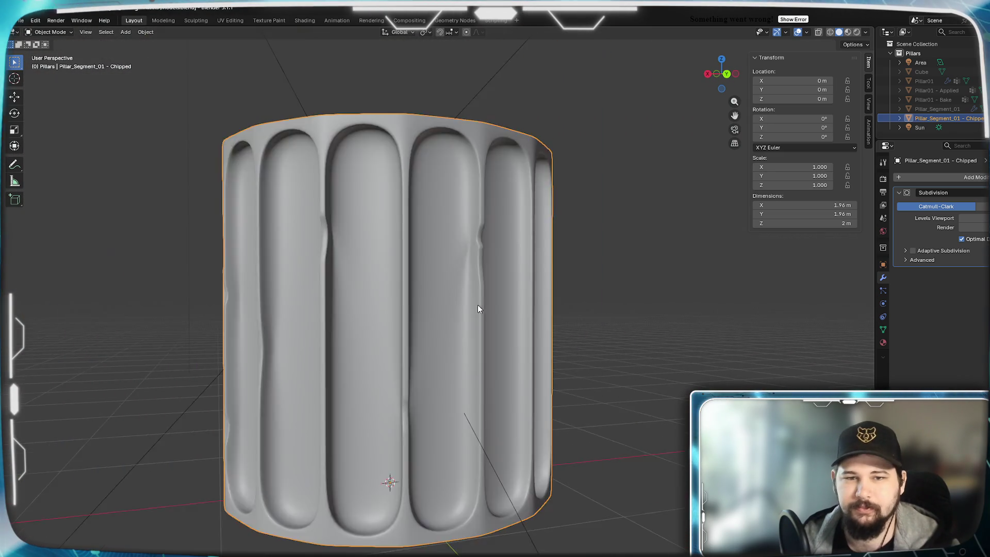
mouse_move(477, 308)
middle_mouse_down()
mouse_move(357, 315)
mouse_move(492, 321)
mouse_move(499, 309)
mouse_move(400, 314)
mouse_move(486, 280)
mouse_move(531, 287)
mouse_move(415, 301)
mouse_move(369, 286)
mouse_move(513, 299)
mouse_move(468, 287)
mouse_move(446, 323)
mouse_move(501, 335)
mouse_move(455, 342)
middle_mouse_up()
scroll(415, 301, "up", 3)
key("Tab")
Add a two-cut loop and a single extra edge loop across a pillar
scroll(507, 356, "up", 6)
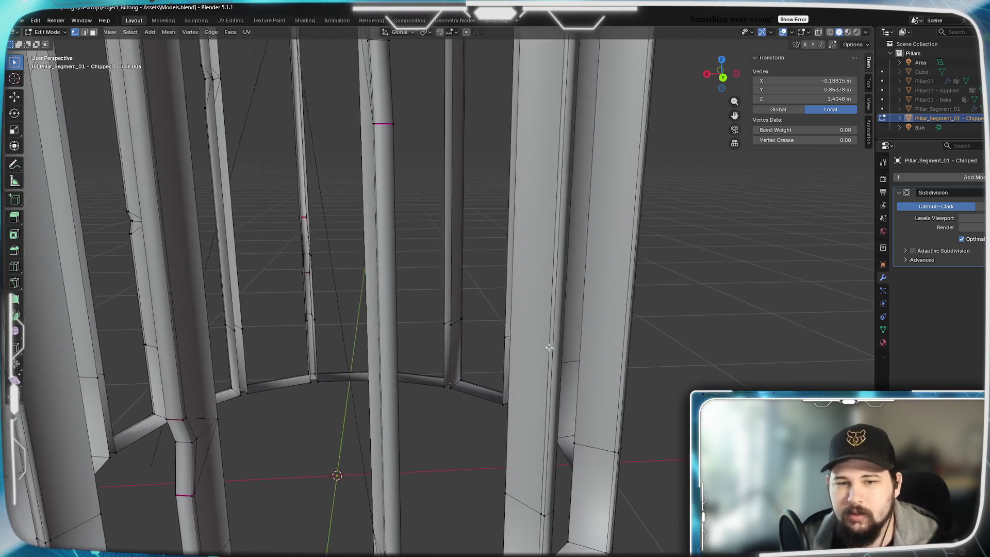
mouse_move(521, 345)
middle_mouse_down()
mouse_move(535, 334)
mouse_move(512, 343)
middle_mouse_up()
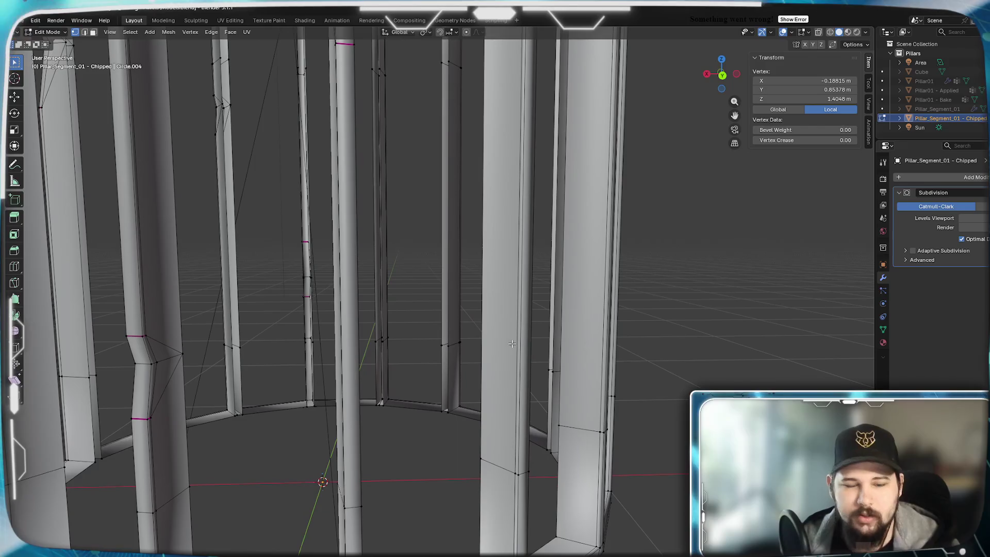
left_click(516, 270)
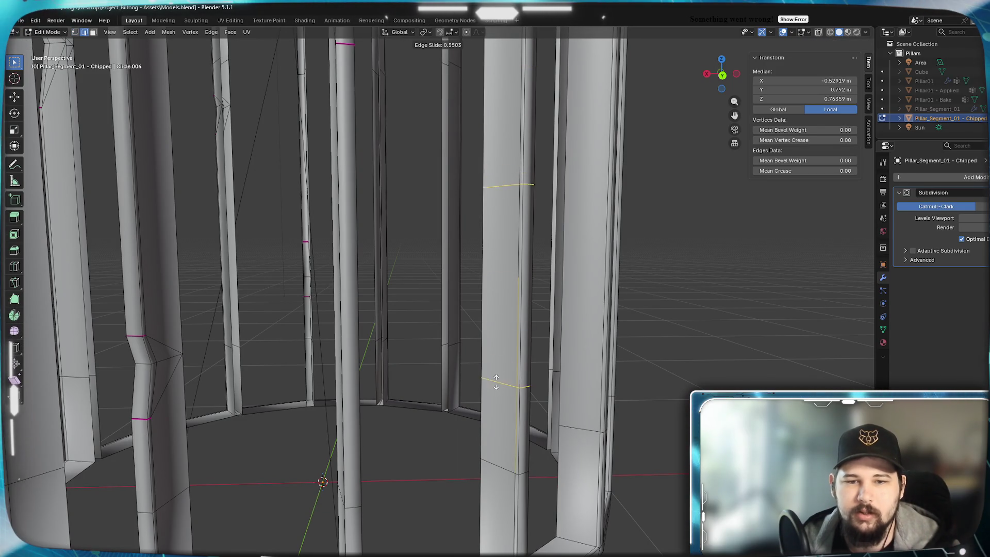
left_click(530, 431)
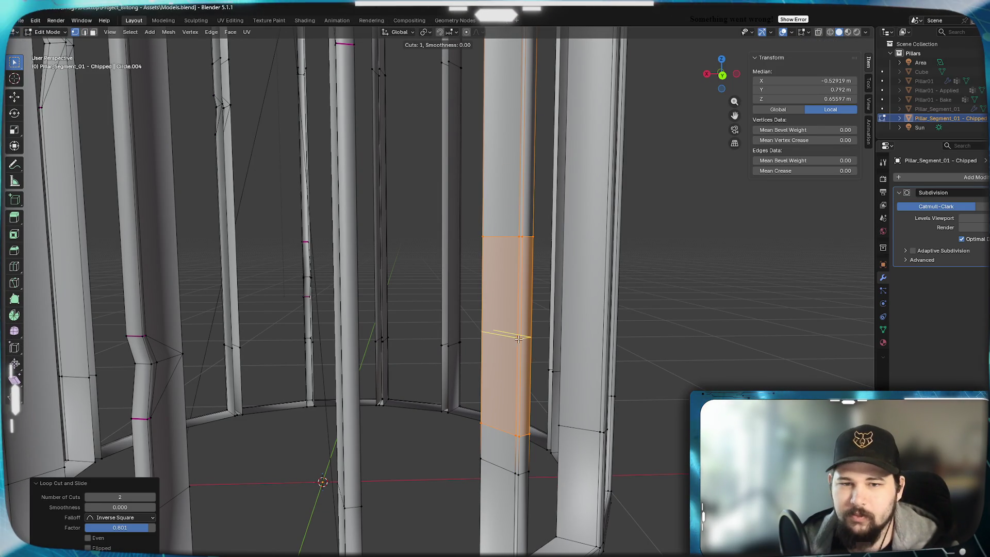
left_click(518, 338)
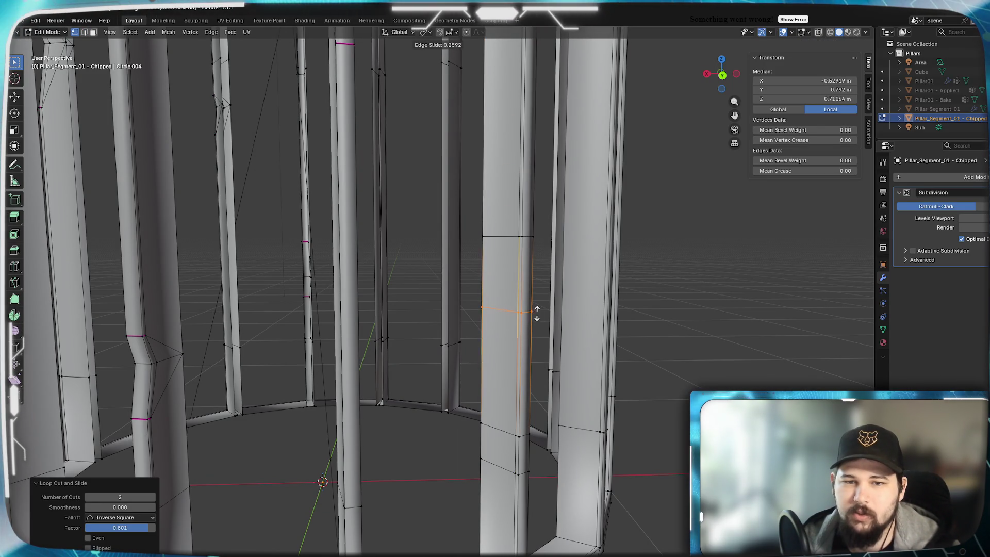
Select a vertex and edge path on the new loop and vertex-slide it along its edge
mouse_move(537, 316)
middle_mouse_down()
mouse_move(490, 325)
mouse_move(626, 354)
mouse_move(621, 270)
middle_mouse_up()
left_click(557, 228)
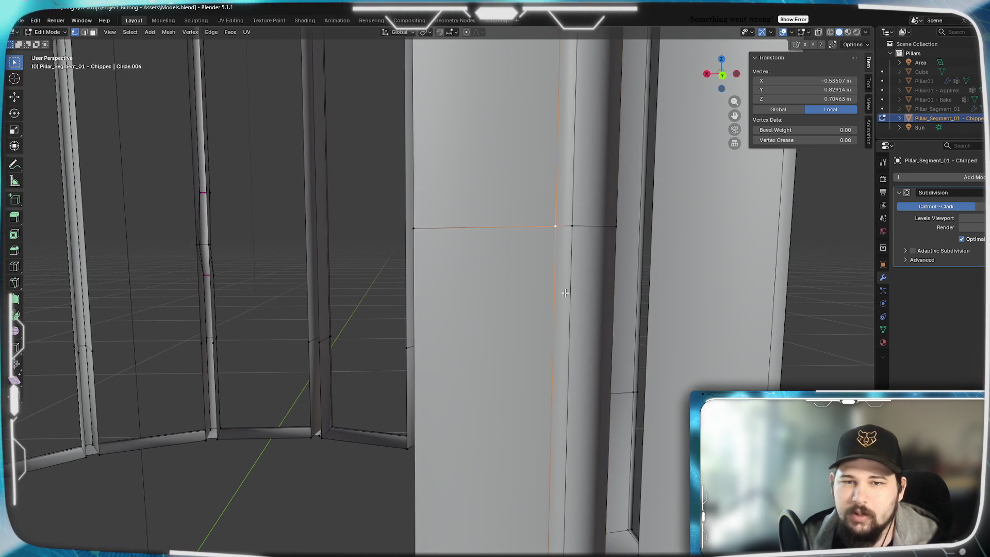
scroll(175, 288, "down", 6)
left_click(167, 286, "ctrl")
scroll(185, 332, "up", 3)
scroll(390, 359, "up", 2)
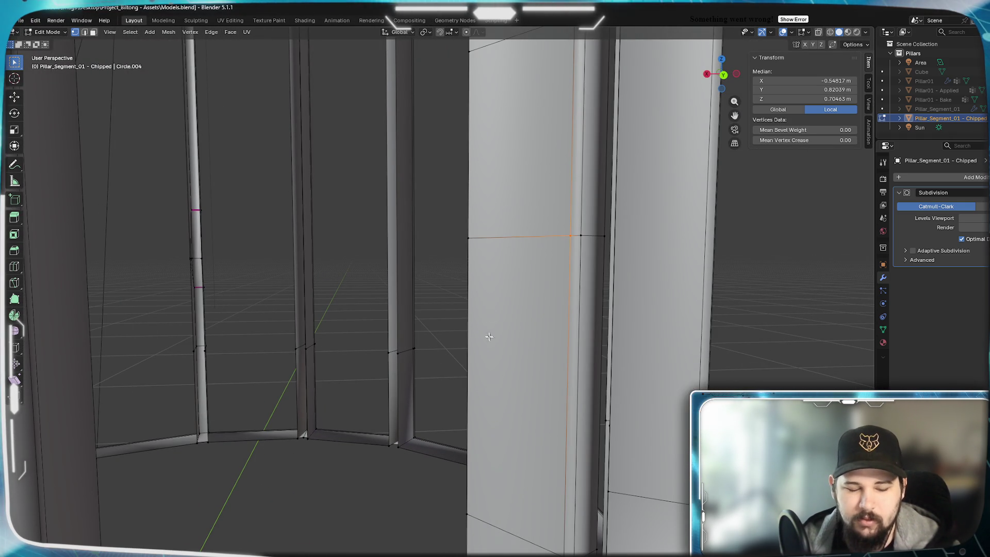
key("shift+v")
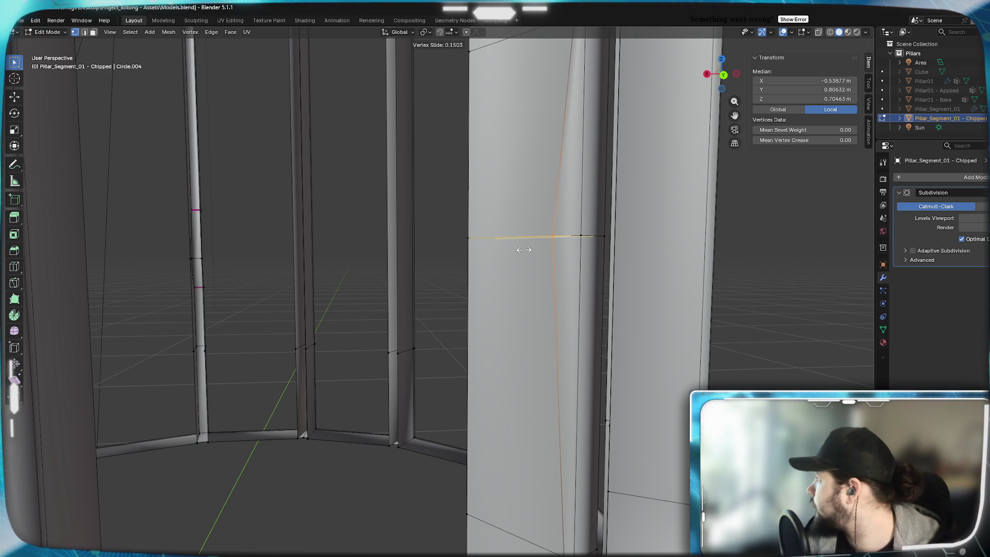
left_click(513, 253)
Slide the pillar's vertical corner edge inward to bend it
mouse_move(513, 253)
middle_mouse_down()
mouse_move(519, 298)
mouse_move(534, 294)
mouse_move(435, 301)
mouse_move(428, 340)
mouse_move(469, 317)
mouse_move(551, 345)
mouse_move(537, 291)
middle_mouse_up()
left_click(434, 301, "shift")
key("g")
key("g")
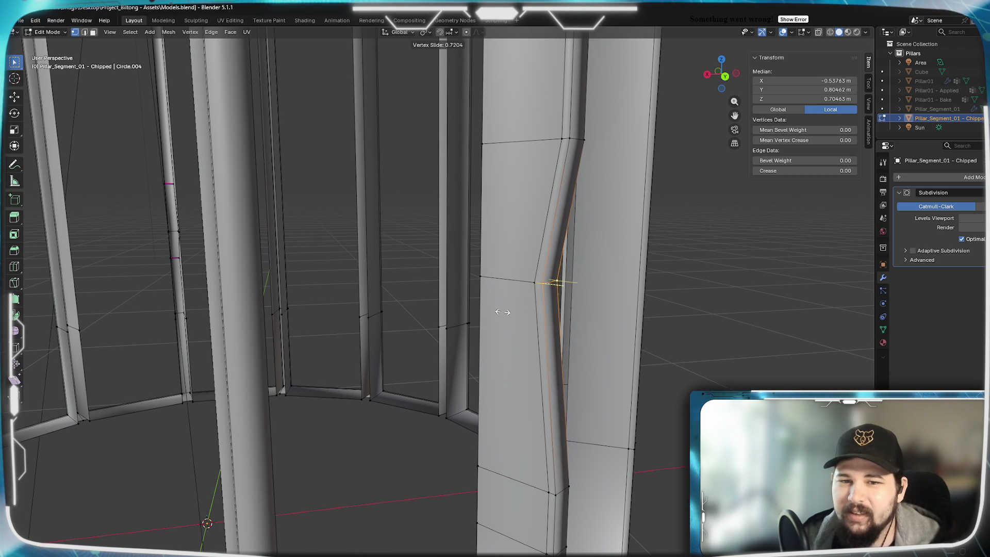
left_click(504, 312)
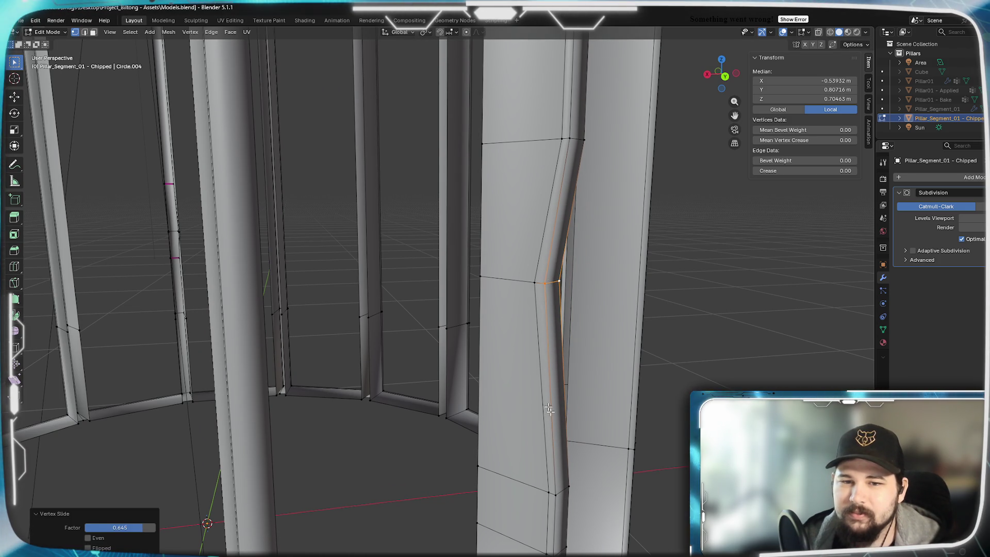
Select the top and bottom vertices of the bend and set the edges' crease to 1
left_click(548, 492)
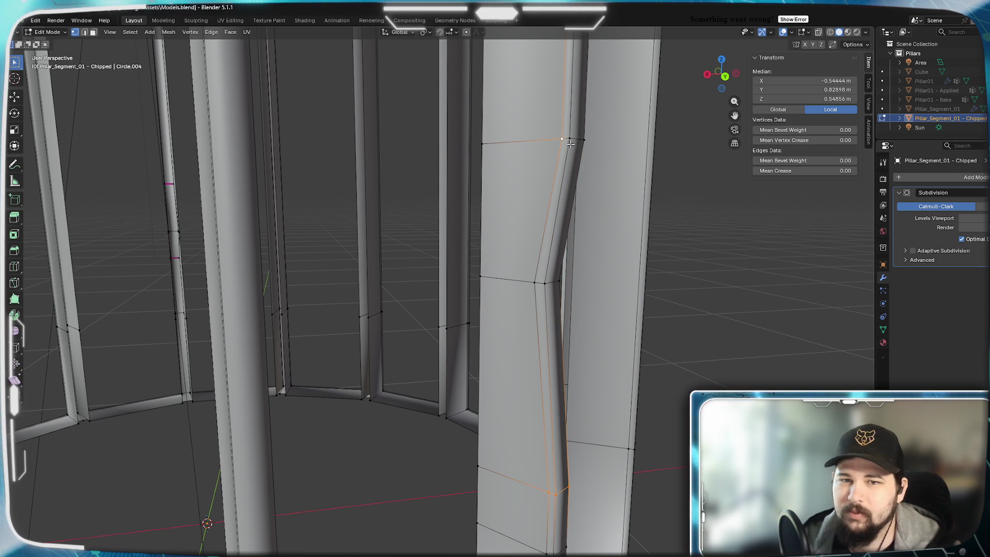
middle_click_drag(587, 161, 435, 356)
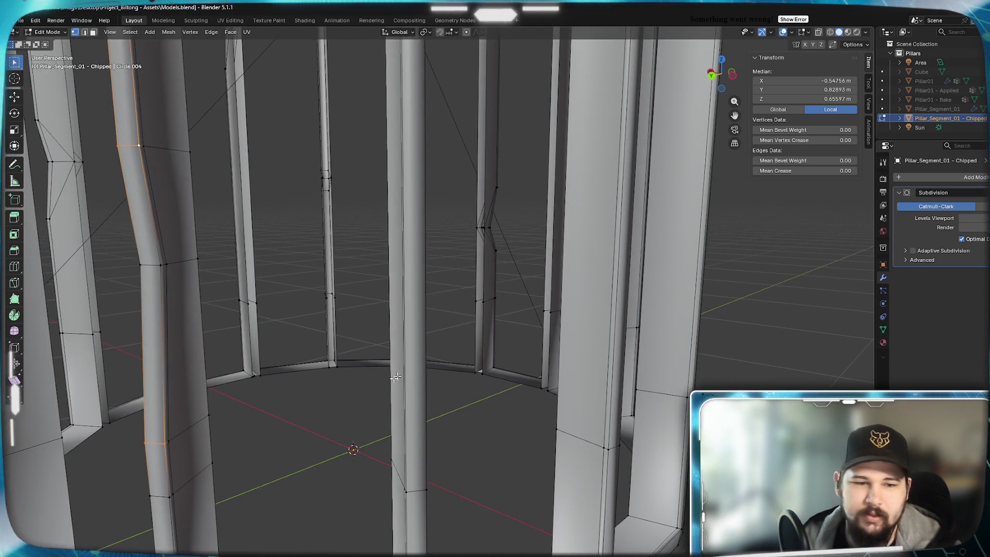
left_click(167, 444, "shift")
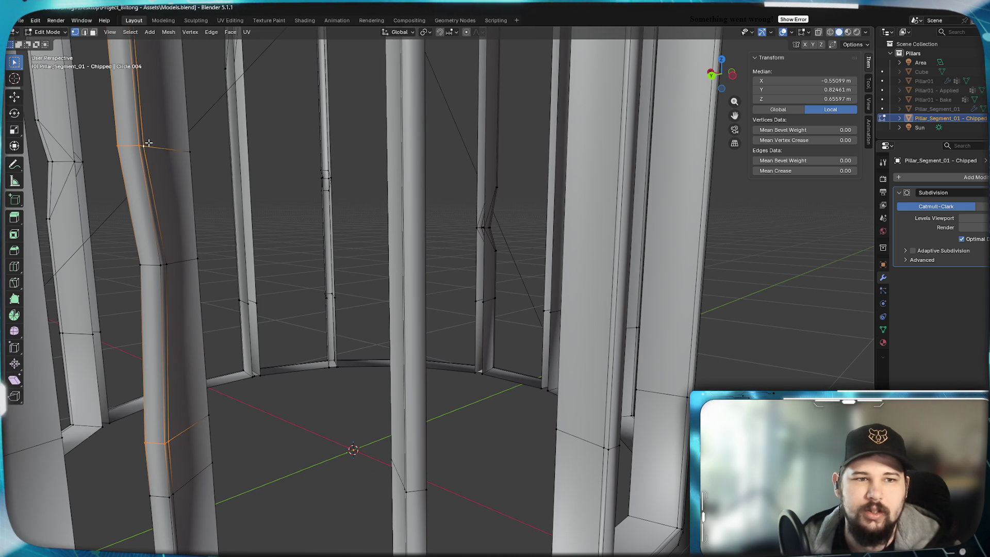
left_click_drag(804, 170, 853, 171)
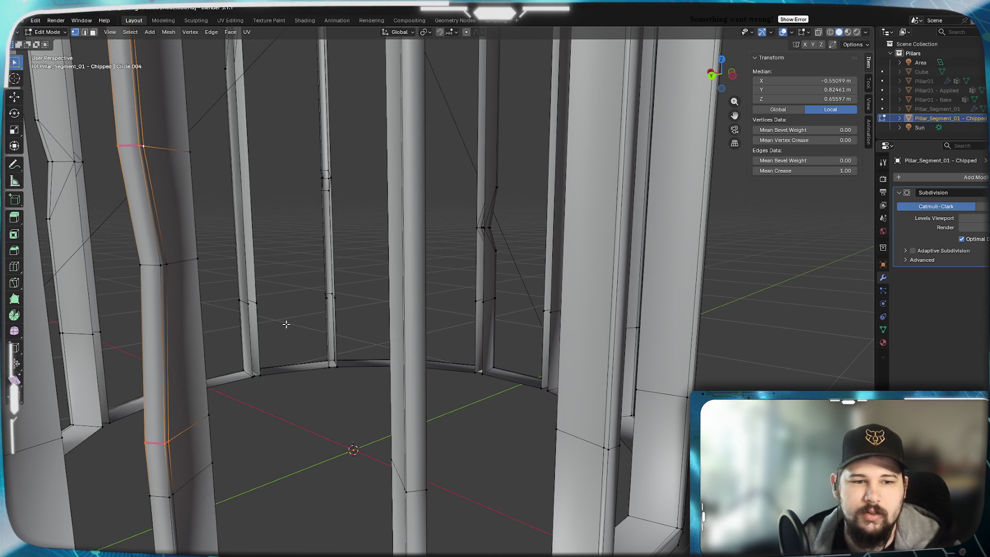
Merge two extra vertices on the pillar edge at center and view the smoothed result
left_click(208, 418)
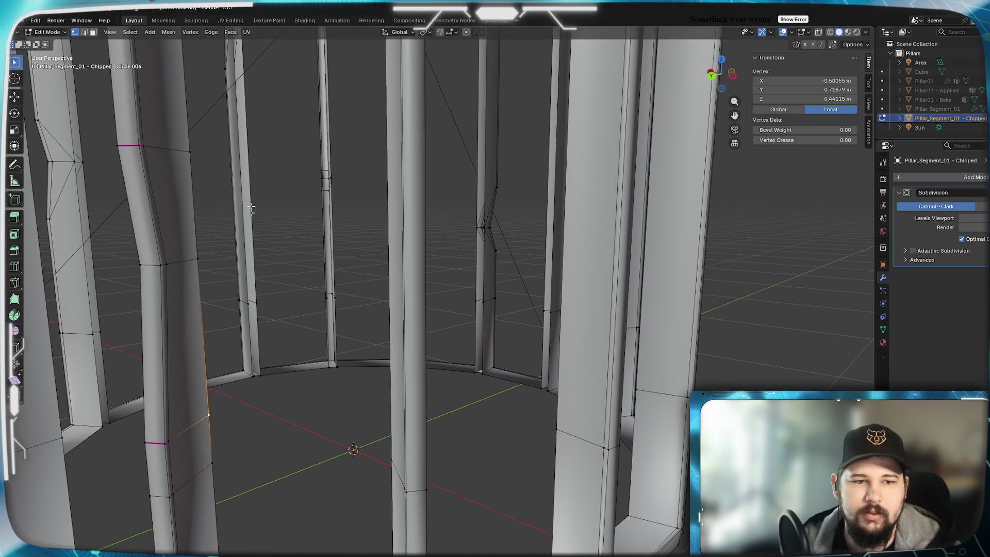
left_click(196, 259)
mouse_move(197, 259)
middle_mouse_down()
mouse_move(235, 315)
mouse_move(464, 441)
middle_mouse_up()
left_click(480, 460)
left_click(497, 121, "shift")
left_click(482, 272, "shift")
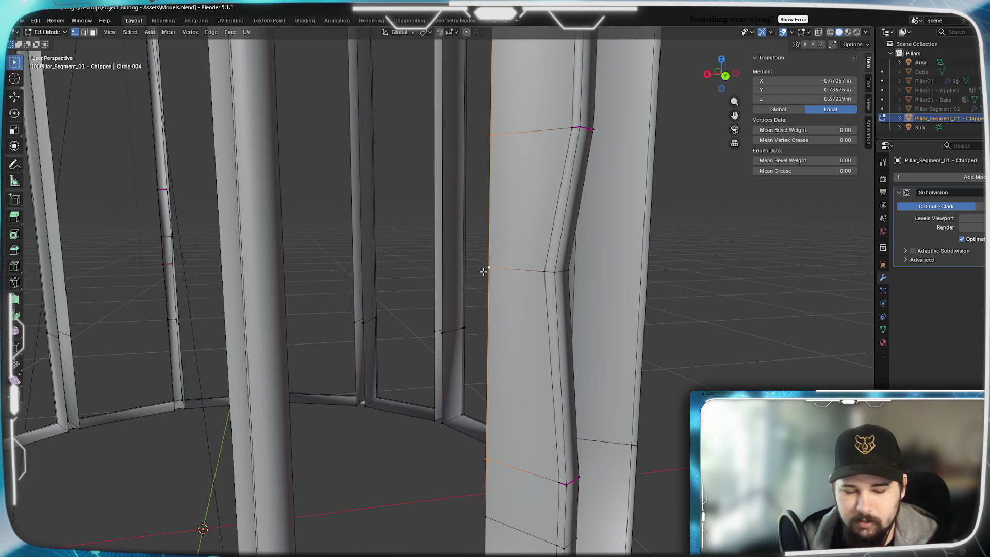
key("m")
left_click(483, 271)
key("Tab")
scroll(500, 335, "down", 3)
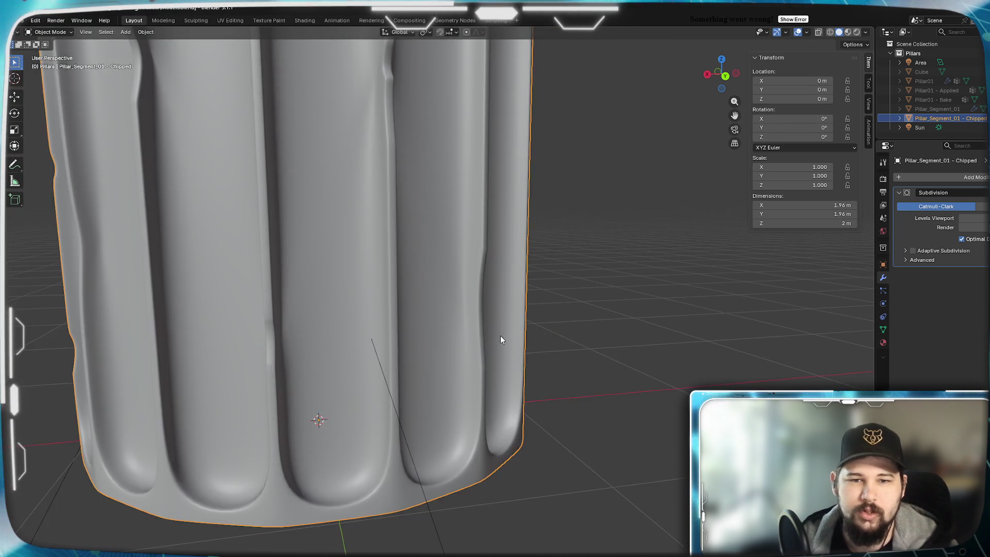
scroll(533, 343, "up", 2)
scroll(569, 370, "down", 3)
mouse_move(521, 349)
middle_mouse_down()
mouse_move(463, 331)
mouse_move(469, 315)
mouse_move(414, 304)
mouse_move(451, 287)
mouse_move(459, 325)
mouse_move(548, 344)
mouse_move(561, 366)
mouse_move(604, 367)
mouse_move(437, 345)
mouse_move(489, 361)
mouse_move(574, 340)
mouse_move(459, 333)
mouse_move(486, 338)
mouse_move(468, 309)
mouse_move(523, 318)
mouse_move(499, 313)
mouse_move(548, 304)
mouse_move(508, 309)
mouse_move(442, 287)
mouse_move(403, 320)
mouse_move(364, 313)
mouse_move(514, 327)
middle_mouse_up()
scroll(540, 315, "up", 2)
scroll(455, 340, "down", 3)
mouse_move(422, 322)
middle_mouse_down()
mouse_move(475, 287)
mouse_move(420, 336)
mouse_move(453, 346)
mouse_move(510, 338)
mouse_move(477, 326)
middle_mouse_up()
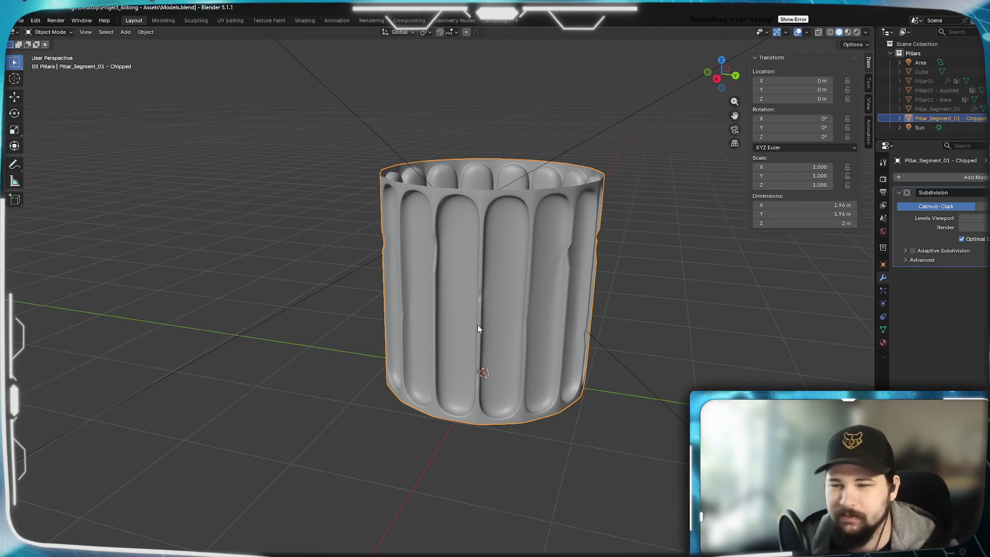
mouse_move(597, 293)
middle_mouse_down()
mouse_move(570, 287)
mouse_move(523, 316)
mouse_move(497, 309)
mouse_move(513, 312)
mouse_move(402, 344)
mouse_move(433, 335)
mouse_move(415, 333)
mouse_move(487, 338)
mouse_move(450, 331)
mouse_move(432, 335)
mouse_move(504, 345)
mouse_move(581, 335)
mouse_move(546, 342)
middle_mouse_up()
scroll(545, 338, "up", 5)
In Edit Mode, add a loop cut across the face band and slide it along the pillar
key("Tab")
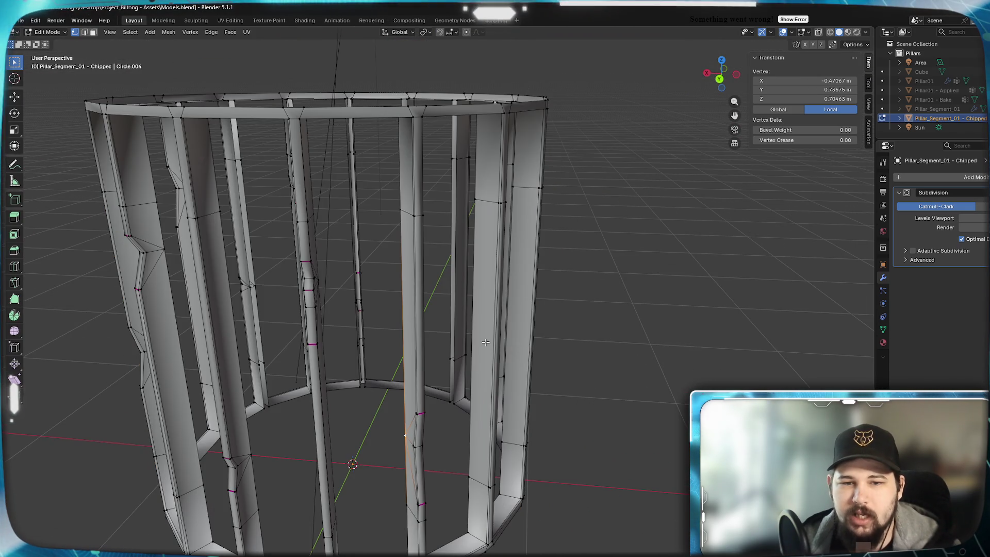
scroll(486, 342, "up", 6)
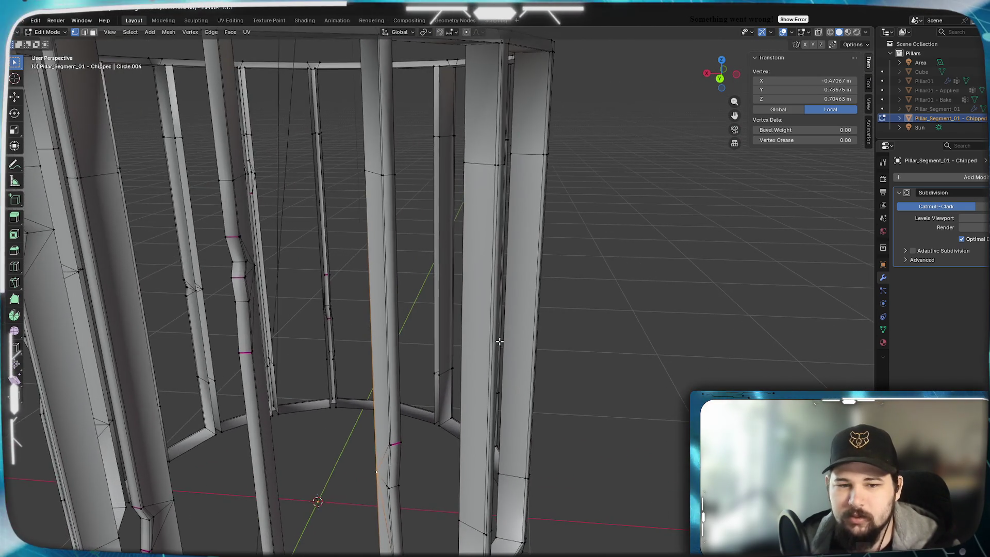
scroll(499, 342, "up", 2)
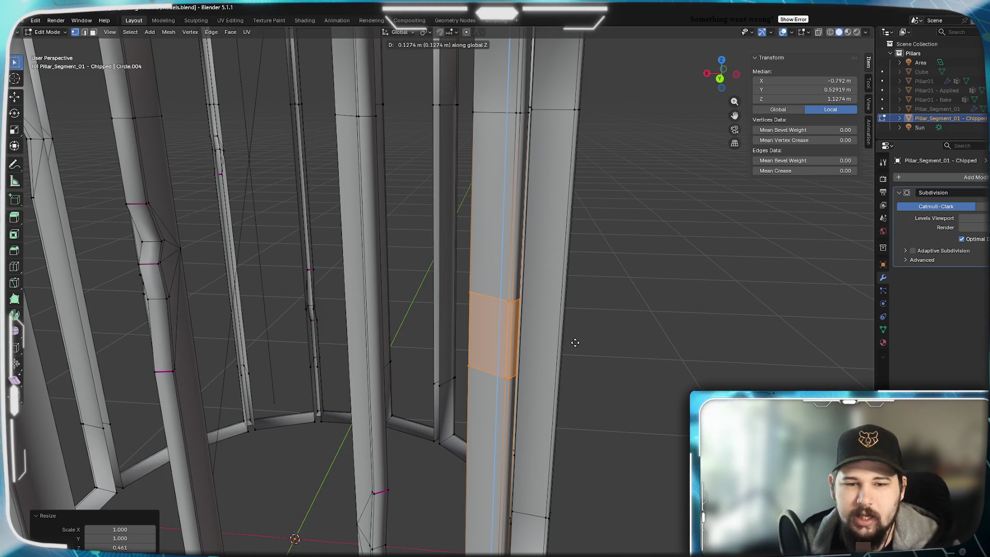
mouse_move(459, 379)
middle_mouse_down()
mouse_move(508, 351)
mouse_move(497, 340)
middle_mouse_up()
scroll(508, 351, "up", 3)
key("ctrl+r")
left_click_drag(500, 309, 502, 294)
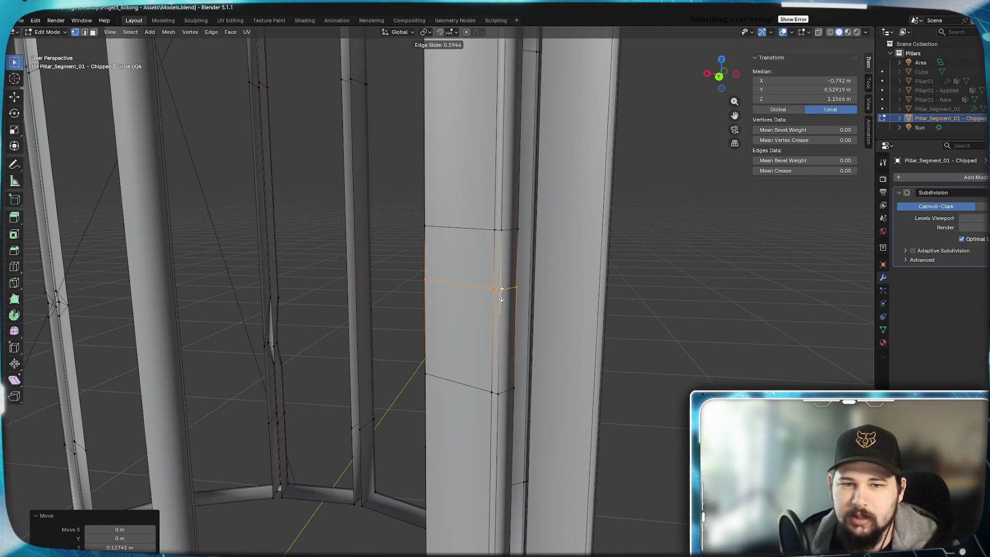
left_click(499, 334)
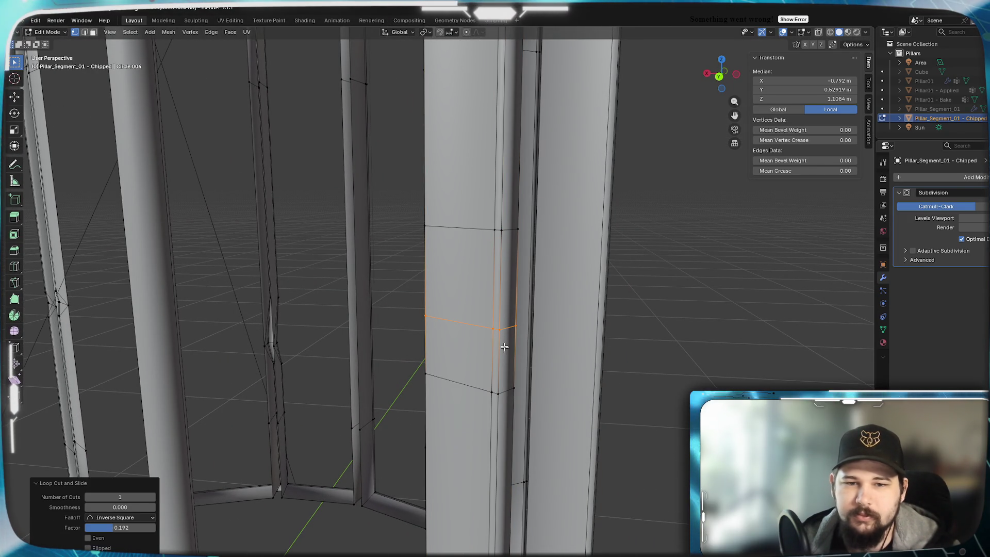
Vertex-slide the pillar's corner edges to bend them inward
left_click(493, 329)
mouse_move(494, 328)
middle_mouse_down()
mouse_move(98, 305)
mouse_move(197, 354)
middle_mouse_up()
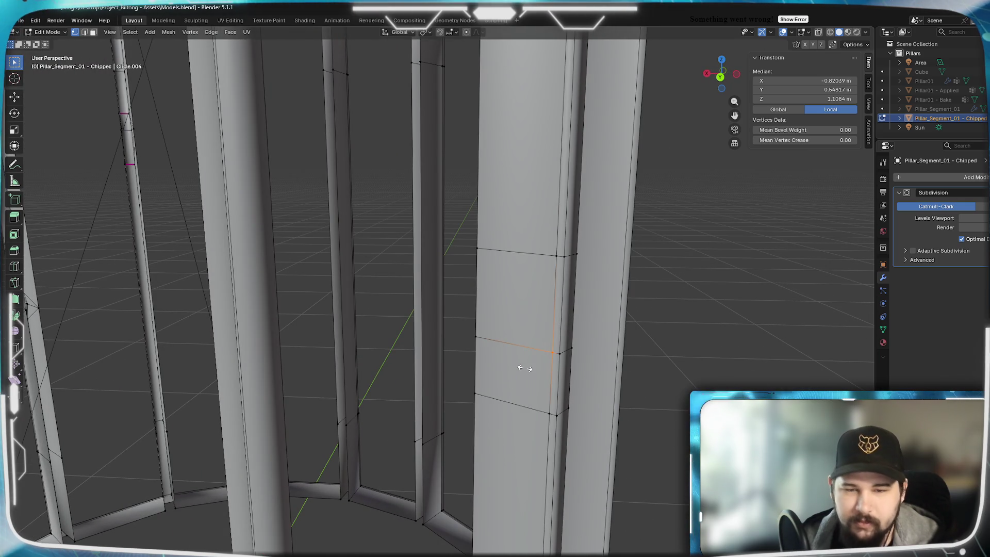
left_click(559, 362)
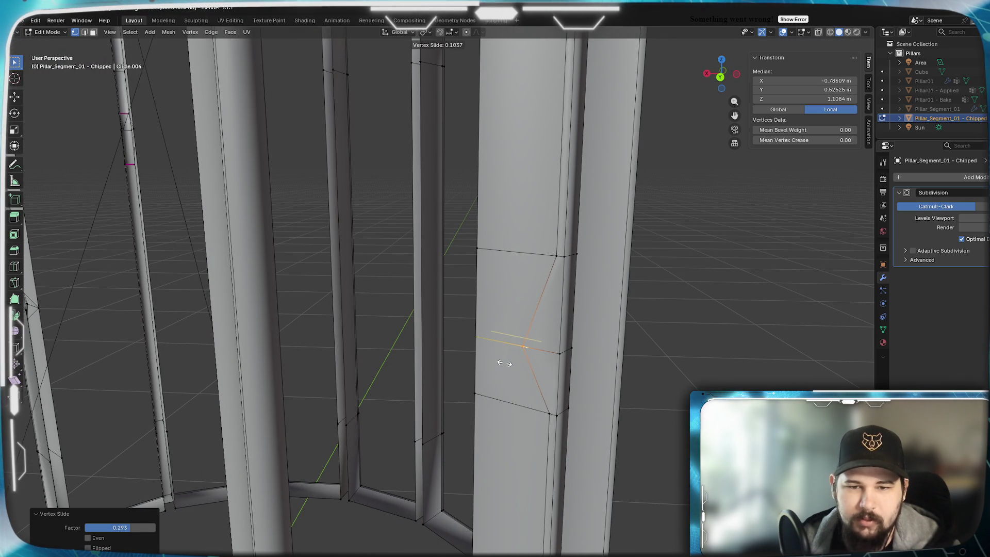
left_click(576, 351, "alt")
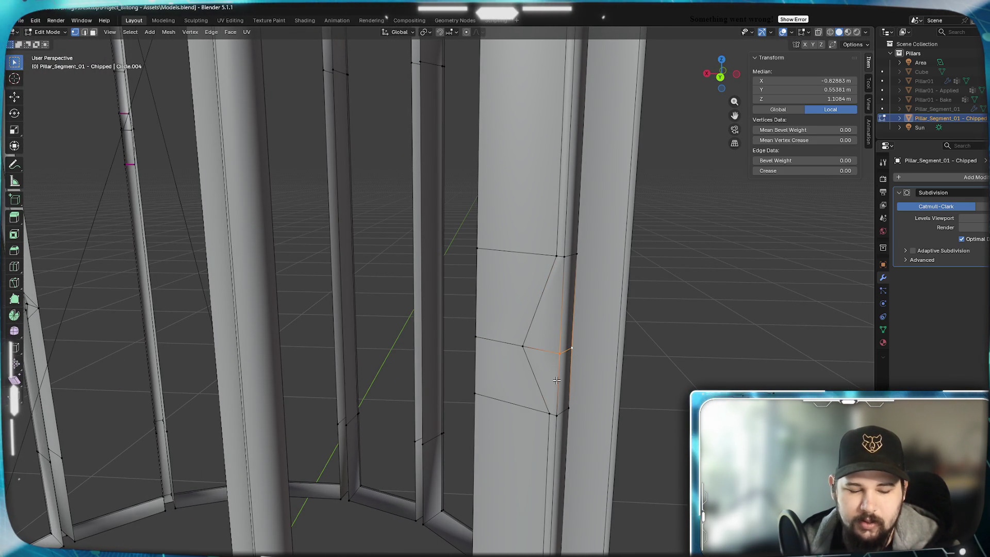
key("shift+v")
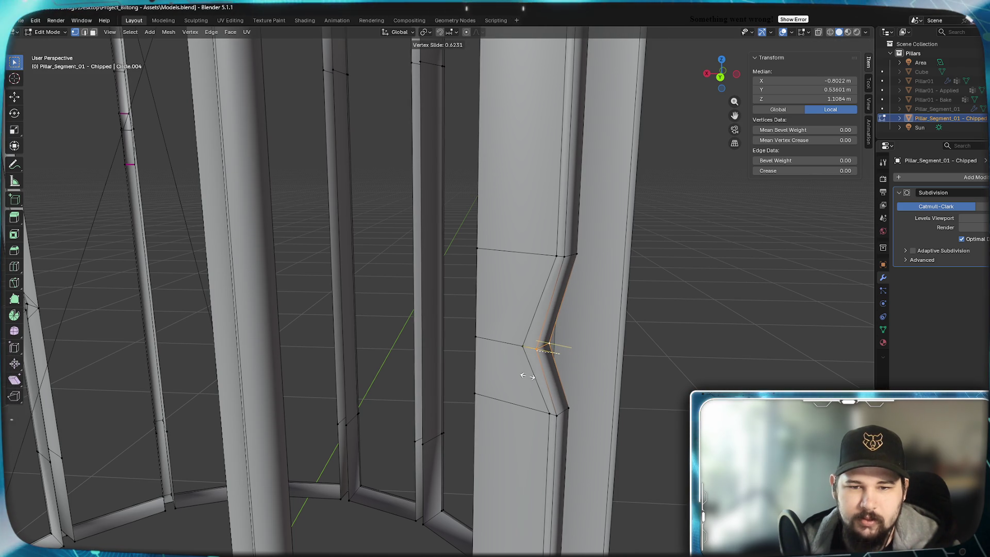
left_click(528, 377)
Give the selected edge loop a crease of 0.5
left_click(550, 415, "alt")
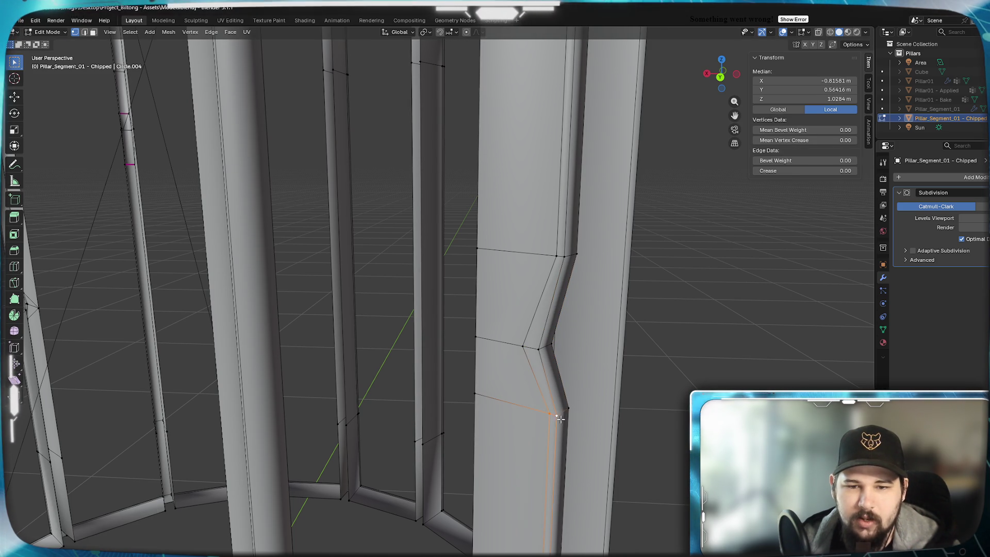
middle_click_drag(550, 416, 175, 376)
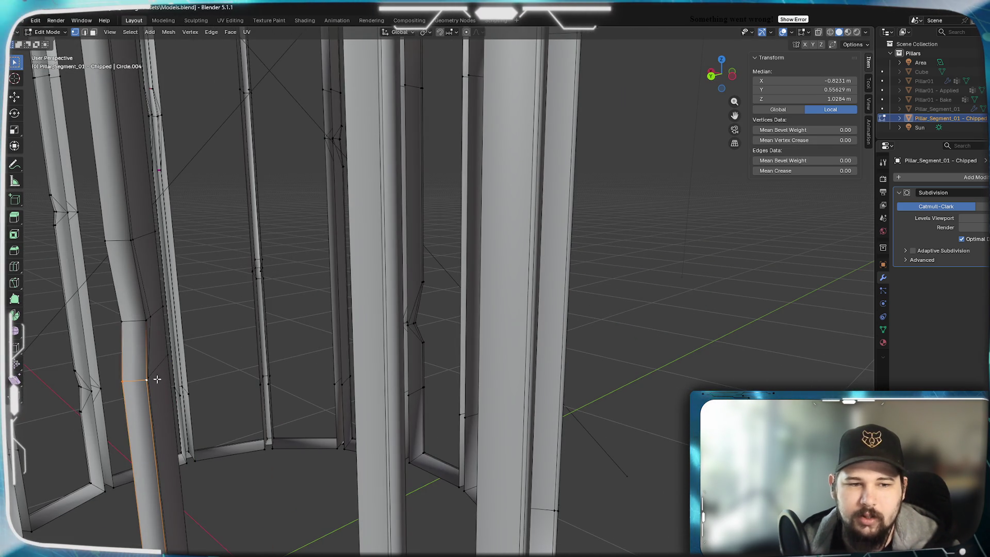
type(".5")
key("Return")
Set a vertical edge loop on another pillar to crease 1 and preview it smoothed
left_click(134, 238, "alt")
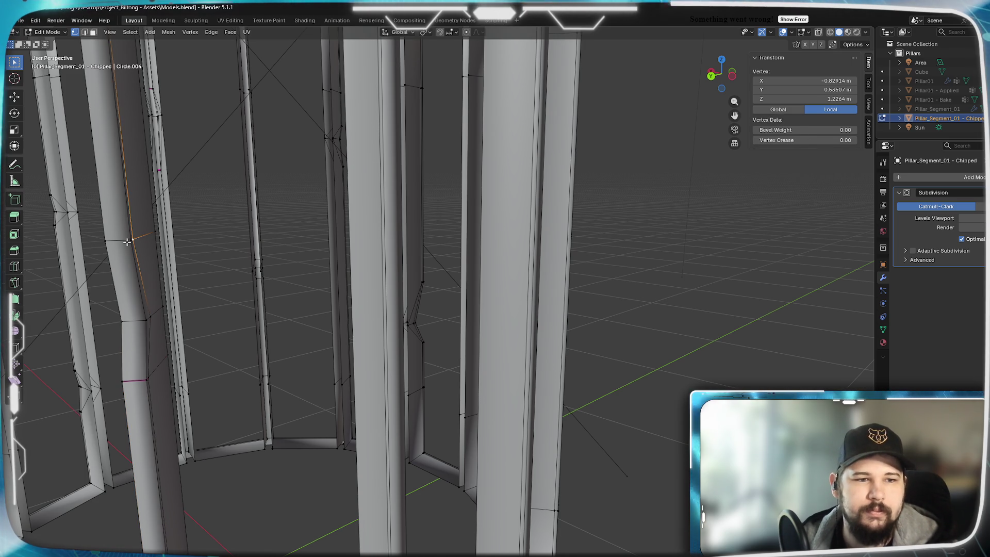
middle_click_drag(108, 258, 430, 322)
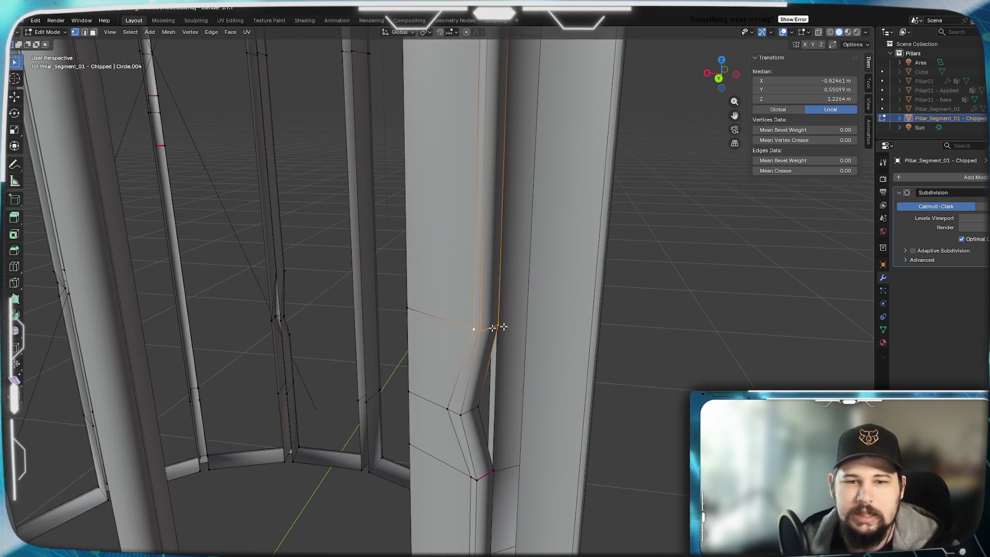
left_click_drag(804, 171, 853, 171)
key("Tab")
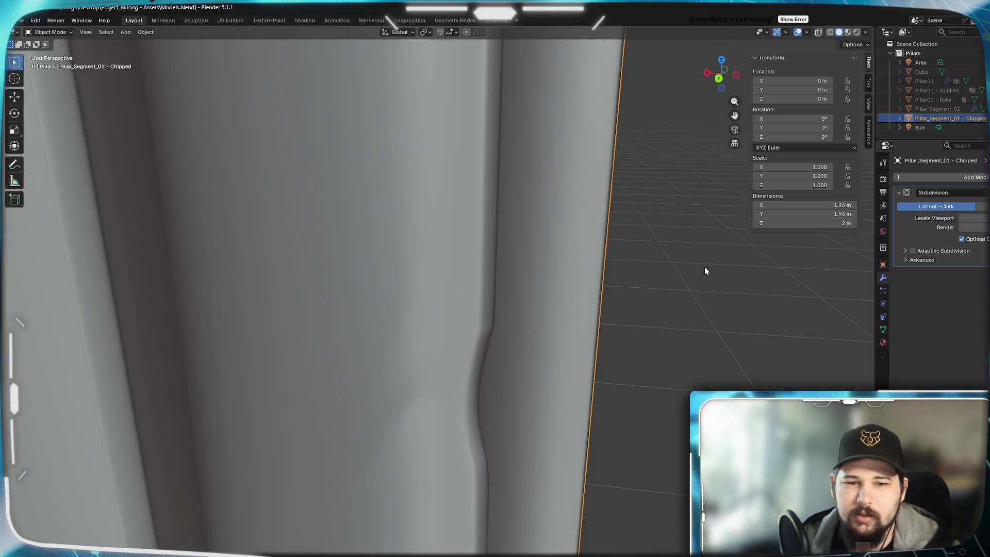
scroll(704, 267, "down", 5)
mouse_move(537, 306)
middle_mouse_down()
mouse_move(564, 283)
mouse_move(546, 300)
middle_mouse_up()
Back in Edit Mode, merge the stray vertices at the pillar kink
key("Tab")
scroll(546, 300, "up", 1)
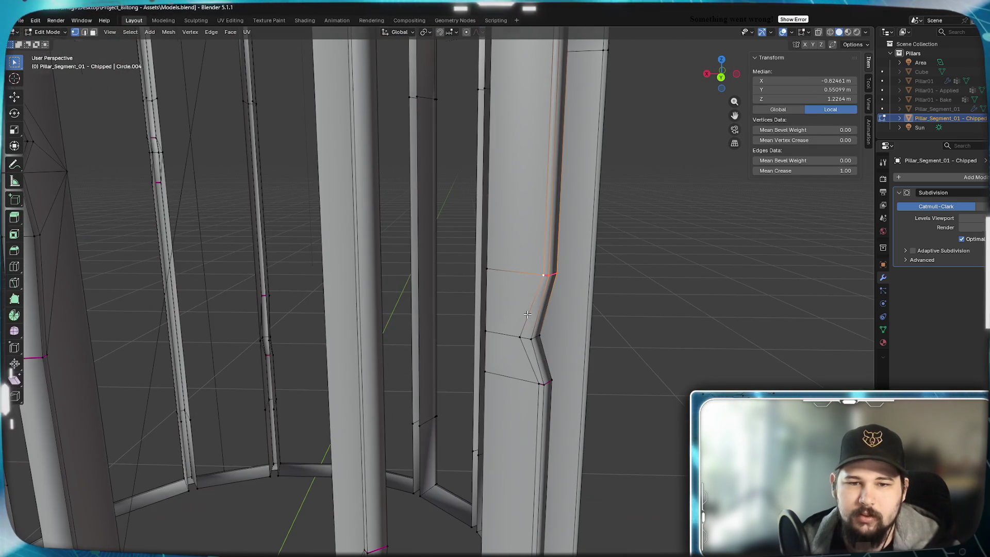
left_click(486, 331, "alt")
left_click(494, 332)
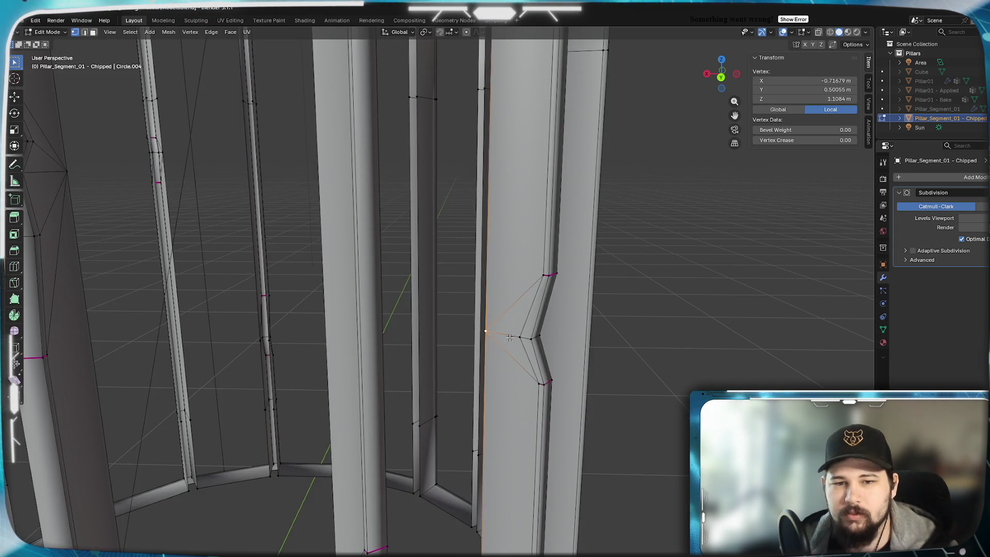
middle_click_drag(493, 332, 363, 348)
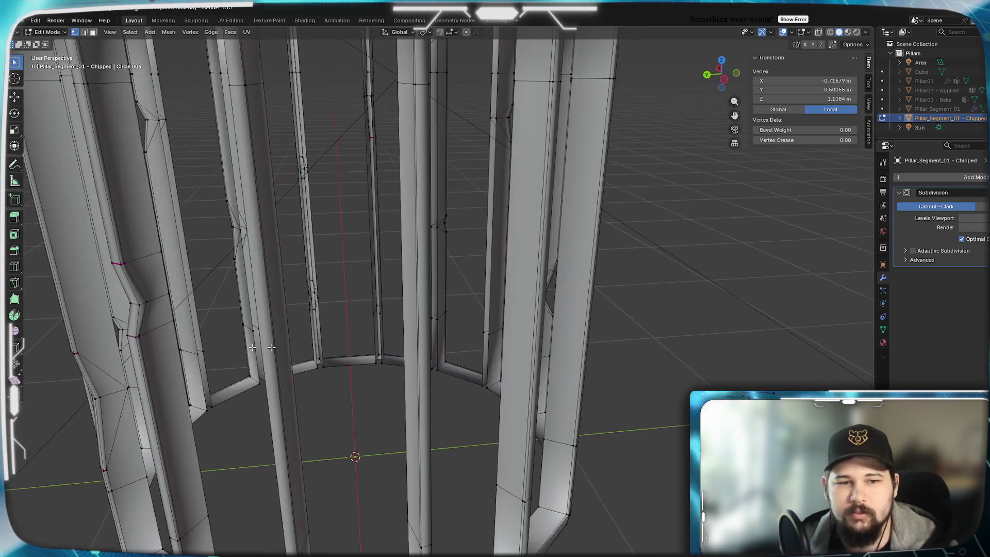
key("m")
left_click(161, 345)
Orbit around the smoothed pillar ring in Object Mode
key("Tab")
scroll(189, 354, "down", 5)
mouse_move(243, 336)
middle_mouse_down()
mouse_move(405, 349)
mouse_move(342, 329)
mouse_move(474, 320)
mouse_move(545, 332)
mouse_move(467, 330)
mouse_move(540, 326)
mouse_move(475, 331)
mouse_move(484, 329)
mouse_move(413, 359)
middle_mouse_up()
scroll(497, 329, "up", 3)
scroll(413, 359, "up", 2)
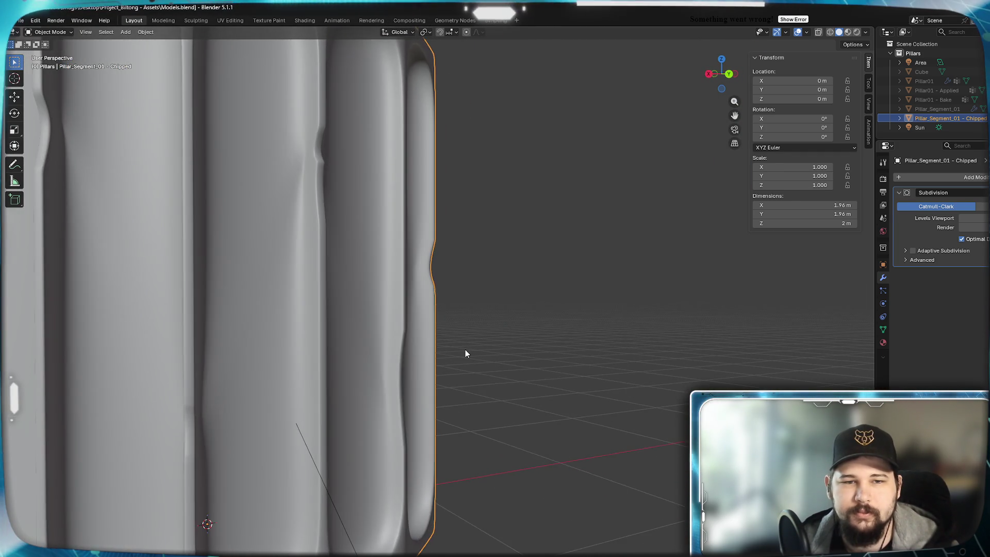
scroll(335, 308, "down", 5)
mouse_move(335, 307)
middle_mouse_down()
mouse_move(143, 314)
mouse_move(267, 294)
mouse_move(376, 316)
mouse_move(304, 328)
middle_mouse_up()
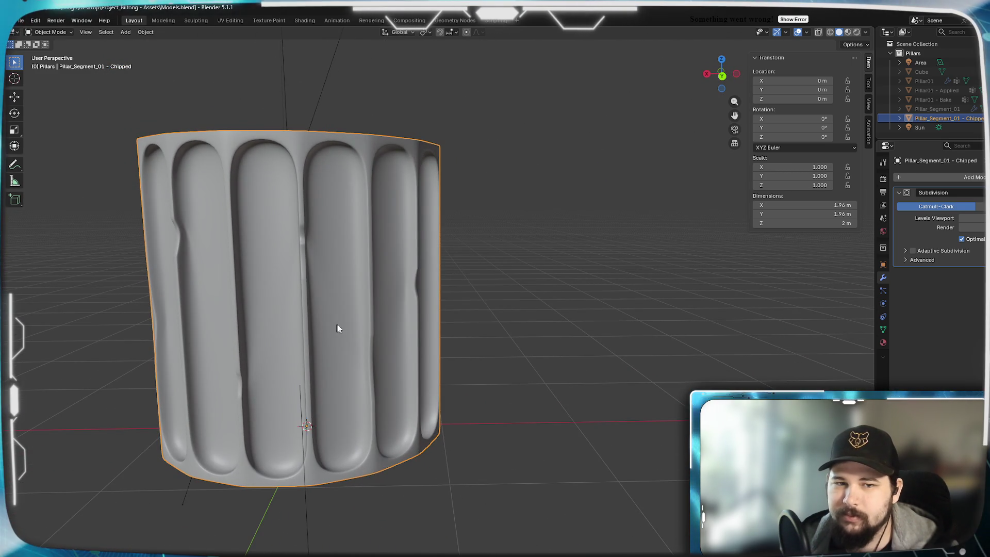
mouse_move(371, 323)
middle_mouse_down()
mouse_move(304, 336)
mouse_move(537, 347)
mouse_move(355, 326)
mouse_move(471, 330)
middle_mouse_up()
mouse_move(517, 308)
middle_mouse_down()
mouse_move(461, 309)
mouse_move(442, 342)
mouse_move(486, 347)
mouse_move(438, 338)
mouse_move(490, 338)
mouse_move(518, 321)
middle_mouse_up()
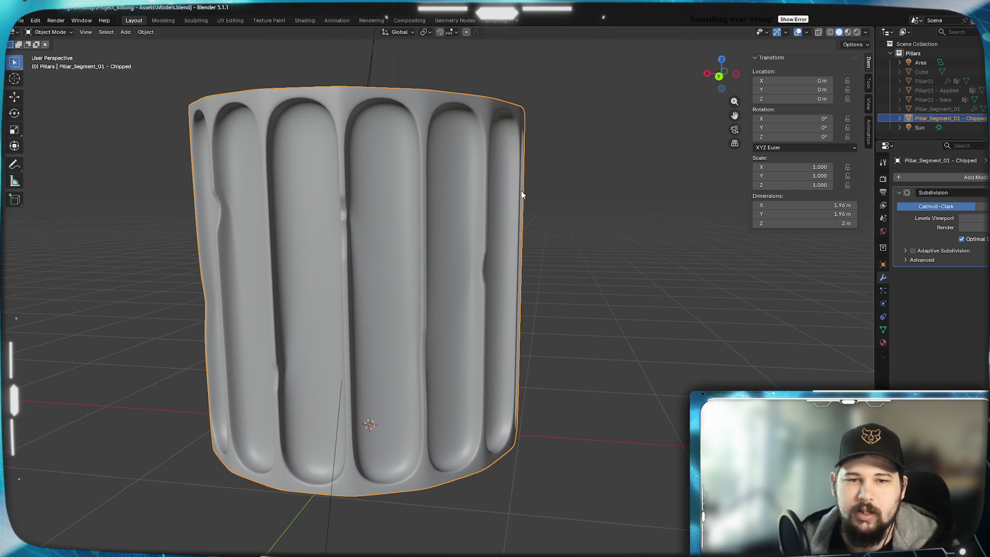
Add two horizontal loop cuts to the pillar, squash the strip, and move it along Z
key("Tab")
scroll(480, 288, "up", 5)
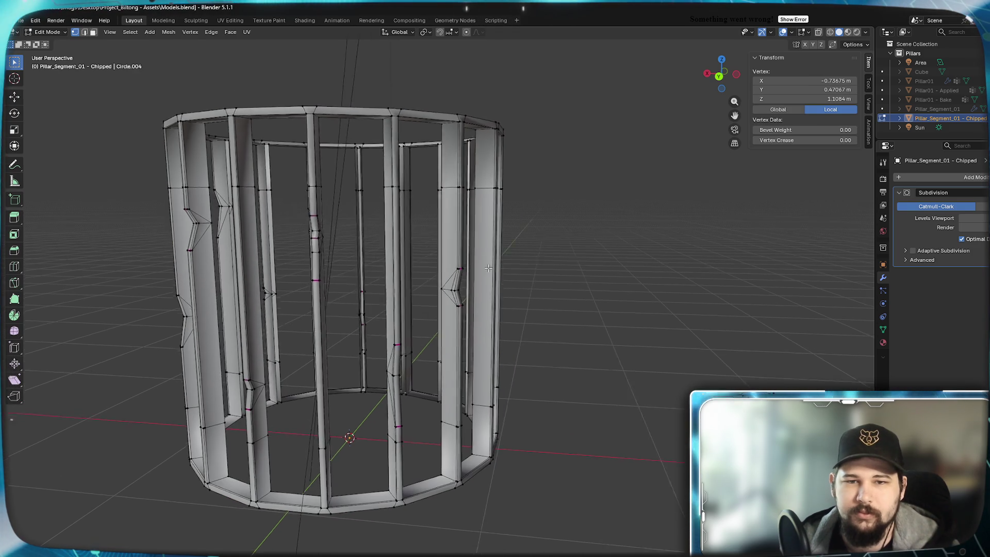
middle_click_drag(479, 289, 459, 309)
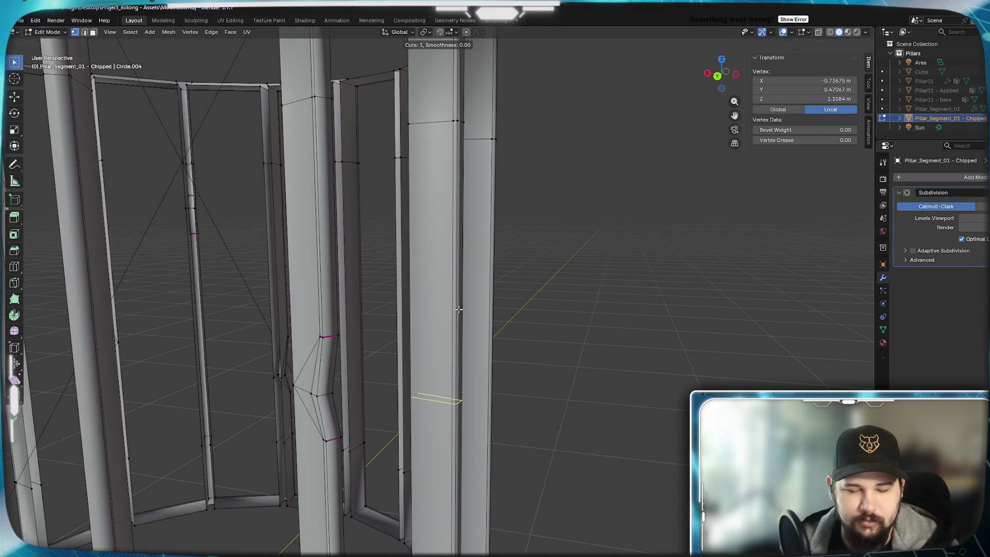
left_click(452, 332)
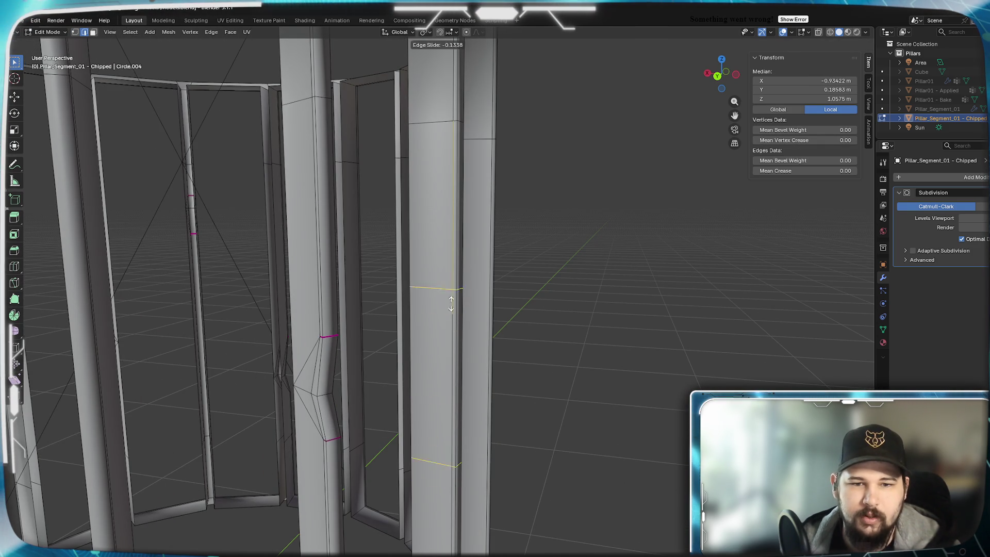
left_click(446, 181)
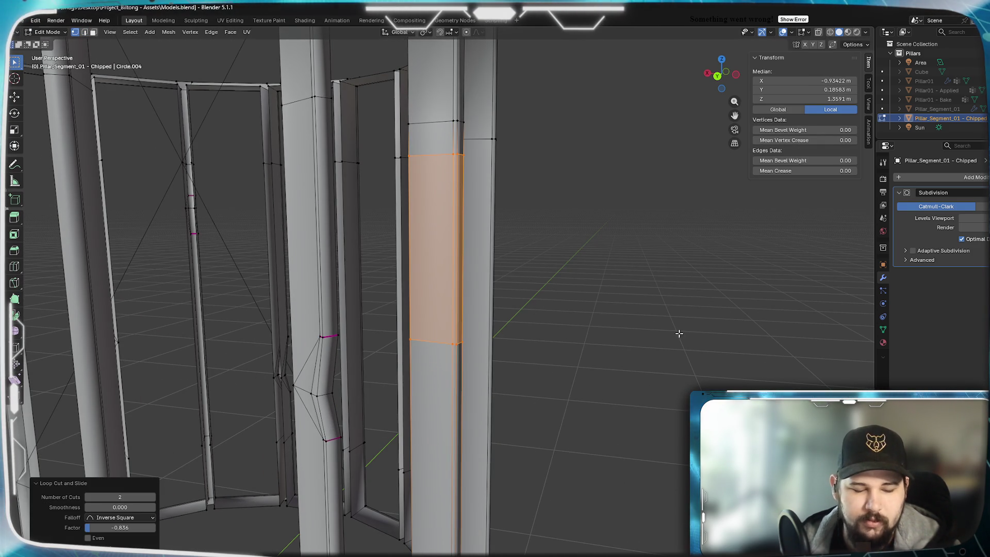
left_click(512, 266)
key("g")
key("z")
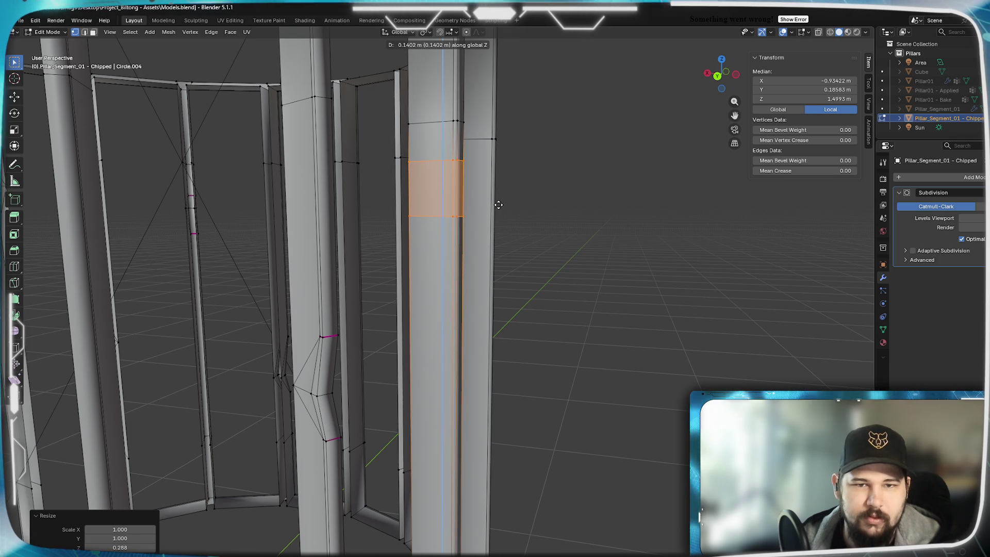
Add another horizontal loop plus a pair lower down, shrinking the lower strip vertically
key("ctrl+r")
left_click(459, 193)
left_click(461, 189)
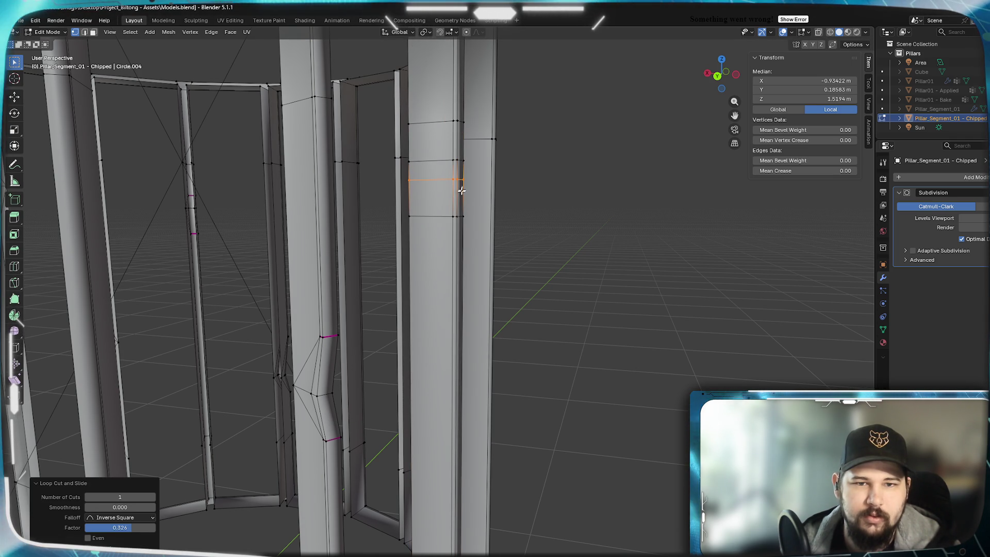
scroll(447, 426, "up", 1)
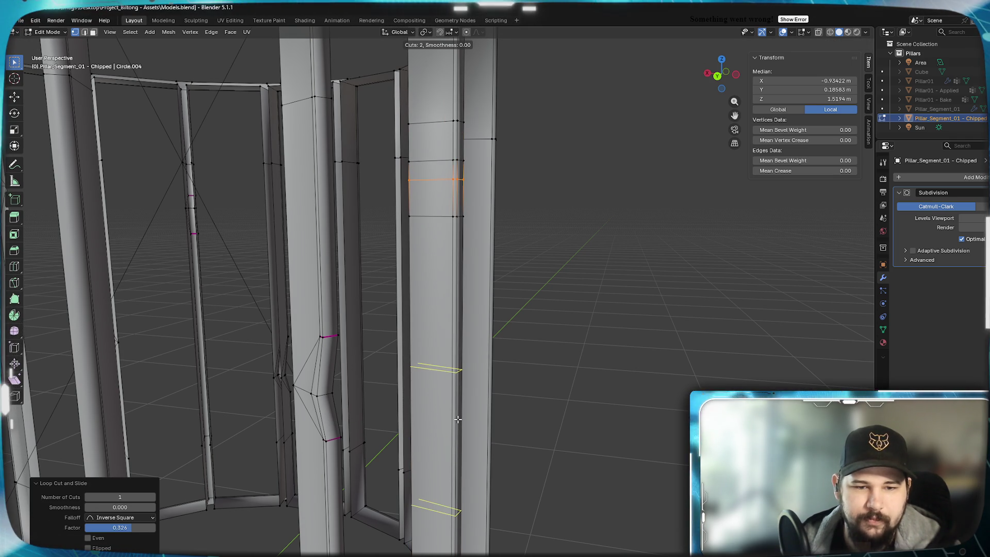
left_click(452, 399)
right_click(452, 399)
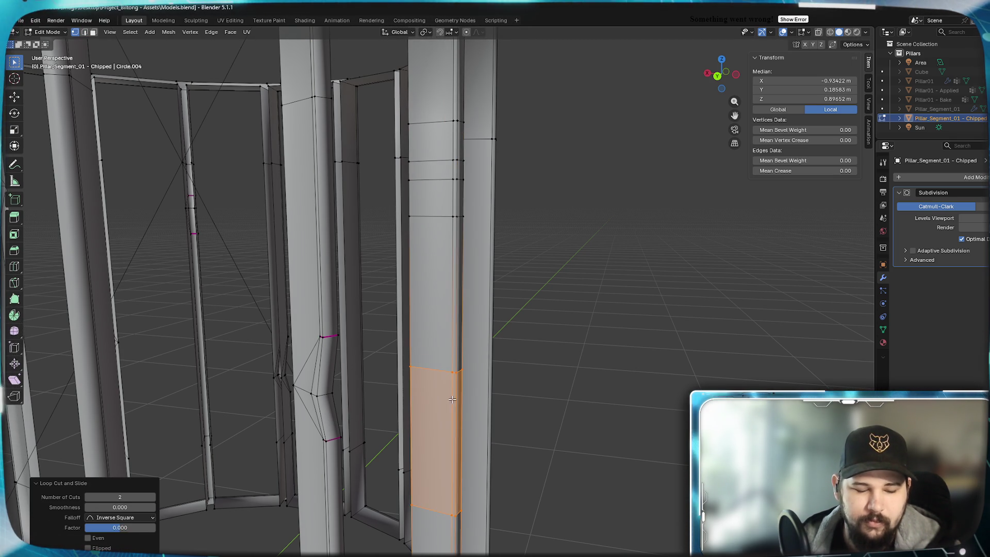
left_click(538, 427)
Add a loop cut across the lower strip
mouse_move(473, 452)
middle_mouse_down()
mouse_move(467, 488)
mouse_move(409, 389)
mouse_move(347, 411)
mouse_move(389, 413)
mouse_move(412, 437)
middle_mouse_up()
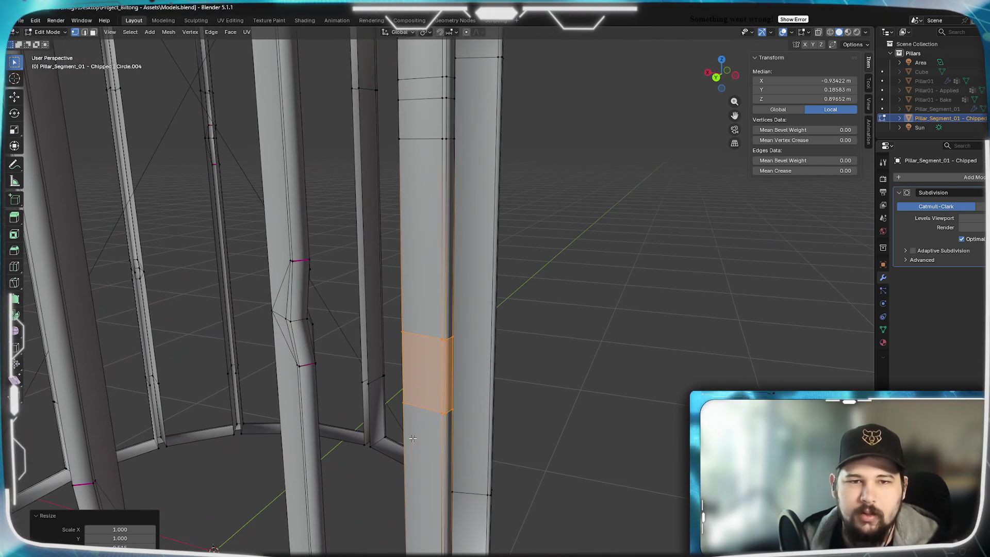
left_click(450, 361)
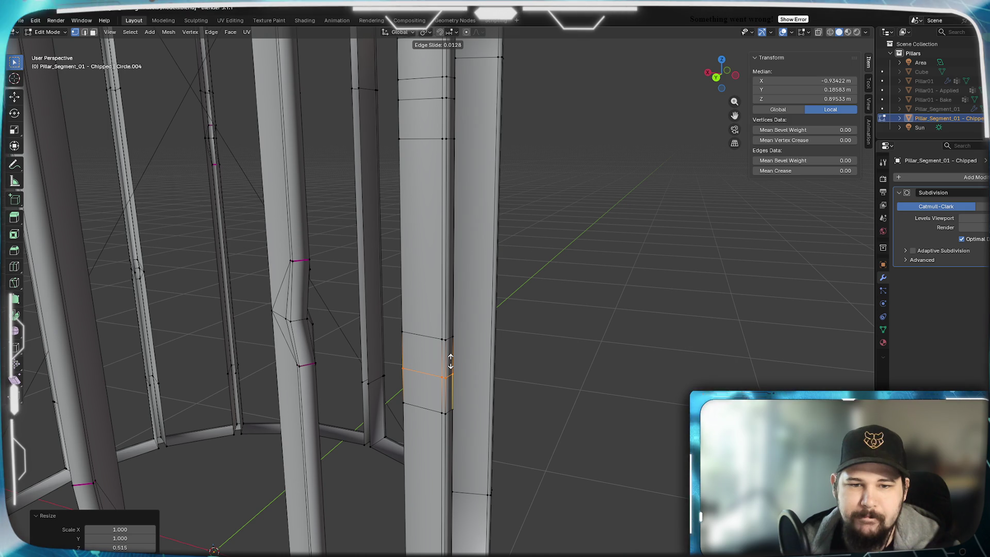
left_click(458, 353)
mouse_move(459, 353)
middle_mouse_down()
mouse_move(470, 353)
mouse_move(435, 431)
mouse_move(400, 426)
mouse_move(88, 301)
mouse_move(99, 326)
mouse_move(126, 333)
middle_mouse_up()
Vertex-slide the corner vertices into a diagonal notch and preview the smoothed pillar
left_click(456, 433)
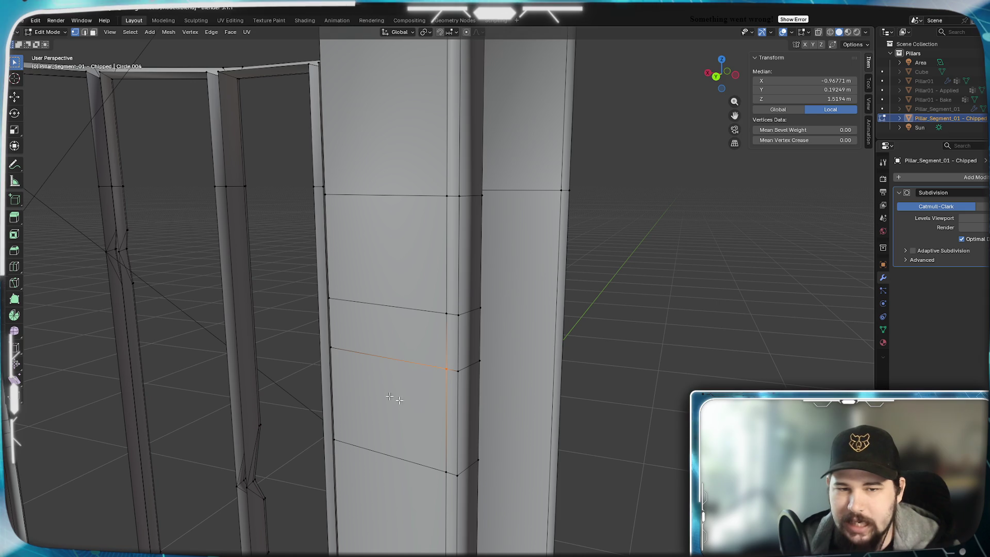
left_click(423, 385)
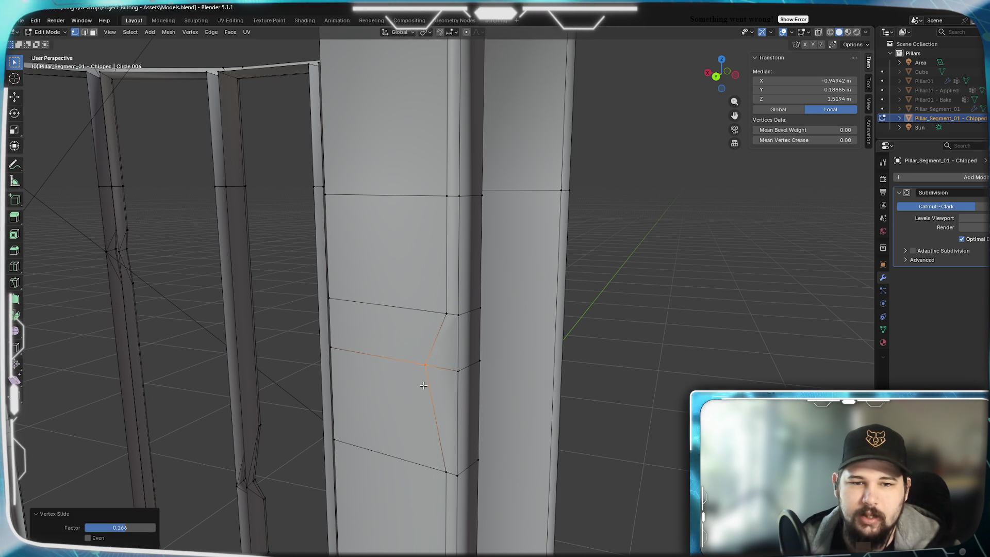
key("shift+v")
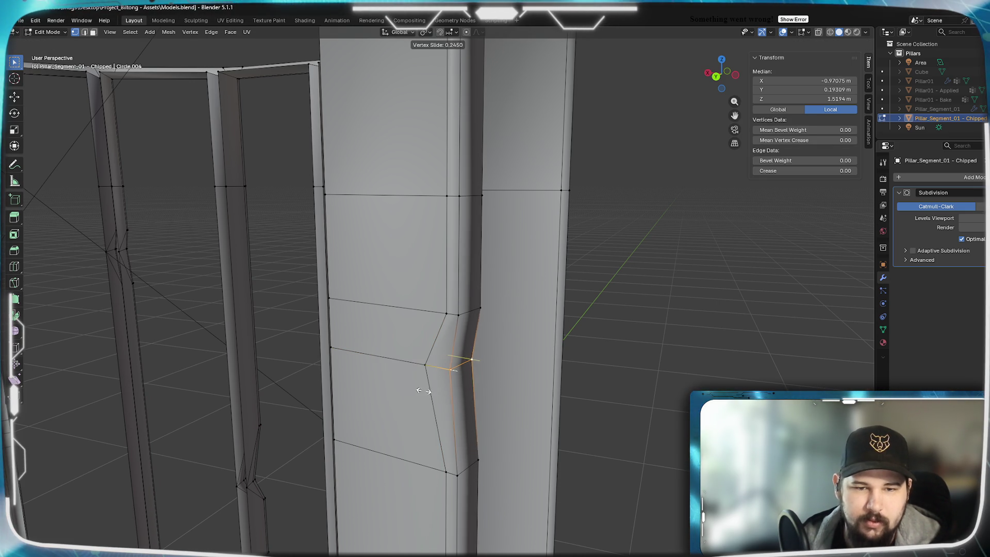
left_click(411, 388)
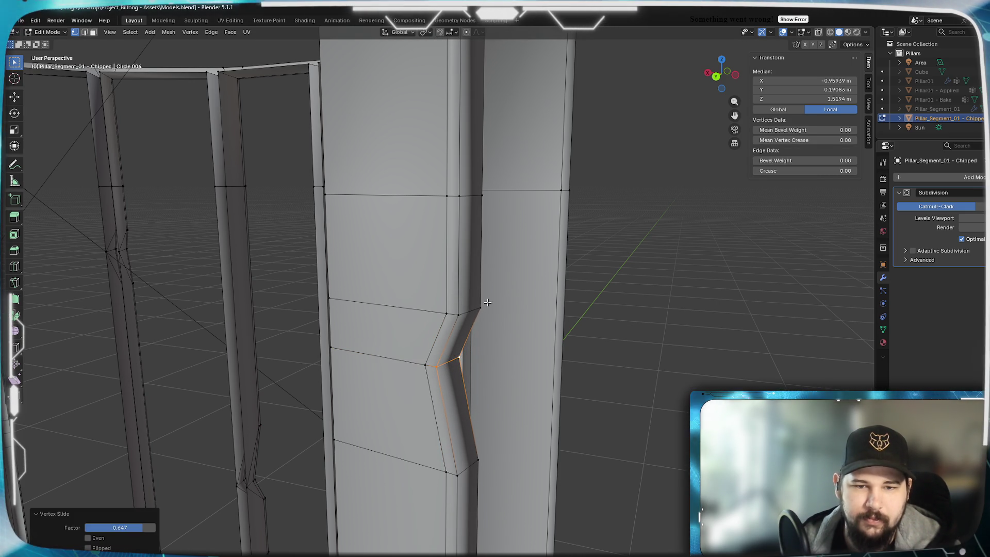
left_click(458, 314)
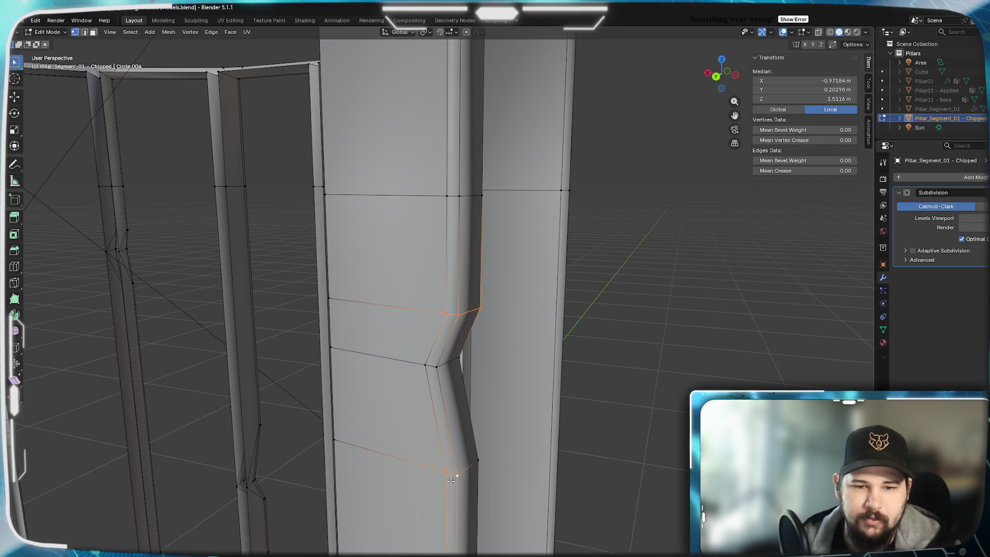
scroll(470, 464, "down", 5)
mouse_move(431, 442)
middle_mouse_down()
mouse_move(503, 404)
mouse_move(416, 417)
middle_mouse_up()
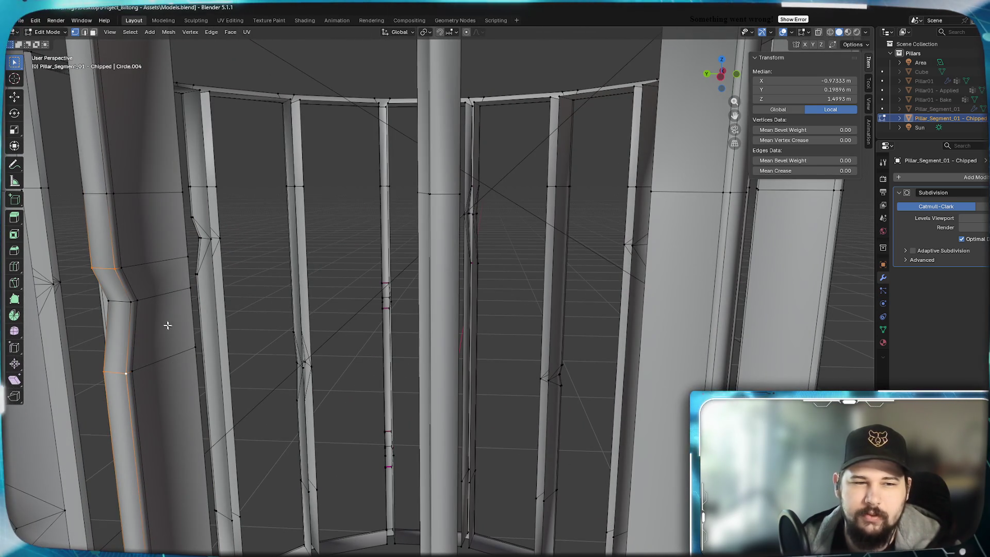
mouse_move(172, 331)
middle_mouse_down()
mouse_move(256, 314)
mouse_move(248, 322)
middle_mouse_up()
key("Tab")
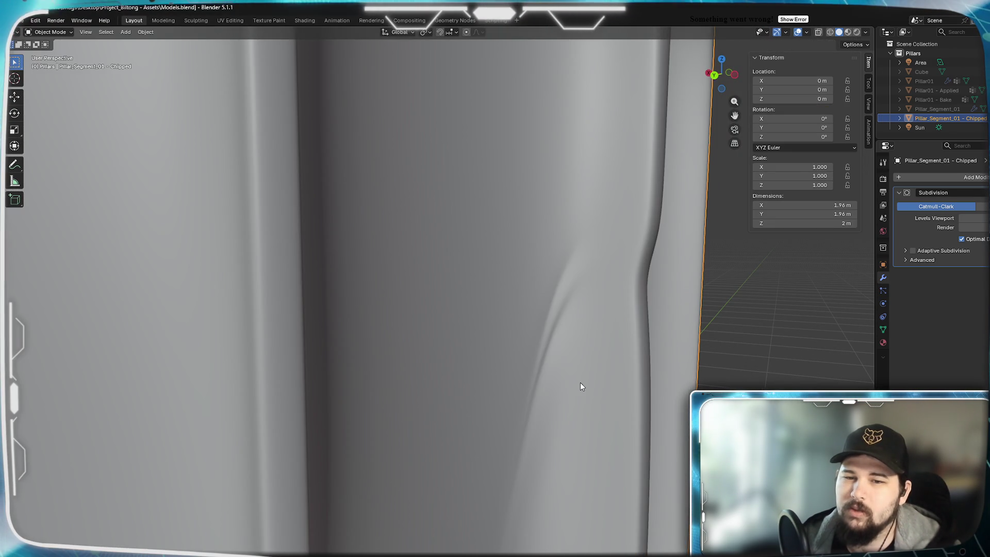
Back in Edit Mode, merge the picked pillar vertices at their centre
key("Tab")
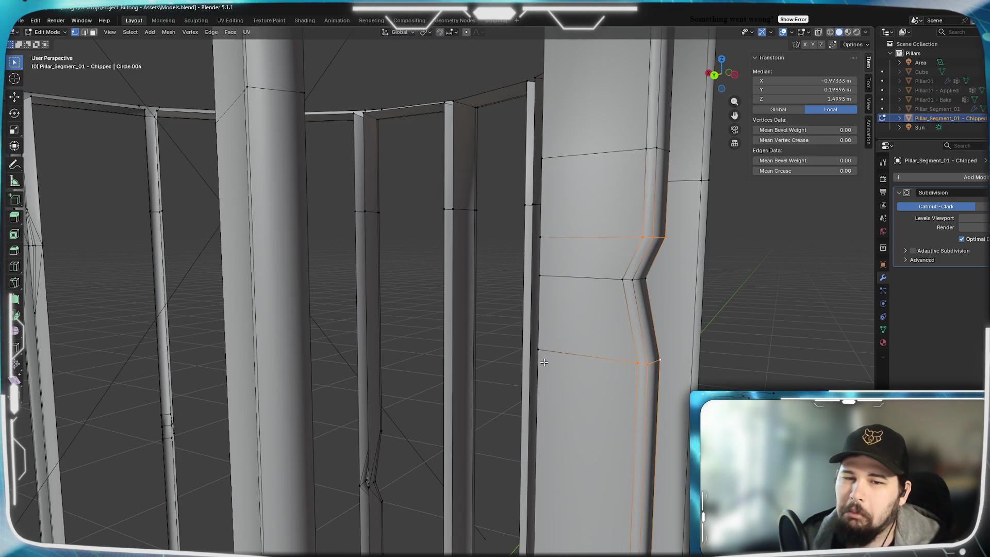
left_click(553, 246, "alt")
key("m")
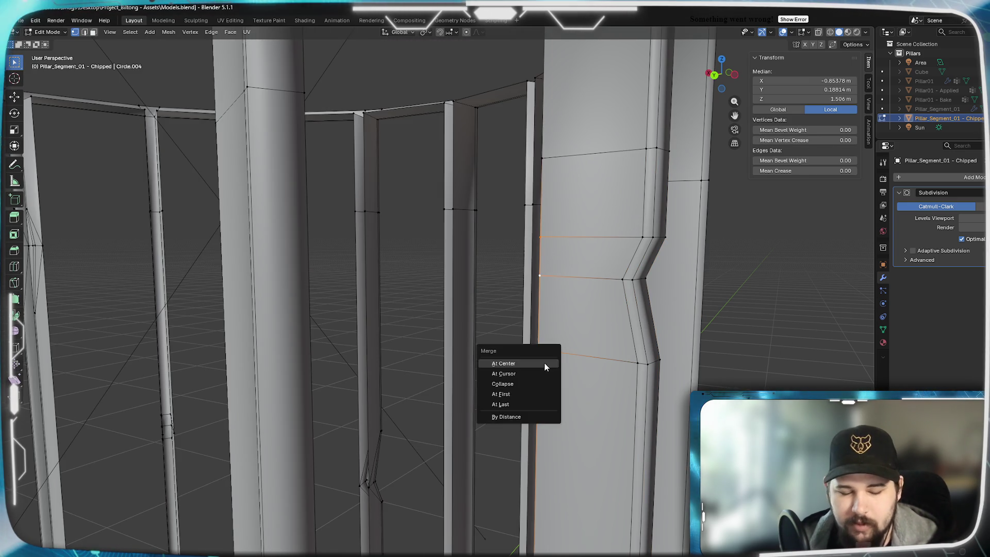
left_click(545, 367)
On the near pillar, collapse the picked vertices onto one point with Merge
mouse_move(546, 364)
middle_mouse_down()
mouse_move(398, 335)
mouse_move(546, 326)
middle_mouse_up()
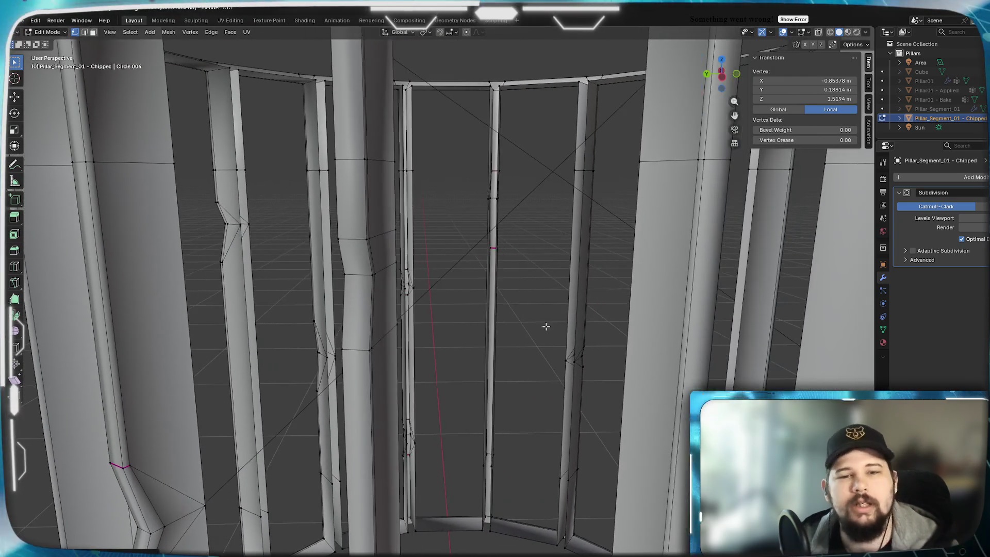
left_click(388, 261, "alt")
middle_click_drag(389, 363, 329, 336)
left_click(298, 257, "alt")
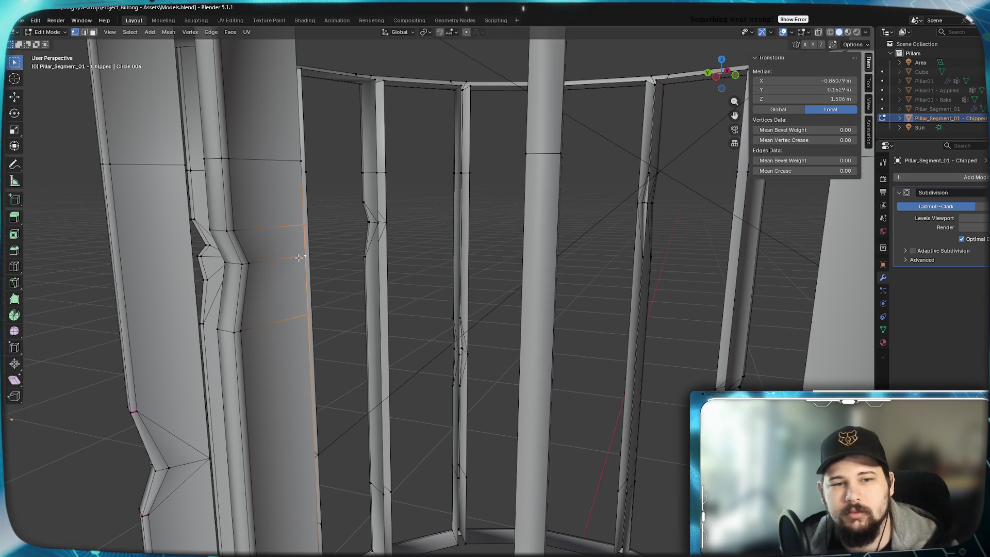
key("m")
left_click(302, 269)
Vertex-slide the two picked pillar vertices along their edges
mouse_move(326, 393)
middle_mouse_down()
mouse_move(316, 289)
mouse_move(289, 304)
mouse_move(259, 469)
mouse_move(283, 503)
middle_mouse_up()
scroll(343, 387, "up", 6)
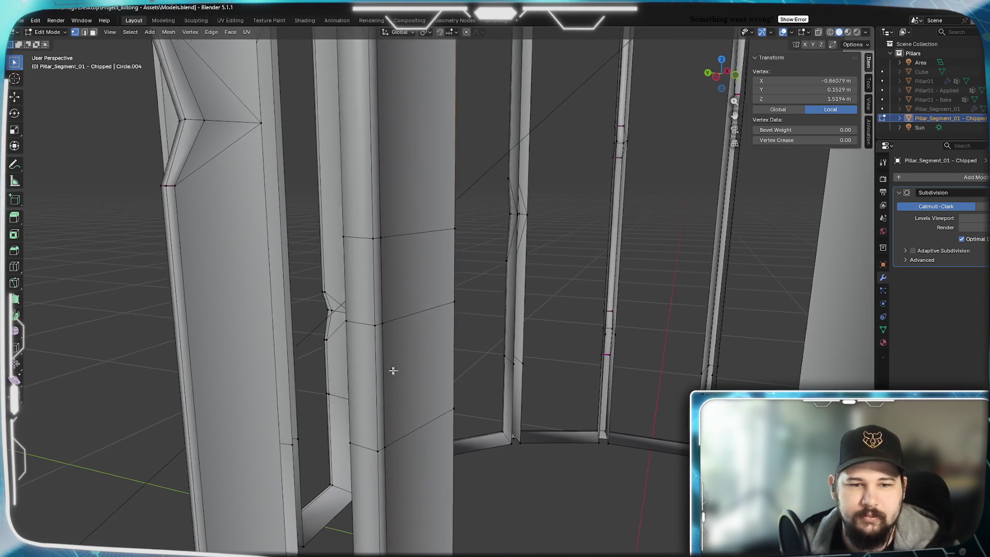
left_click(415, 318)
mouse_move(378, 406)
middle_mouse_down()
mouse_move(442, 404)
mouse_move(567, 340)
mouse_move(536, 331)
mouse_move(438, 342)
mouse_move(570, 316)
mouse_move(489, 345)
middle_mouse_up()
left_click(570, 332, "shift")
key("shift+v")
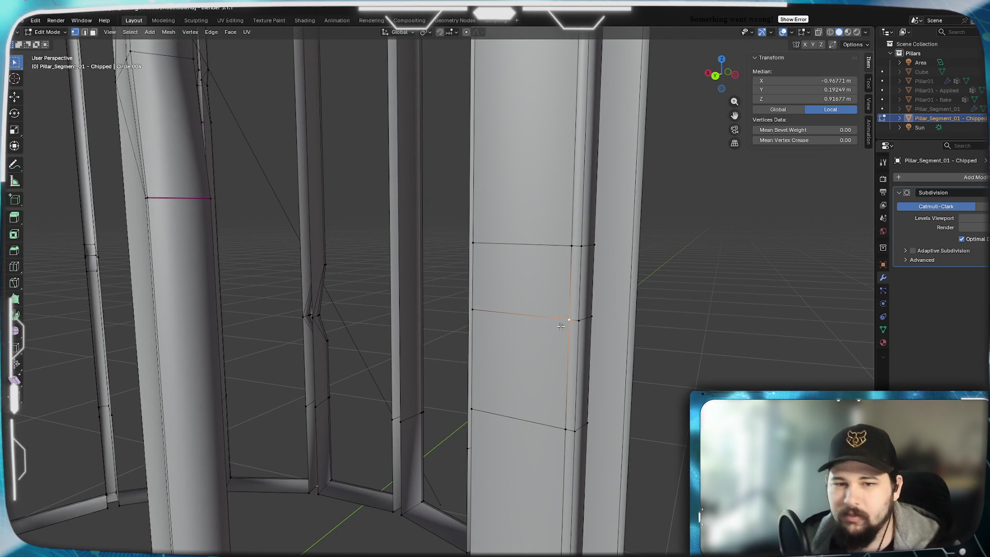
left_click(524, 332)
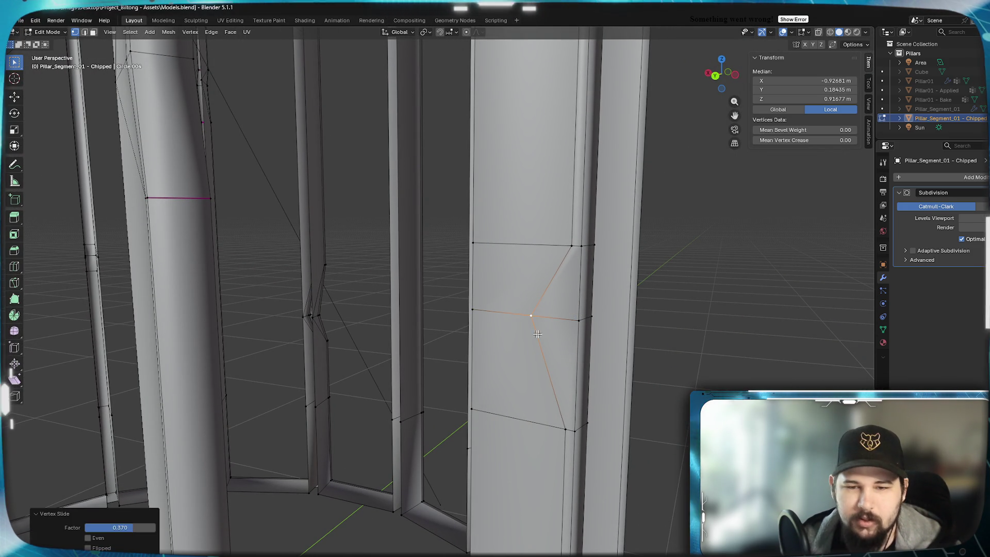
Slide the vertex on the pillar's right edge to deepen the notch
left_click(580, 316, "shift")
key("shift+v")
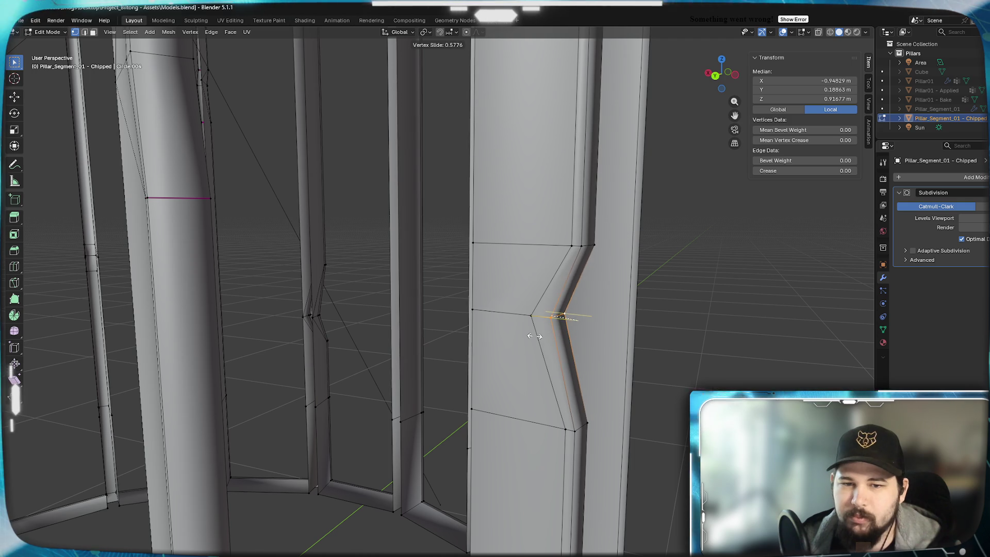
left_click(525, 335)
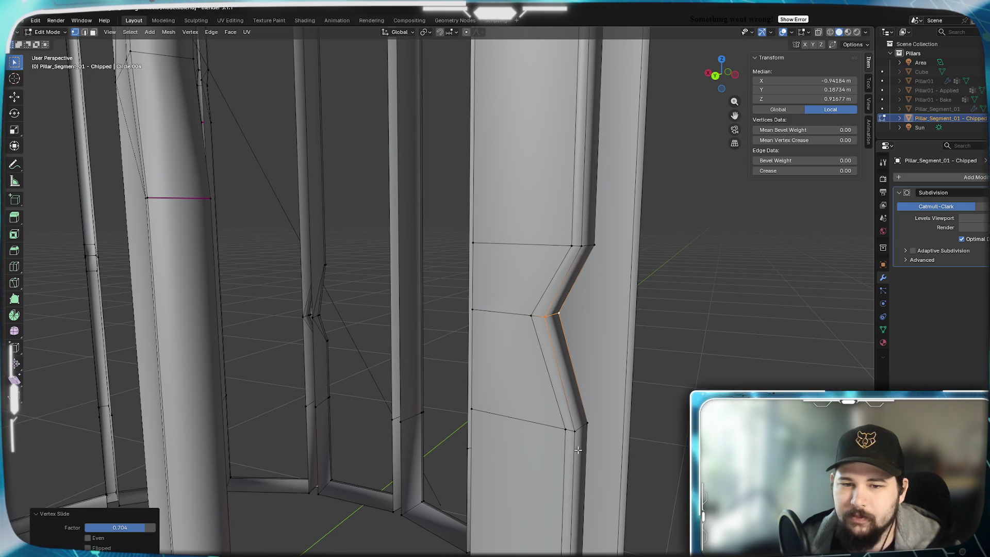
left_click(579, 247)
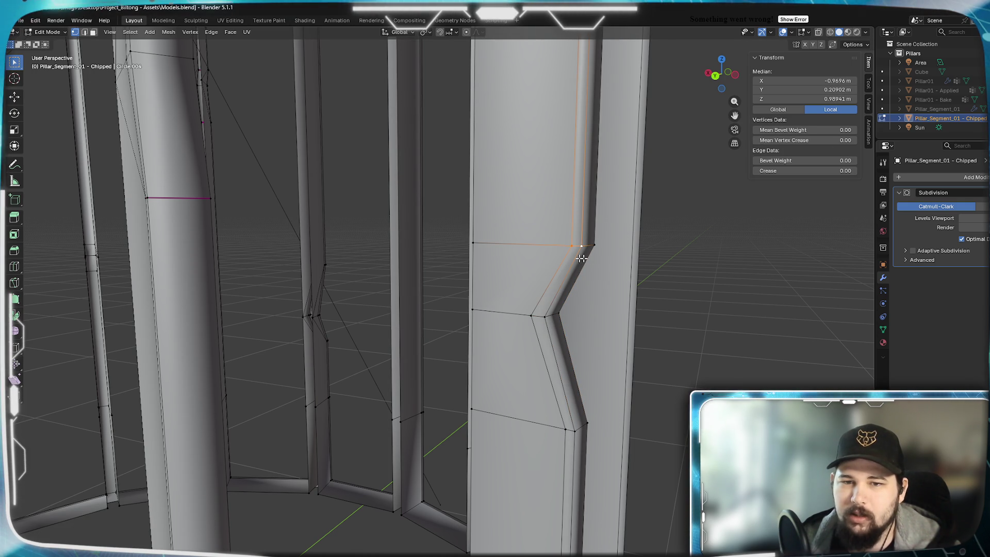
Select the vertical loop and diagonal notch edge and give them a 0.5 crease
left_click(560, 438, "alt")
middle_click_drag(560, 438, 499, 448)
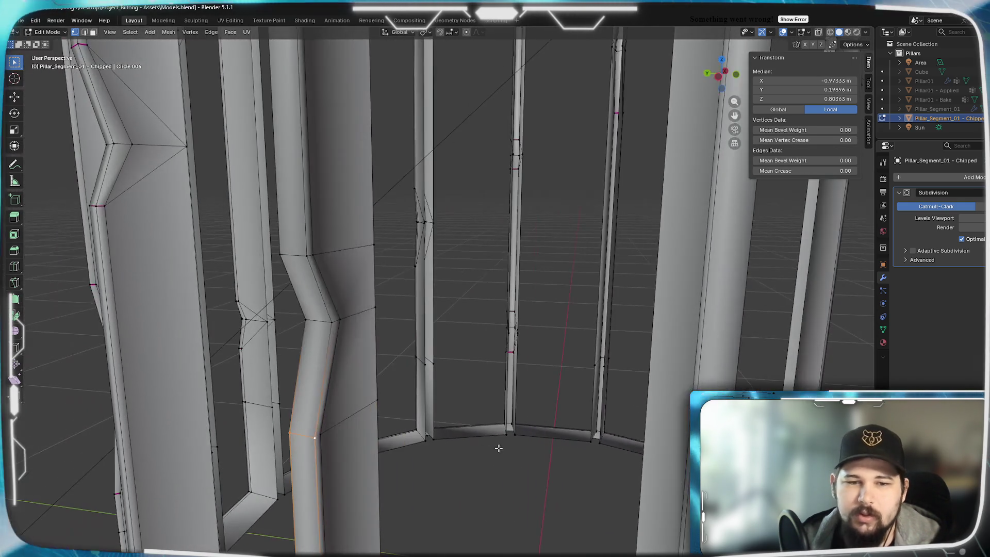
left_click(340, 442, "shift")
left_click(804, 170)
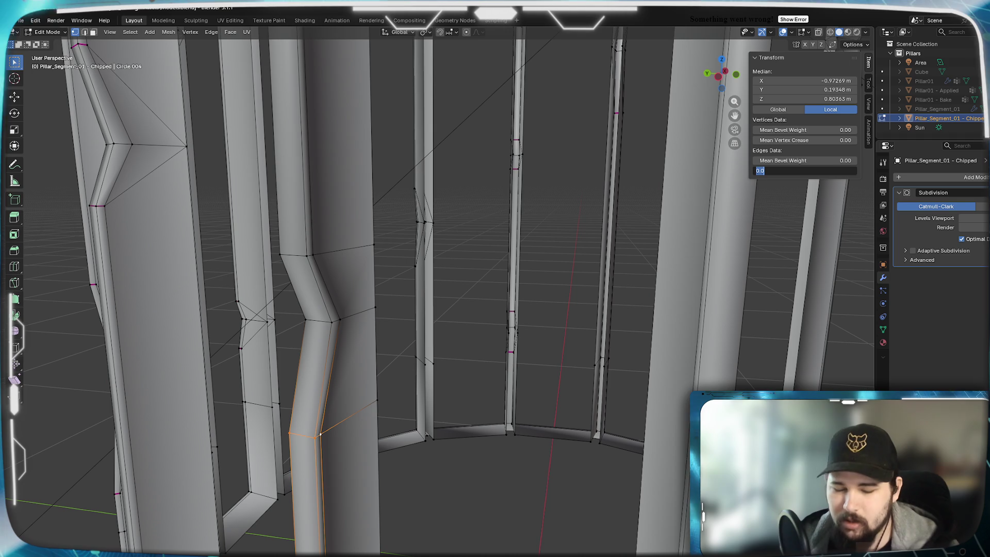
type("0")
key("Return")
Reselect a single vertex on the pillar and return to Object Mode
left_click(389, 387)
left_click(369, 311, "alt")
left_click(370, 311)
mouse_move(370, 311)
middle_mouse_down()
mouse_move(398, 338)
mouse_move(478, 289)
middle_mouse_up()
left_click(467, 315)
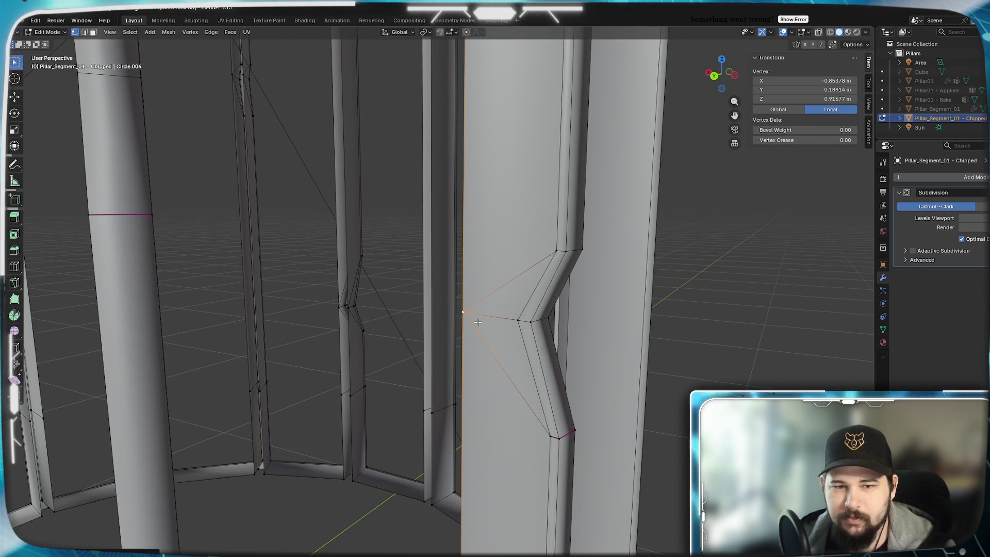
key("Tab")
Toggle Edit Mode and back, then orbit the smoothed ring from the front, sides and open top
scroll(508, 389, "down", 3)
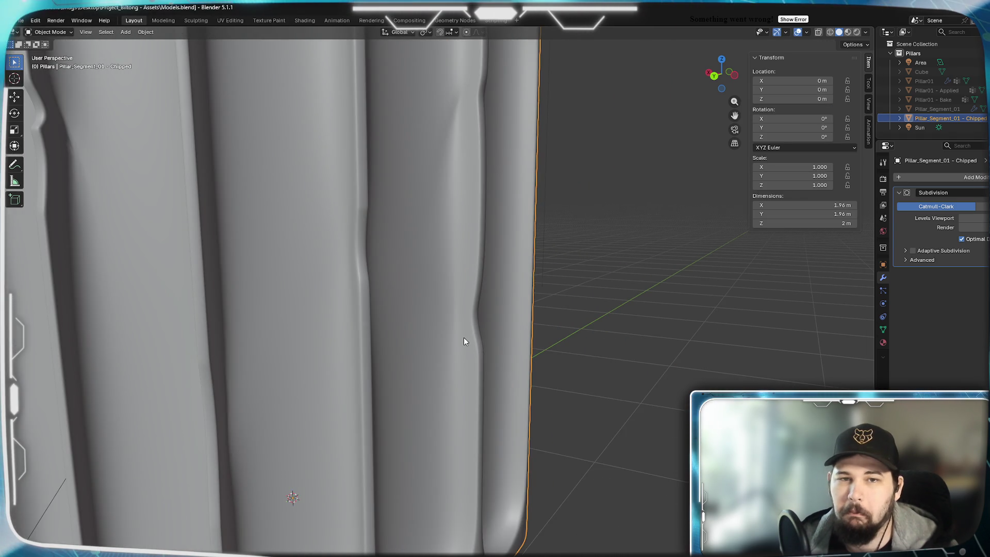
scroll(463, 337, "down", 2)
scroll(466, 341, "up", 2)
scroll(501, 344, "down", 3)
key("Tab")
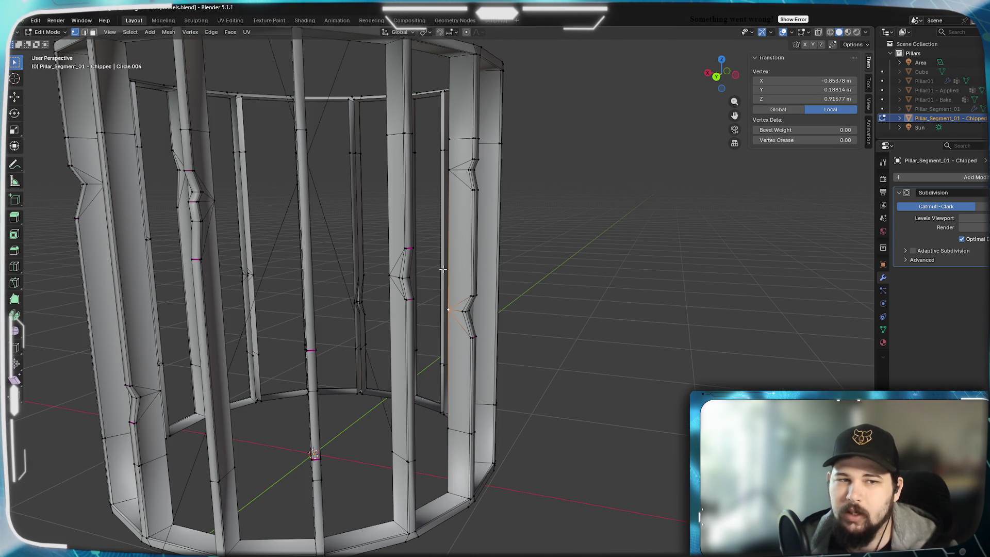
key("Tab")
scroll(495, 249, "up", 3)
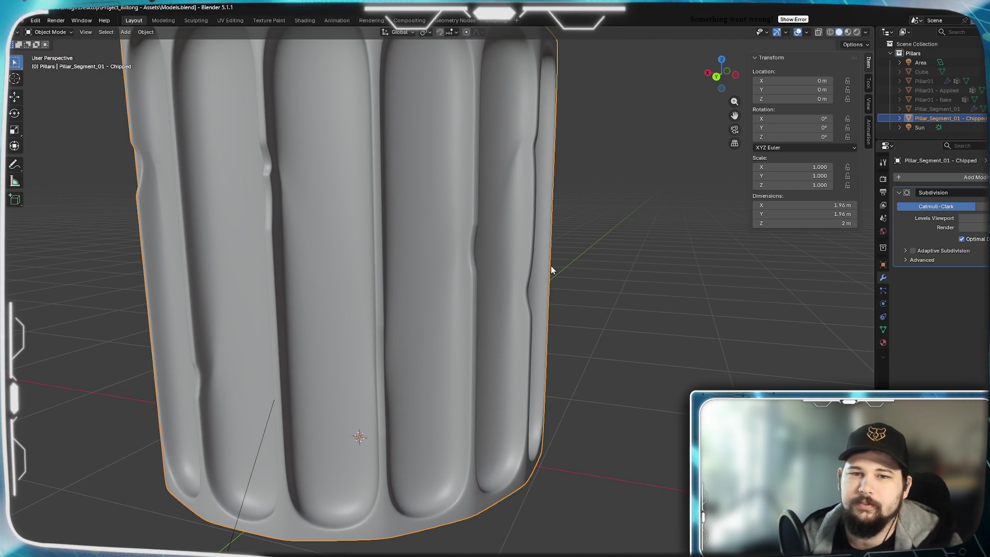
scroll(548, 268, "down", 3)
mouse_move(546, 268)
middle_mouse_down()
mouse_move(487, 286)
mouse_move(367, 293)
mouse_move(298, 277)
mouse_move(437, 285)
middle_mouse_up()
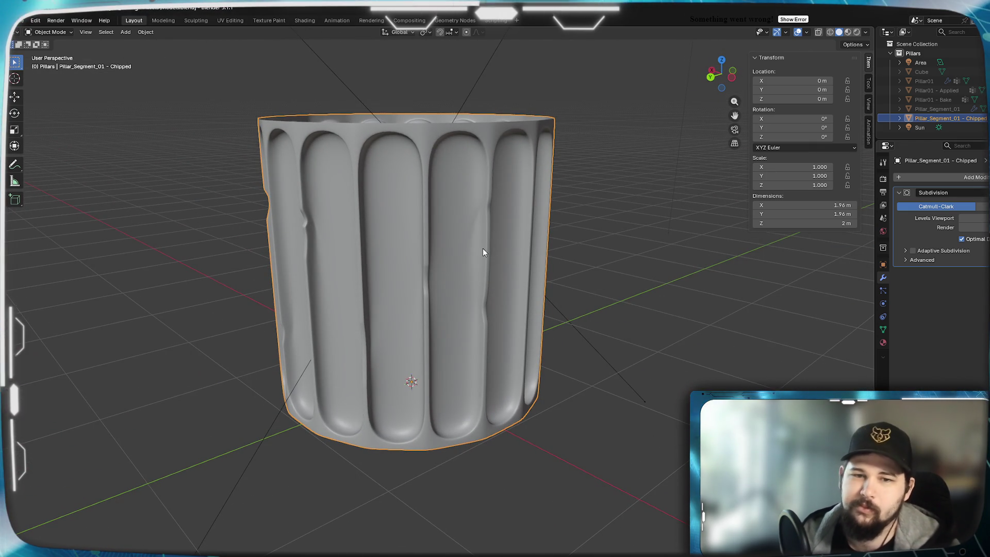
mouse_move(481, 245)
middle_mouse_down()
mouse_move(554, 246)
mouse_move(467, 236)
mouse_move(498, 210)
middle_mouse_up()
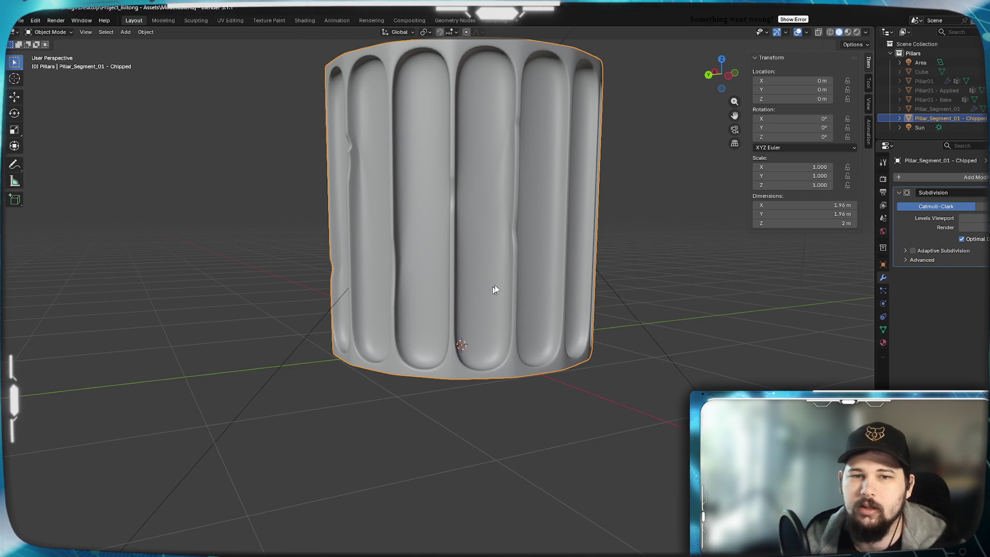
mouse_move(604, 248)
middle_mouse_down()
mouse_move(572, 245)
mouse_move(581, 221)
mouse_move(537, 293)
middle_mouse_up()
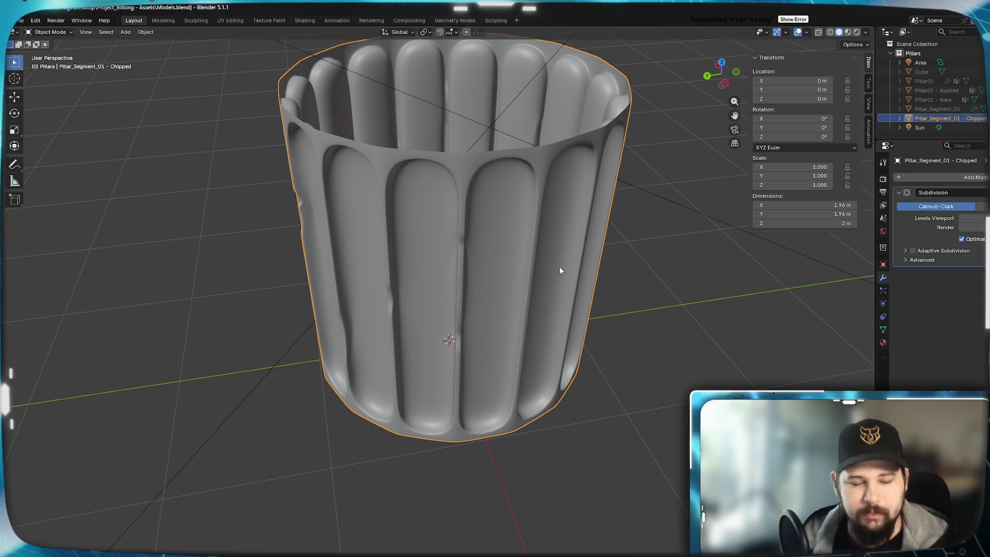
mouse_move(605, 227)
middle_mouse_down()
mouse_move(565, 263)
mouse_move(504, 292)
mouse_move(462, 287)
mouse_move(574, 268)
mouse_move(613, 280)
mouse_move(524, 267)
mouse_move(531, 274)
middle_mouse_up()
scroll(531, 275, "up", 10)
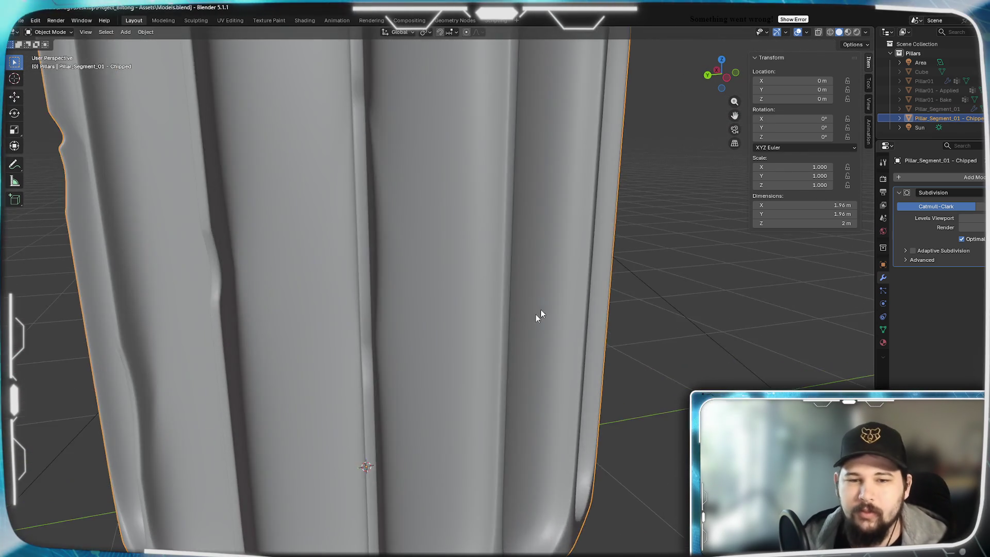
Add two loop cuts across another pillar and scale the new strip shorter along Z
key("Tab")
key("ctrl+r")
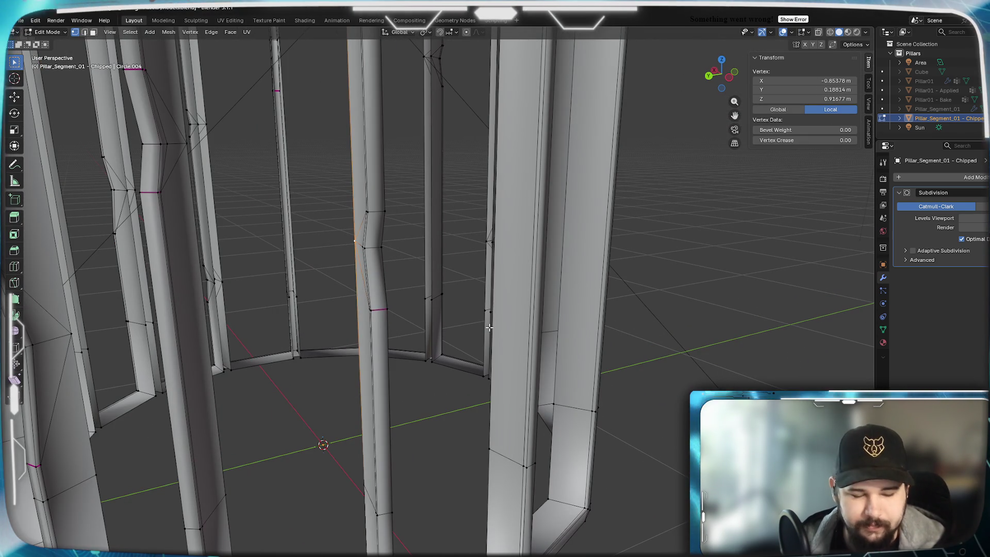
left_click(536, 252)
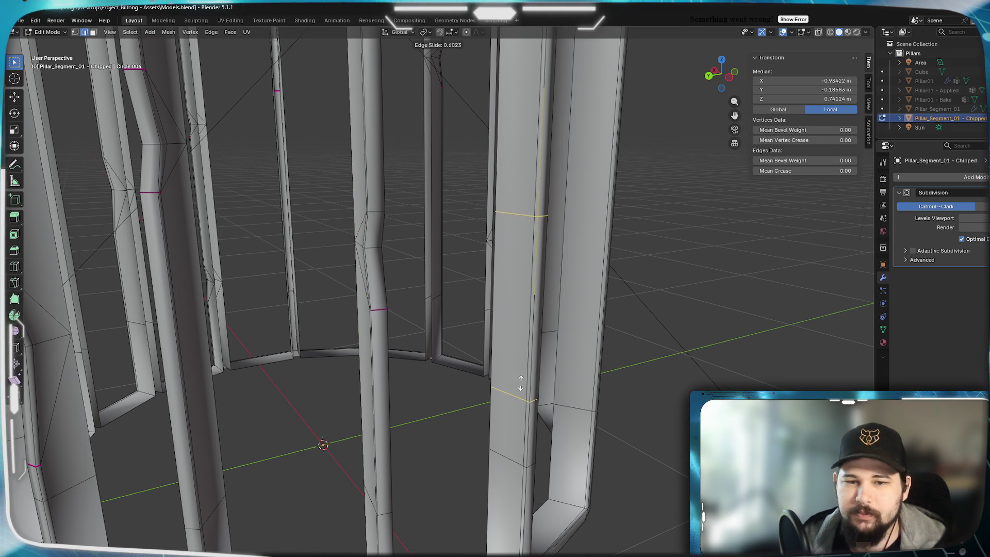
left_click(525, 403)
key("1")
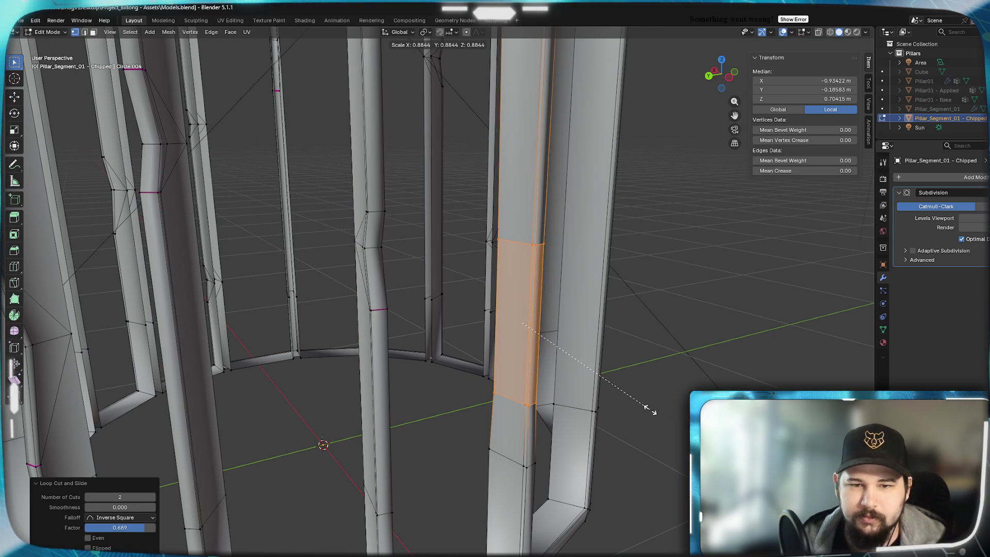
key("s")
key("z")
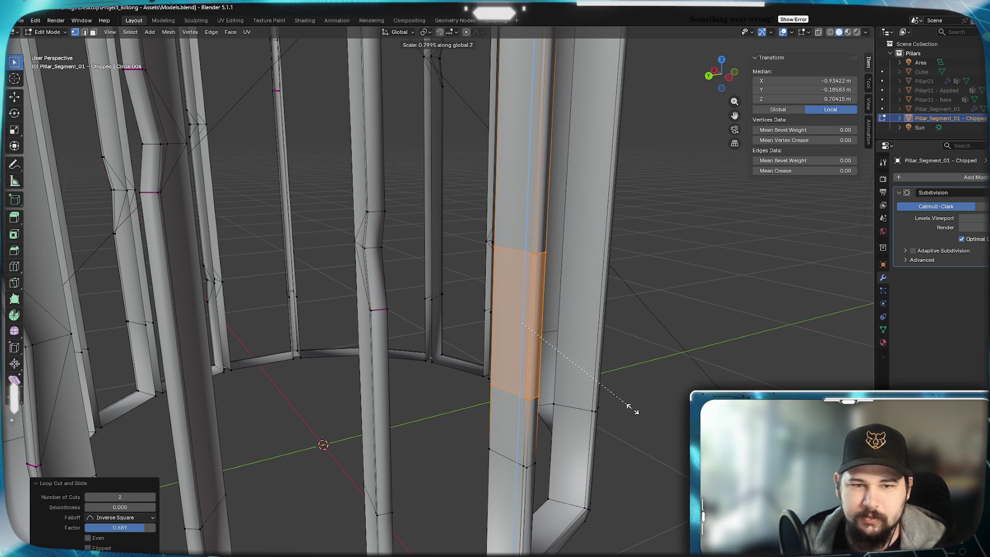
left_click(632, 409)
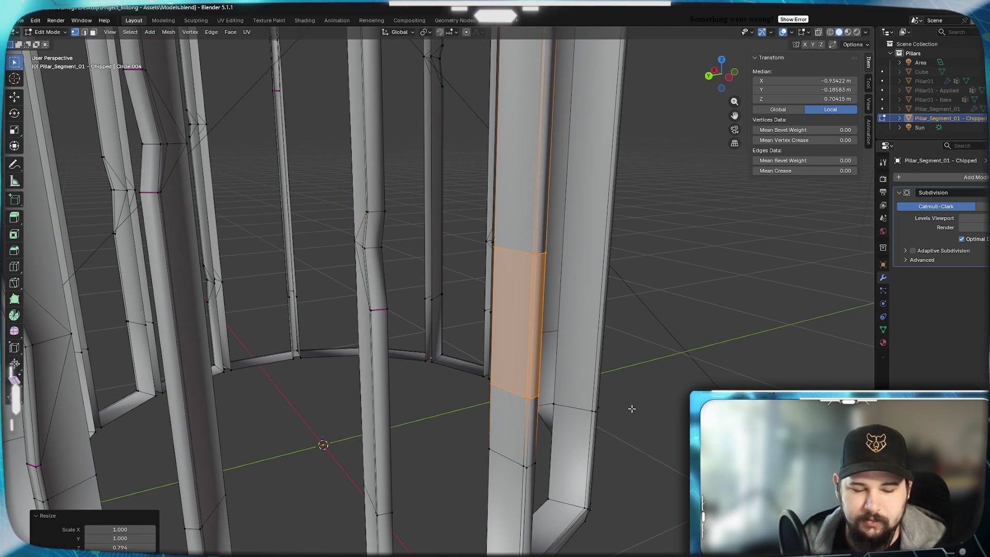
Add another loop cut and vertex-slide the selected vertices inward along the pillar
left_click(532, 370)
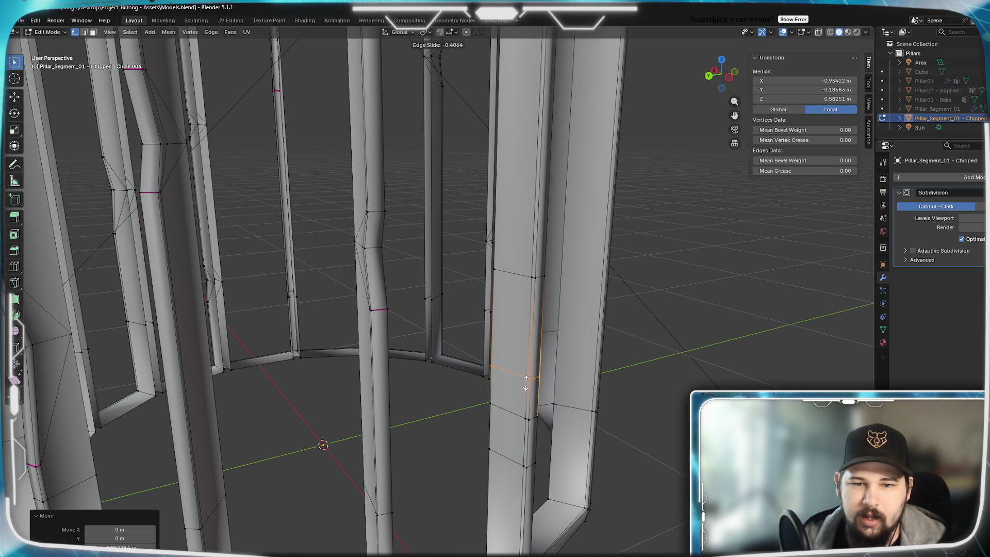
left_click(530, 375)
scroll(567, 342, "up", 4)
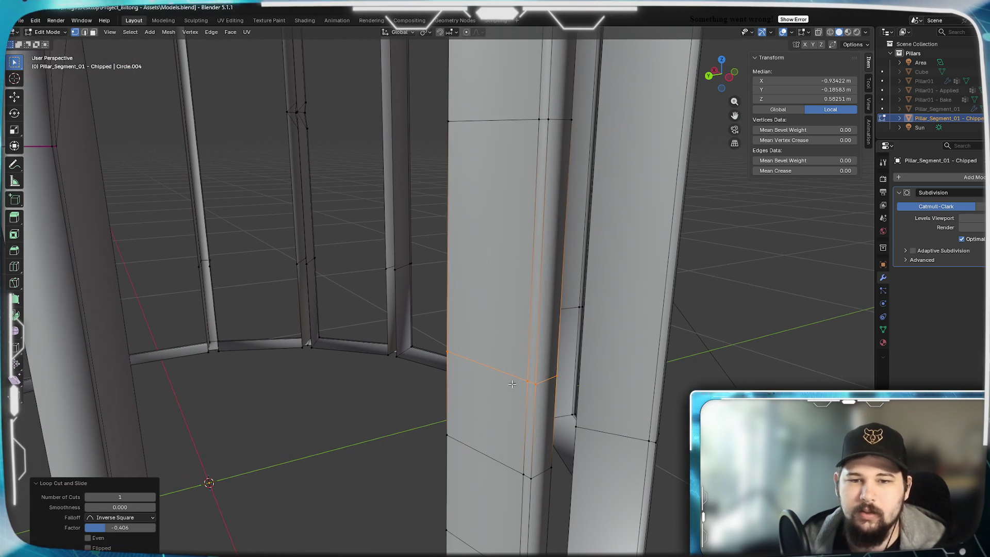
left_click(524, 384)
mouse_move(524, 384)
middle_mouse_down()
mouse_move(251, 332)
mouse_move(221, 361)
mouse_move(435, 335)
middle_mouse_up()
left_click(199, 338, "alt+shift")
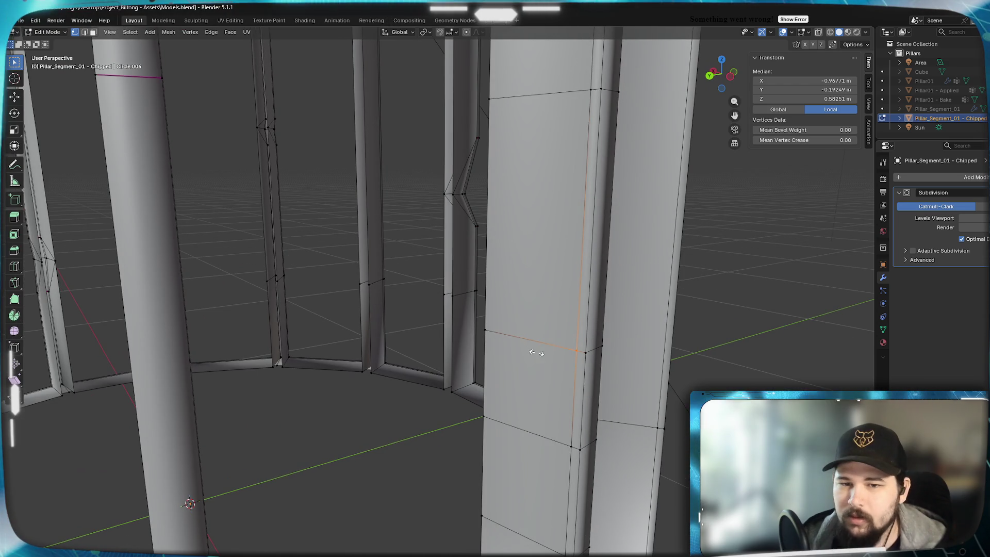
key("shift+v")
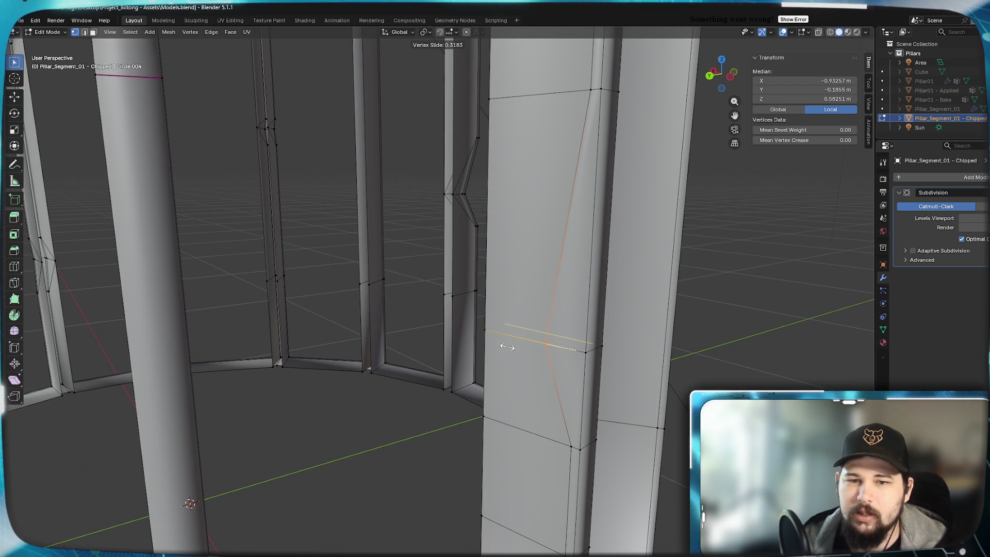
left_click(509, 348)
Slide the vertical loop to bend it into a notch, then select the notch edges
middle_click_drag(587, 368, 582, 373)
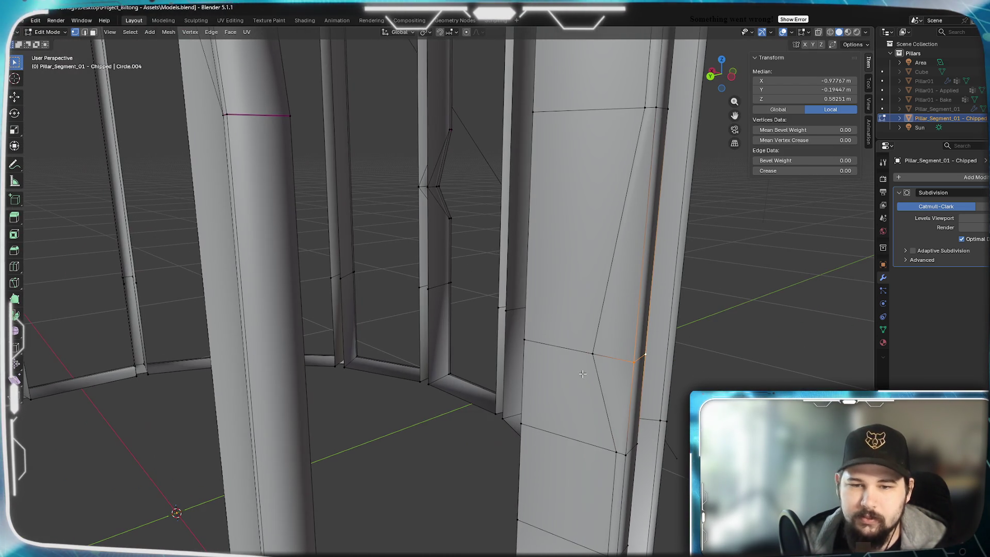
key("shift+v")
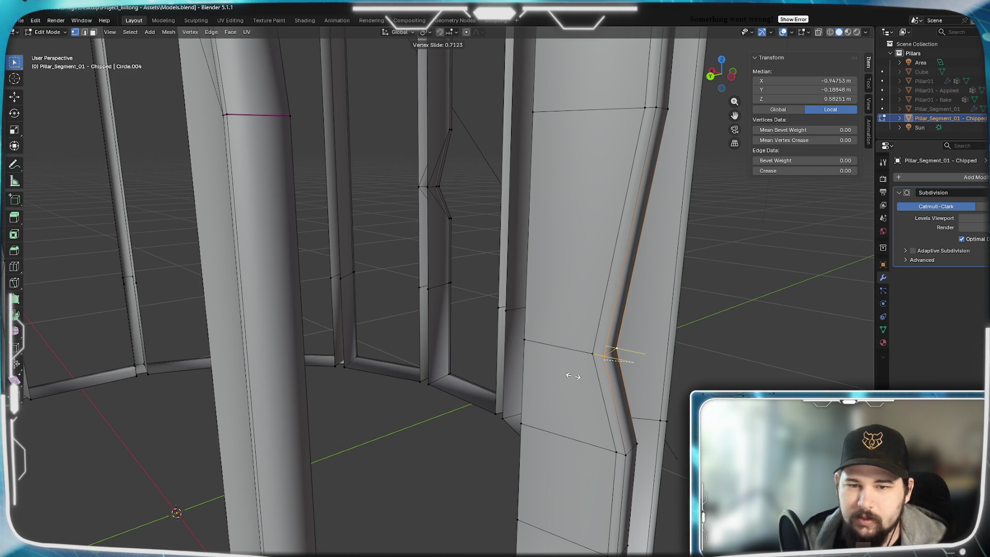
left_click(572, 376)
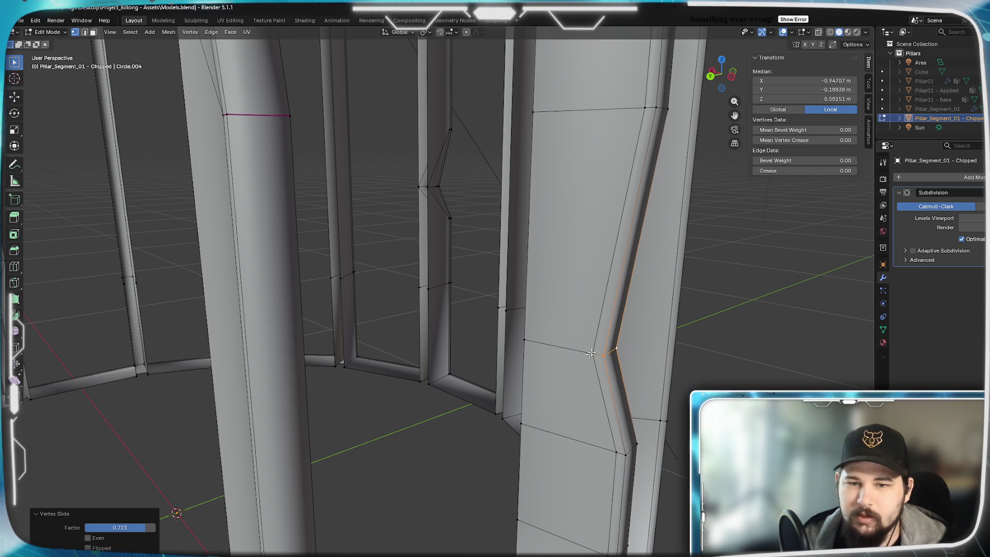
left_click(647, 114, "alt")
middle_click_drag(647, 115, 413, 228)
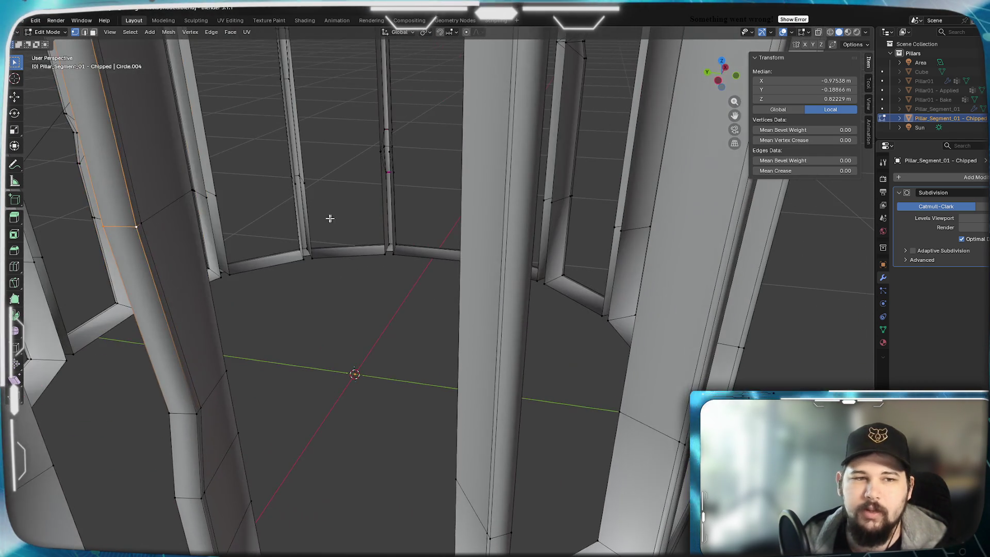
left_click(163, 221, "alt+shift")
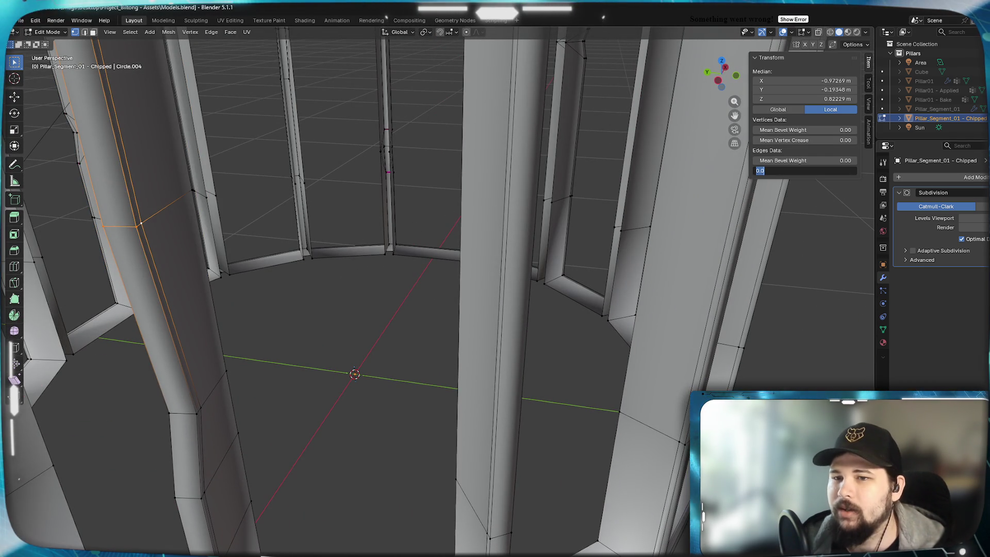
Set a 0.5 crease on the notch edges, then reselect a single vertex
type("0.5")
key("Return")
middle_click_drag(425, 320, 384, 305)
left_click(503, 325)
left_click(461, 231, "alt")
left_click(460, 330)
middle_click_drag(460, 330, 322, 340)
left_click(316, 238, "shift")
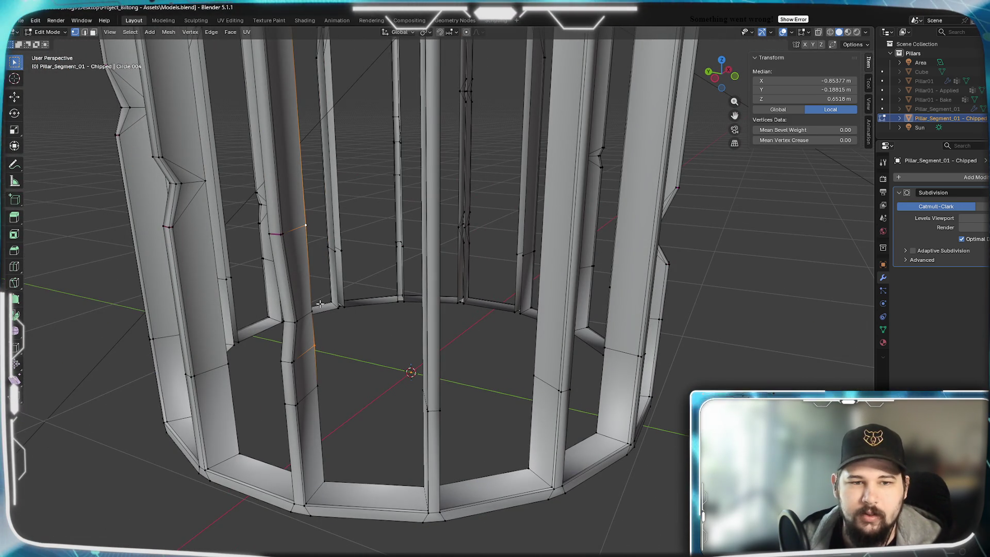
left_click(315, 308, "shift")
key("ctrl+z")
key("ctrl+z")
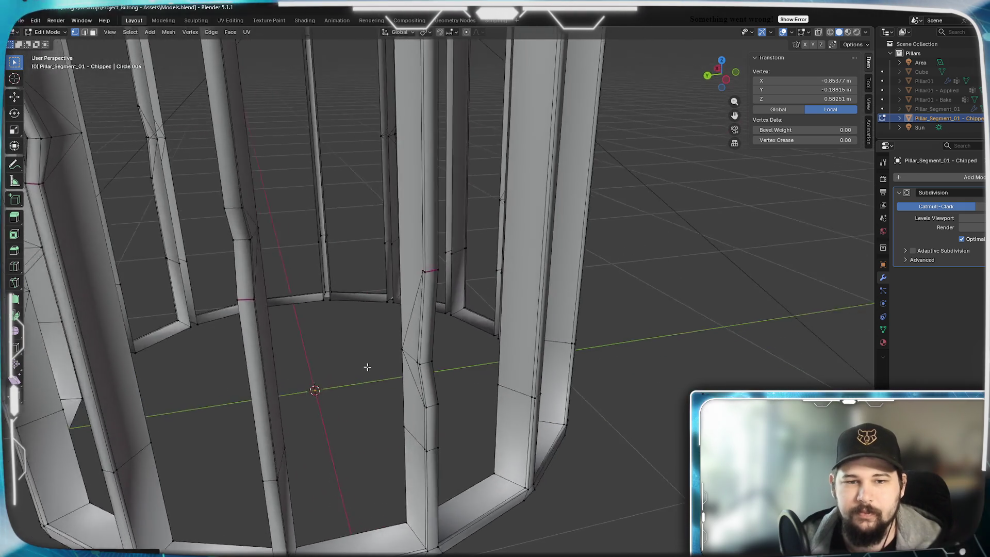
Switch to Object Mode and orbit to see the ring's top edge and upright view
key("Tab")
scroll(377, 363, "up", 5)
scroll(392, 338, "down", 4)
scroll(417, 332, "up", 3)
mouse_move(417, 336)
middle_mouse_down()
mouse_move(400, 342)
mouse_move(385, 415)
mouse_move(388, 382)
mouse_move(497, 355)
mouse_move(453, 360)
mouse_move(397, 353)
mouse_move(440, 344)
mouse_move(384, 345)
mouse_move(446, 353)
mouse_move(470, 317)
middle_mouse_up()
middle_click_drag(466, 267, 456, 294)
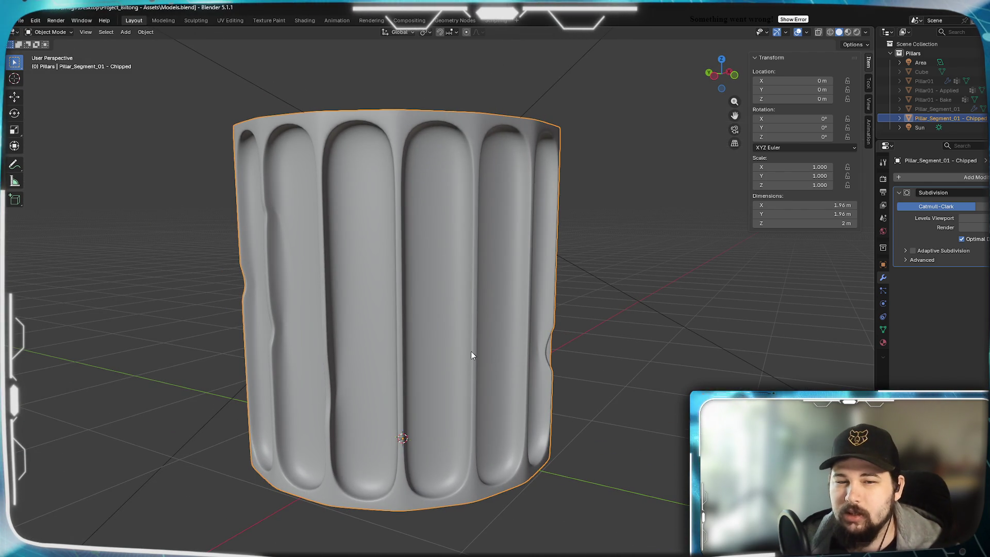
Orbit the smoothed pillar ring to a new angle, then reopen its mesh in Edit Mode
mouse_move(469, 320)
middle_mouse_down()
mouse_move(526, 324)
mouse_move(469, 309)
mouse_move(518, 320)
mouse_move(434, 323)
mouse_move(554, 336)
mouse_move(512, 322)
middle_mouse_up()
key("Tab")
scroll(472, 266, "up", 5)
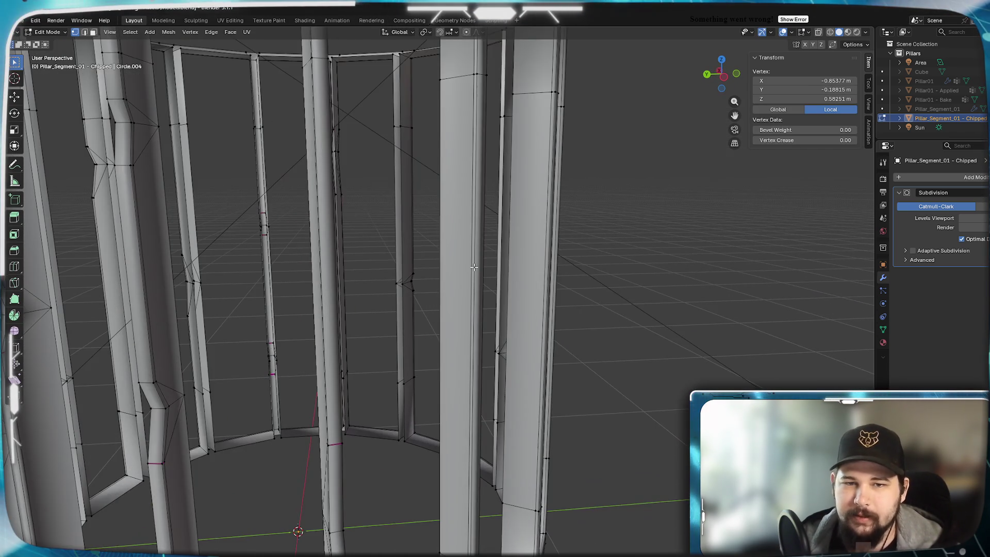
Loop-cut another pillar twice, shrink the new face strip vertically and move it up
key("ctrl+r")
left_click(441, 254)
left_click(485, 246)
key("z")
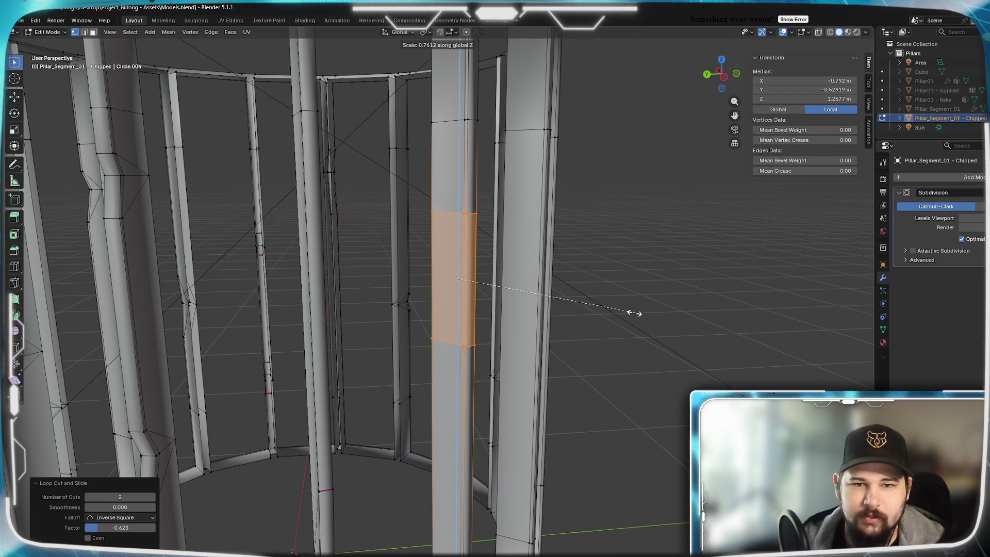
left_click(592, 301)
key("z")
scroll(381, 299, "up", 4)
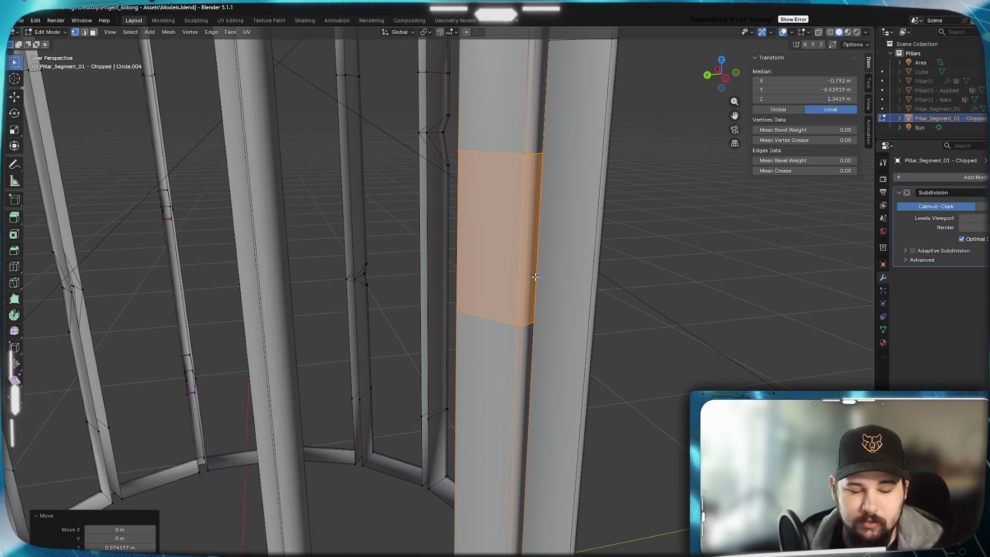
middle_click_drag(488, 262, 475, 291)
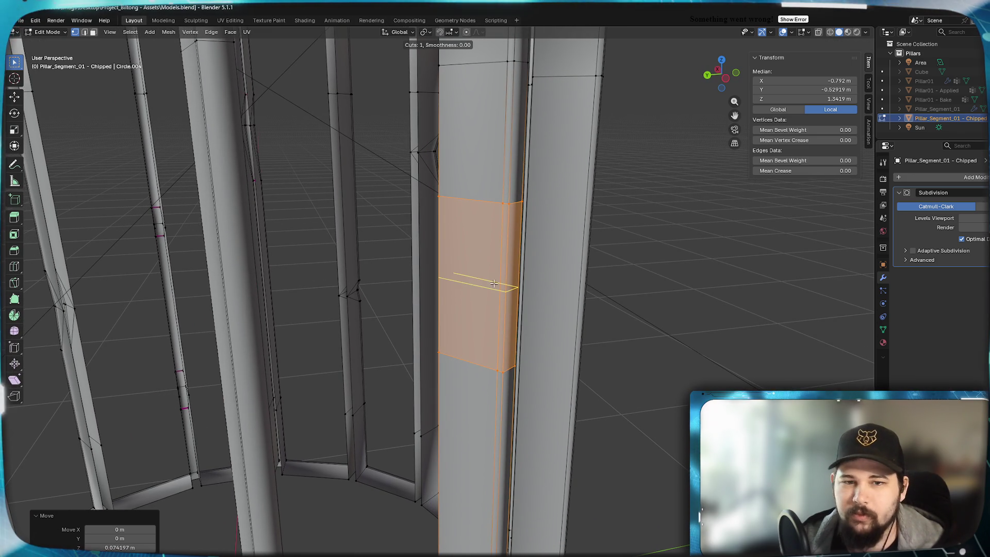
Add a loop cut across the strip and slide its vertices inward into a notch
left_click(493, 285)
left_click(517, 279)
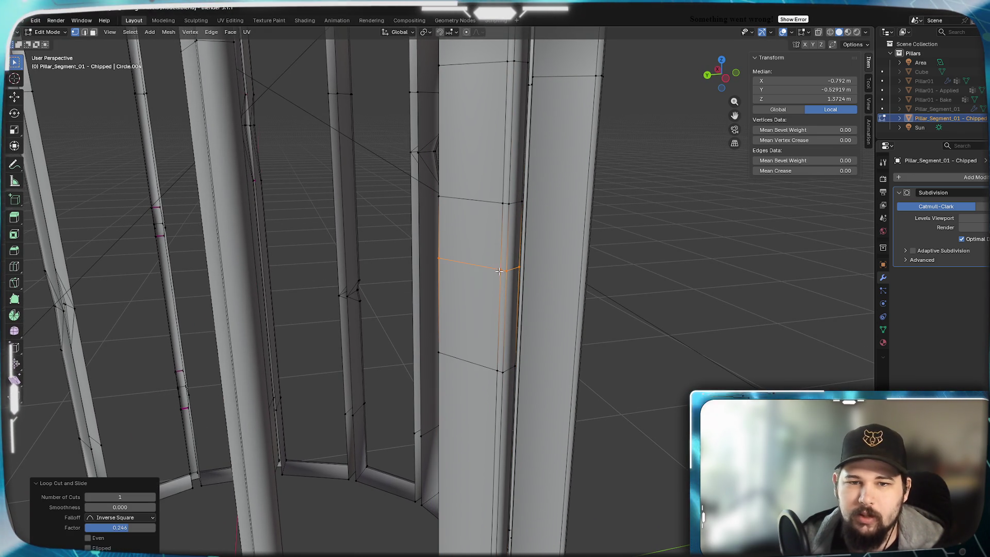
left_click(499, 272)
scroll(499, 271, "down", 3)
scroll(309, 284, "up", 3)
middle_click_drag(332, 285, 411, 297)
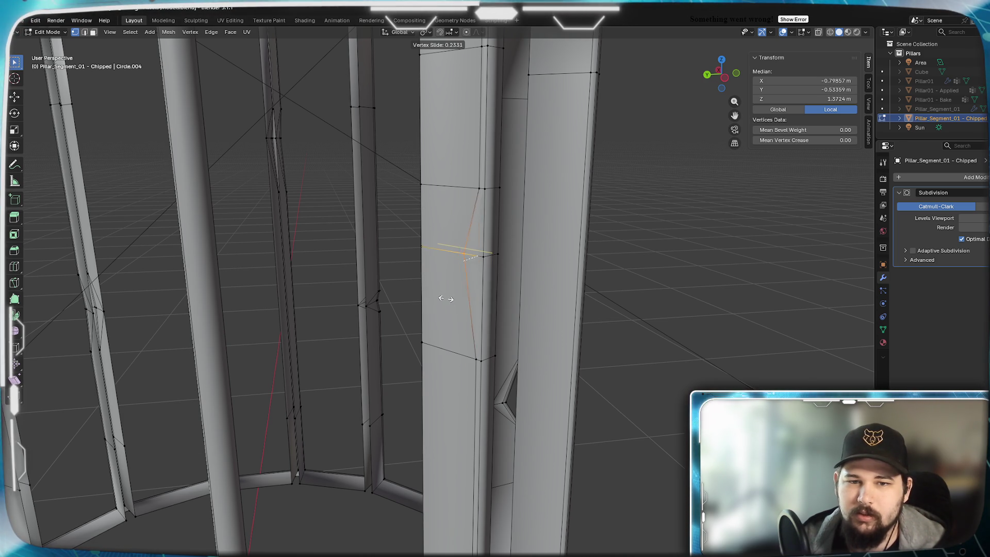
left_click(442, 299)
left_click(447, 308, "shift")
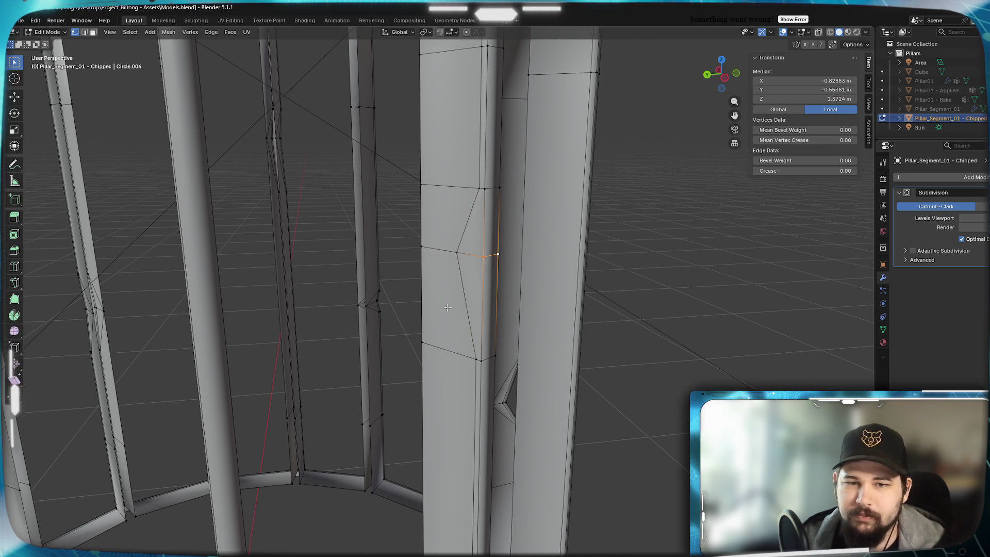
left_click(429, 277)
left_click(486, 184, "shift")
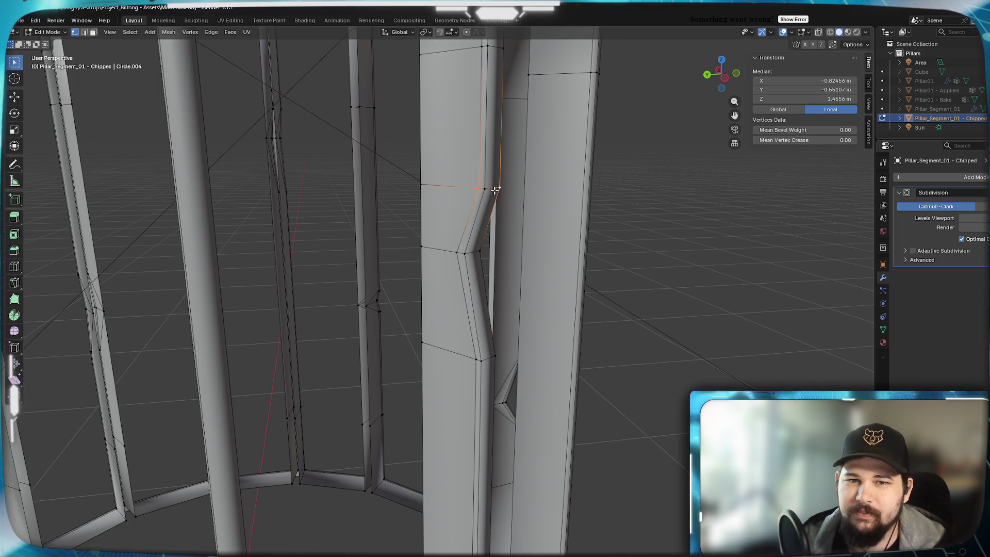
middle_click_drag(531, 289, 464, 300)
Give the notch edge a 0.5 crease and switch to Object Mode
left_click(825, 171)
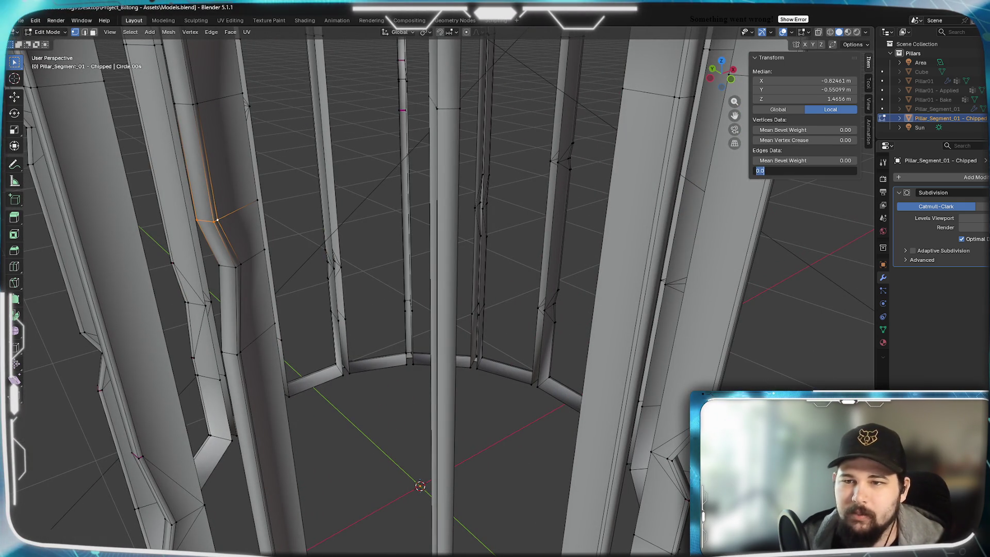
type(".5")
key("Return")
mouse_move(519, 290)
middle_mouse_down()
mouse_move(371, 265)
mouse_move(433, 262)
middle_mouse_up()
scroll(423, 259, "up", 3)
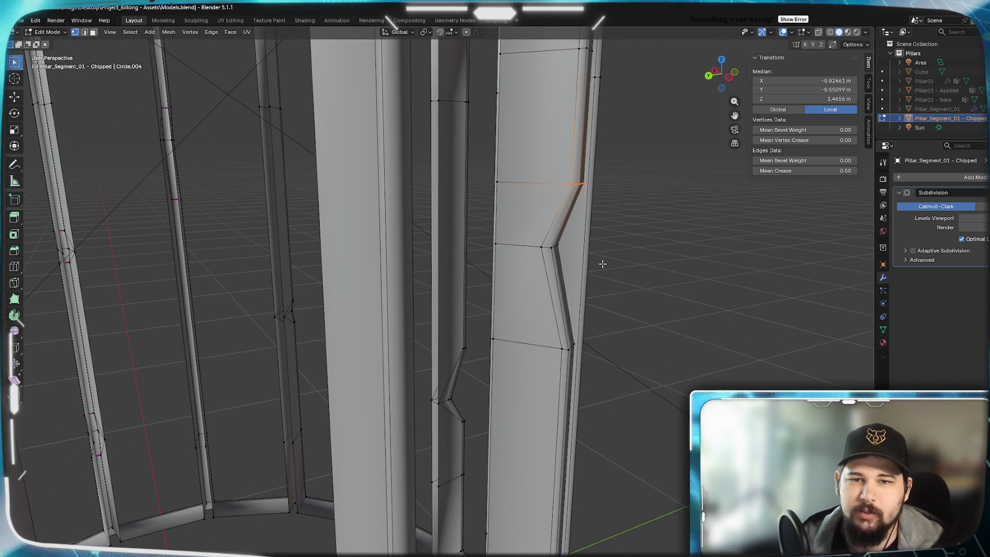
key("Tab")
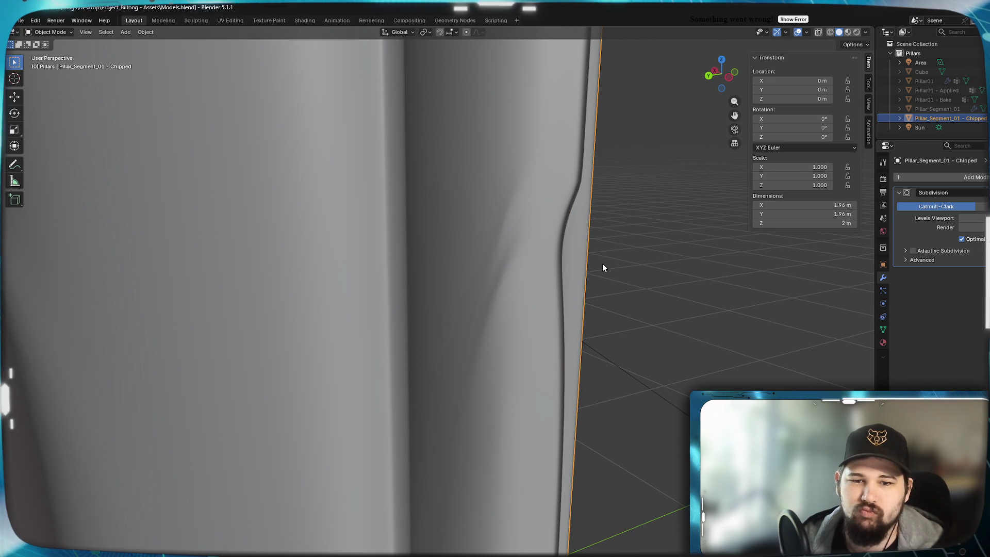
Select the vertex path down the pillar's left edge and merge it at center
scroll(602, 264, "down", 3)
middle_click_drag(602, 264, 623, 258)
scroll(589, 275, "down", 2)
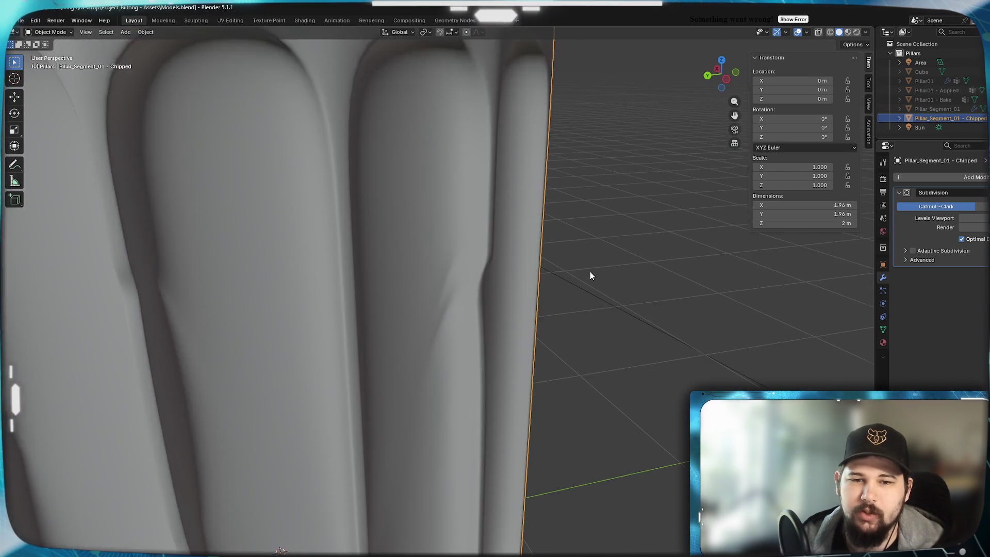
key("Tab")
left_click(450, 215)
left_click(449, 366, "ctrl")
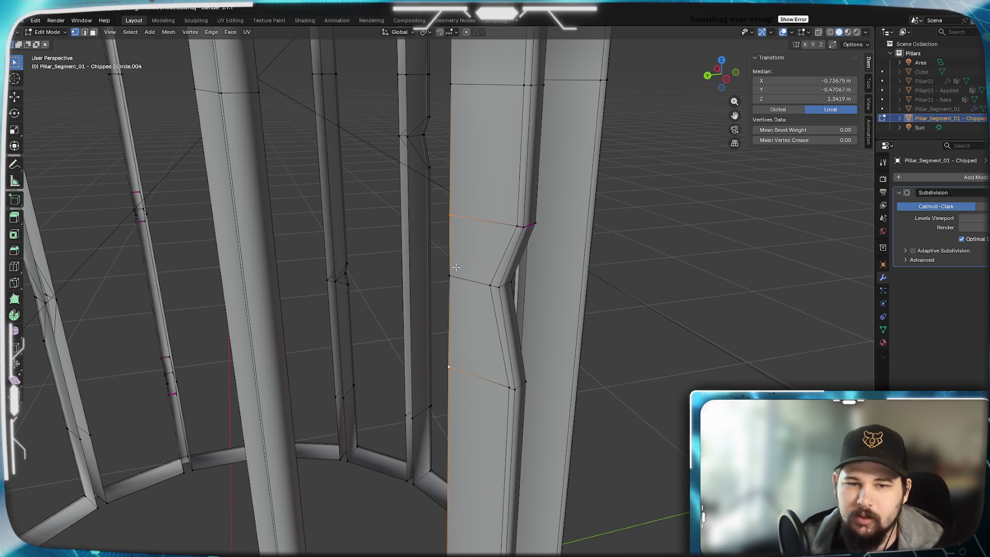
key("m")
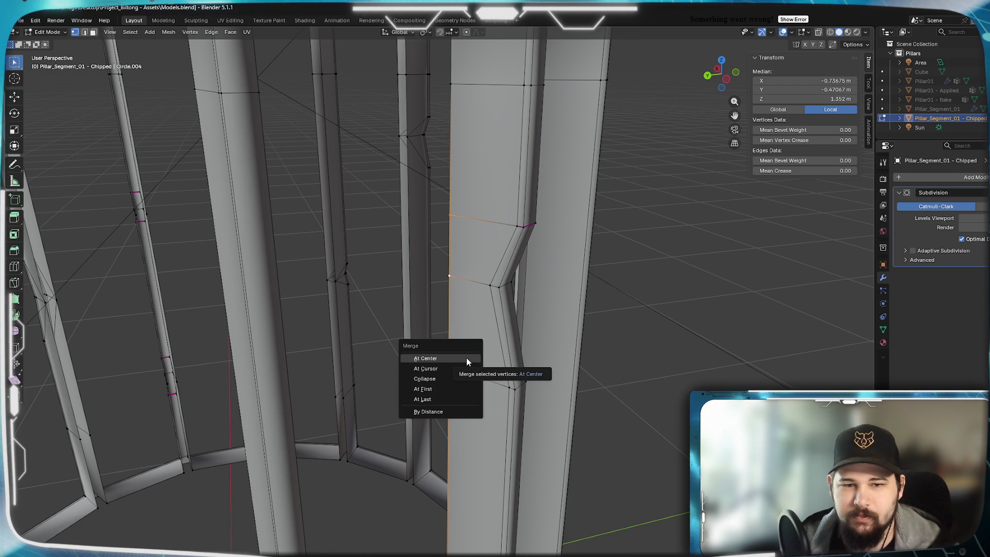
left_click(466, 357)
Select an edge loop on the left pillar, then check the fluted top in Object Mode
middle_click_drag(467, 357, 299, 292)
left_click(290, 232, "alt")
key("ctrl+Tab")
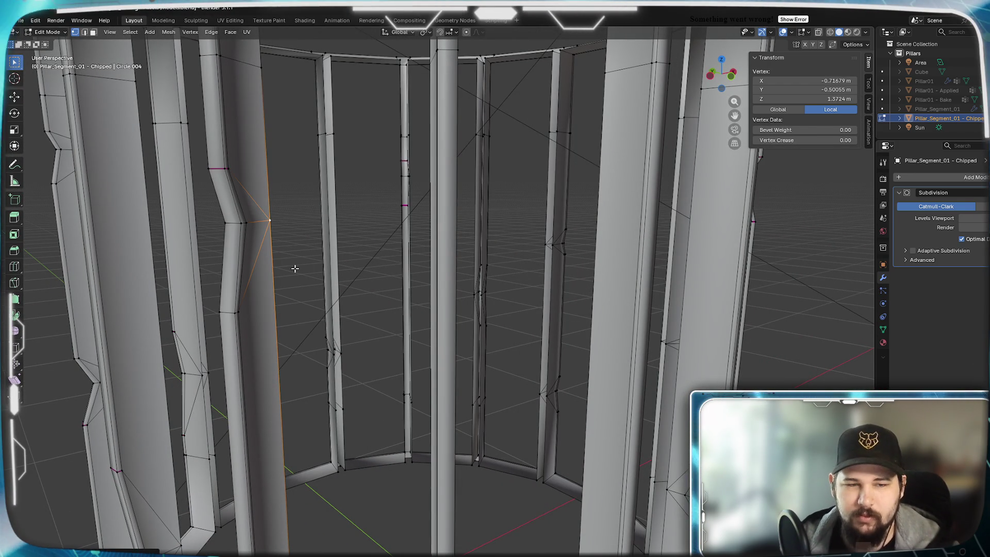
left_click(294, 267)
scroll(302, 326, "up", 5)
scroll(300, 326, "down", 5)
mouse_move(322, 340)
middle_mouse_down()
mouse_move(404, 332)
mouse_move(414, 346)
middle_mouse_up()
scroll(415, 347, "down", 3)
Return to Edit Mode and begin a new loop cut across the pillar
key("Tab")
mouse_move(570, 386)
middle_mouse_down()
mouse_move(466, 314)
mouse_move(447, 366)
middle_mouse_up()
scroll(465, 315, "up", 3)
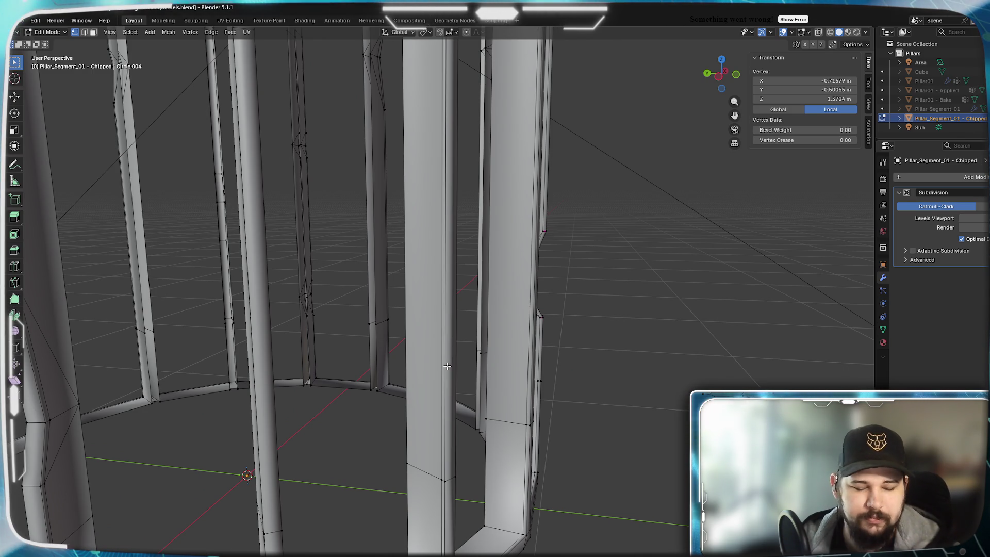
key("ctrl+r")
scroll(453, 300, "up", 1)
Add two loop cuts to the pillar, scale the band vertically to 0.711 and move it down
left_click(441, 264)
left_click(448, 426)
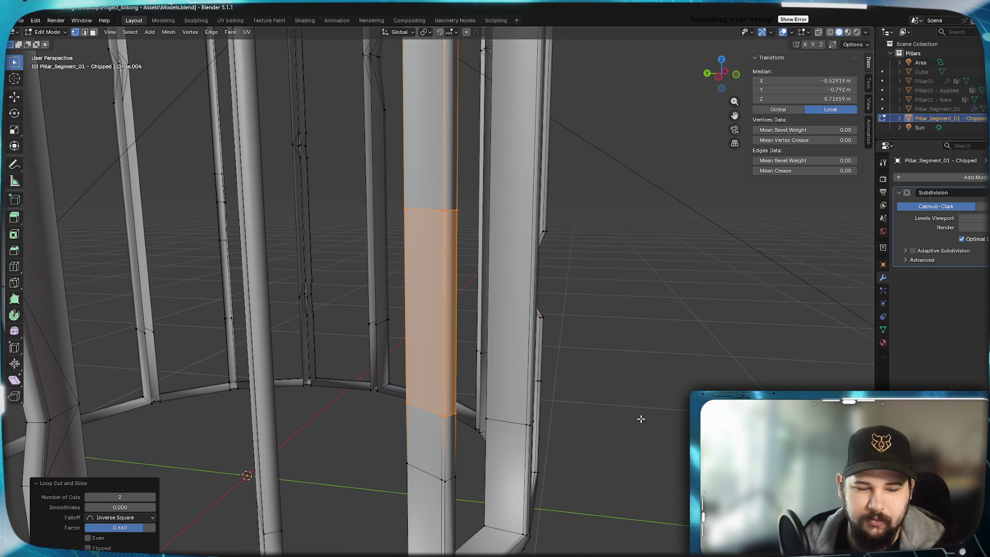
key("z")
left_click(597, 400)
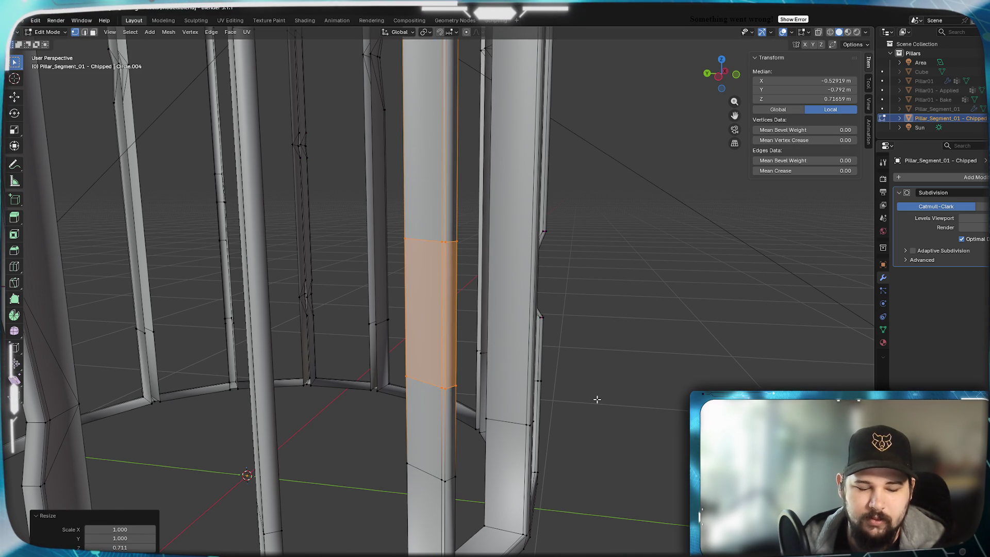
key("g")
key("z")
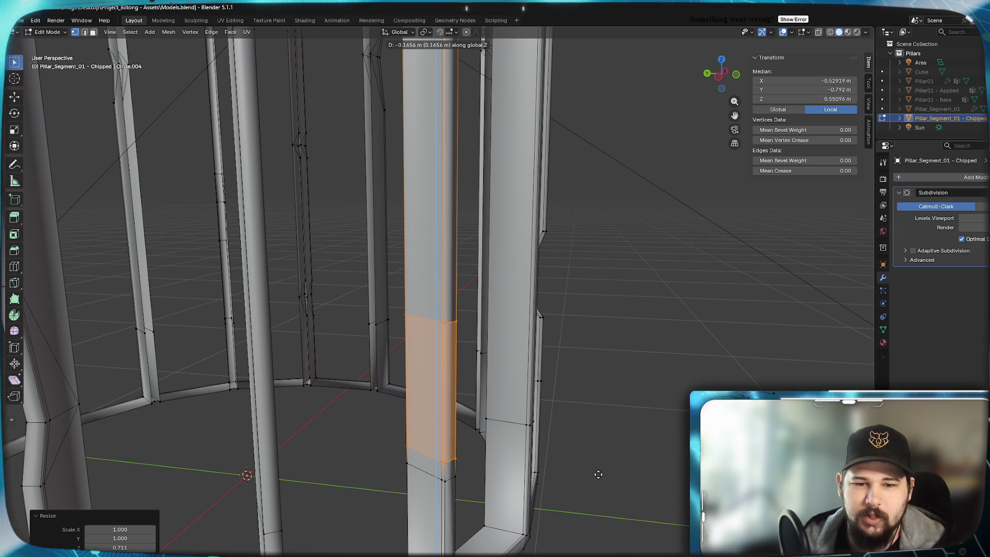
Add another edge loop inside the band and slide it along the pillar
mouse_move(485, 471)
middle_mouse_down()
mouse_move(585, 353)
mouse_move(547, 367)
middle_mouse_up()
scroll(546, 367, "up", 3)
scroll(586, 289, "down", 1)
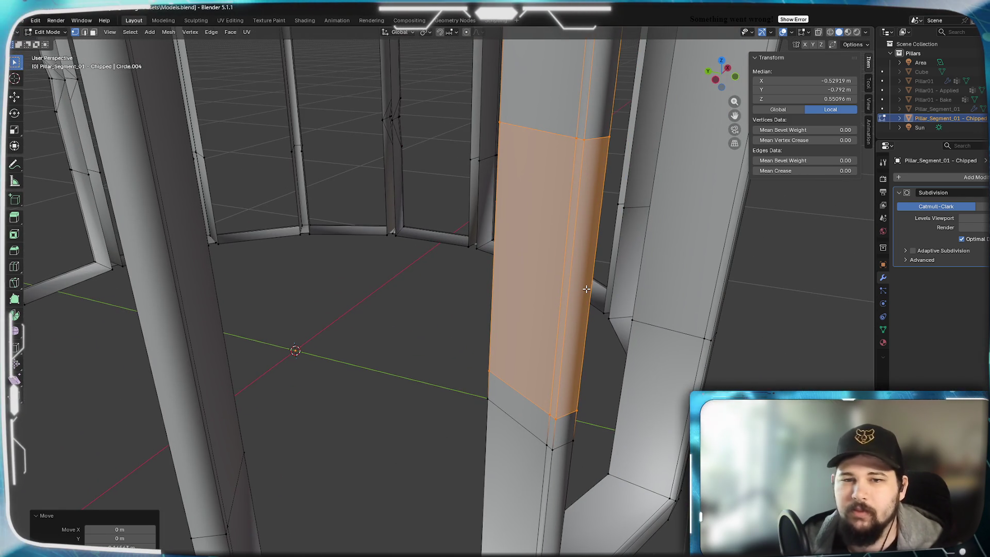
left_click(579, 299)
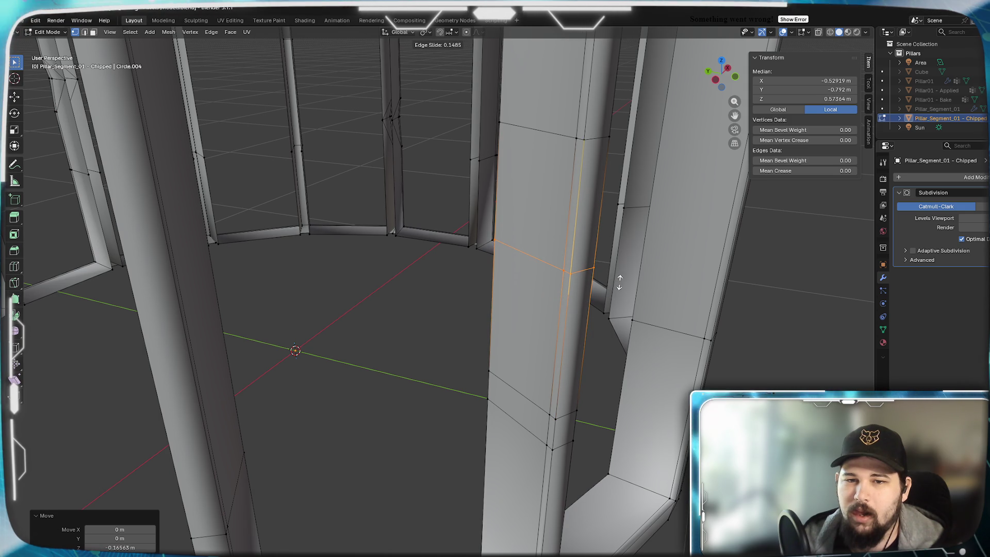
left_click(619, 279)
mouse_move(536, 334)
middle_mouse_down()
mouse_move(562, 325)
mouse_move(546, 343)
mouse_move(557, 345)
mouse_move(522, 242)
middle_mouse_up()
key("g")
key("g")
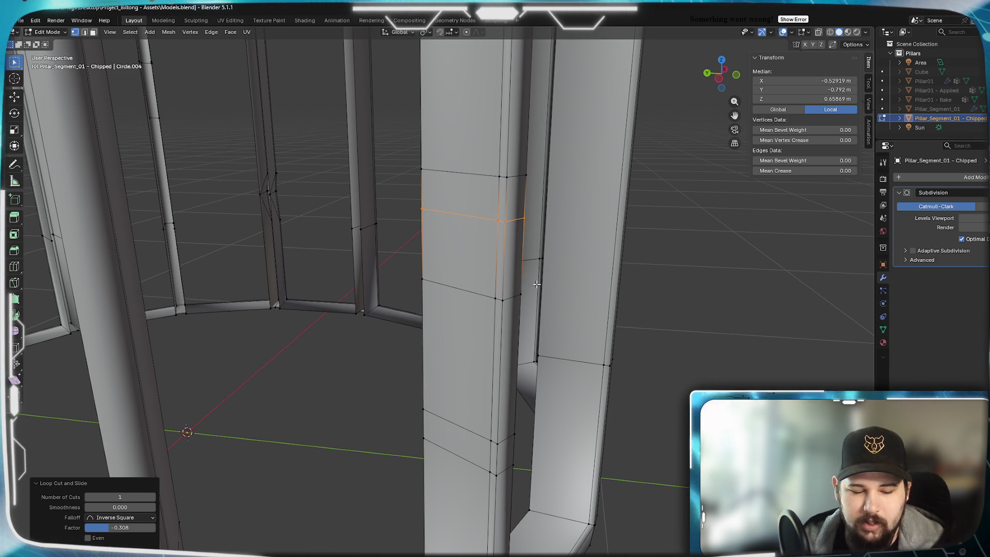
Cut one more loop and vertex-slide corner vertices inward to carve an angled notch (factor 0.660)
key("ctrl+r")
left_click(517, 361)
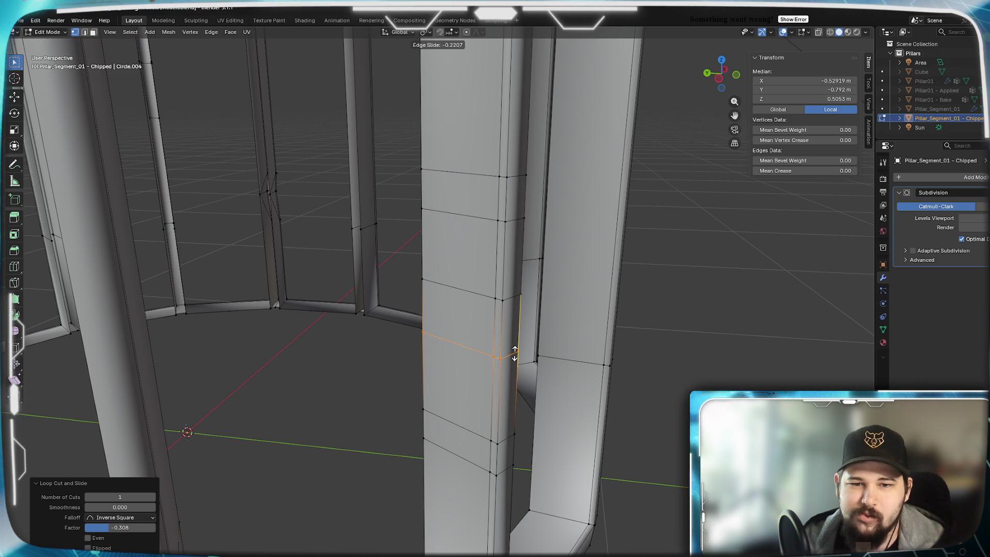
left_click(495, 359)
mouse_move(495, 354)
middle_mouse_down()
mouse_move(526, 326)
mouse_move(586, 347)
mouse_move(427, 376)
mouse_move(488, 373)
middle_mouse_up()
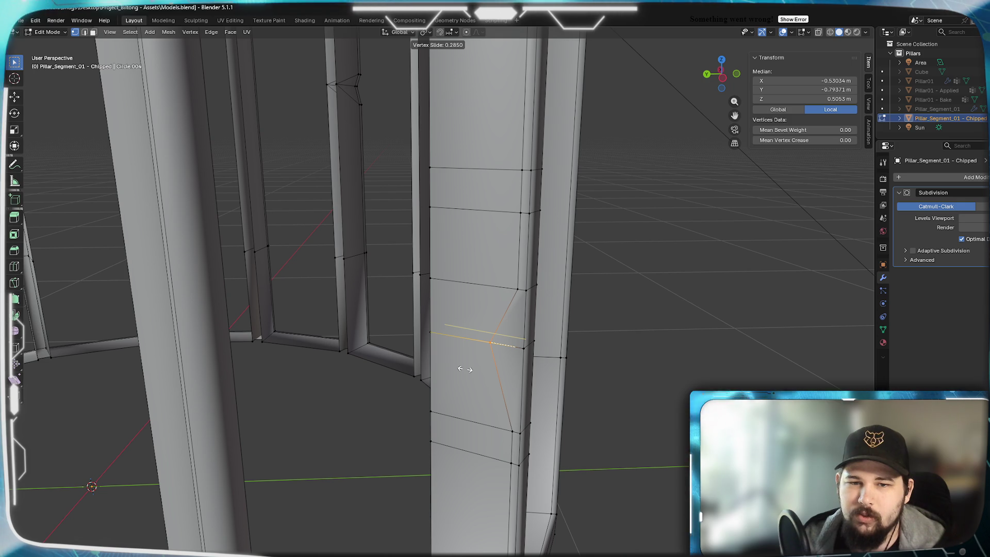
left_click(470, 370)
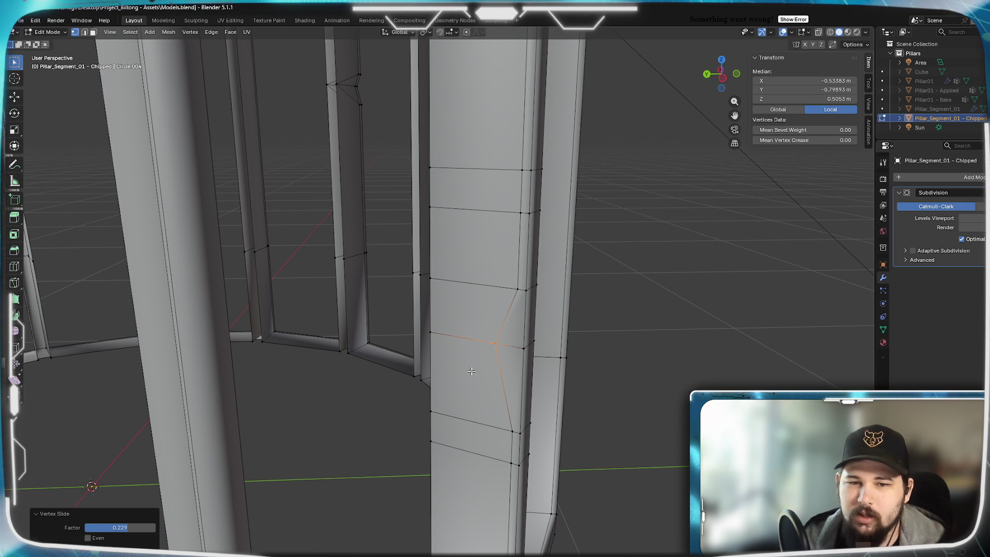
left_click(536, 348)
key("shift+v")
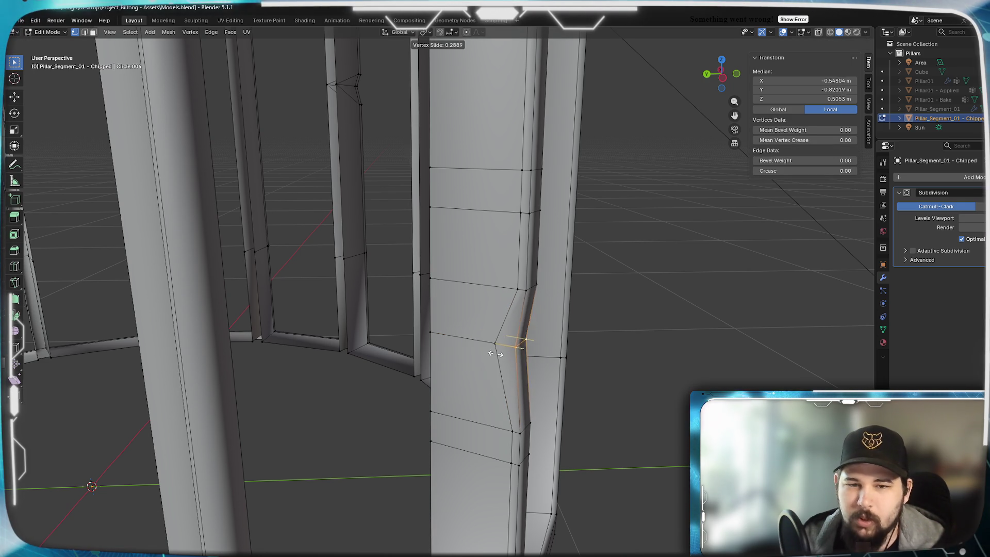
left_click(485, 351)
Select two vertices above the new notch on the pillar's corner
left_click(517, 216)
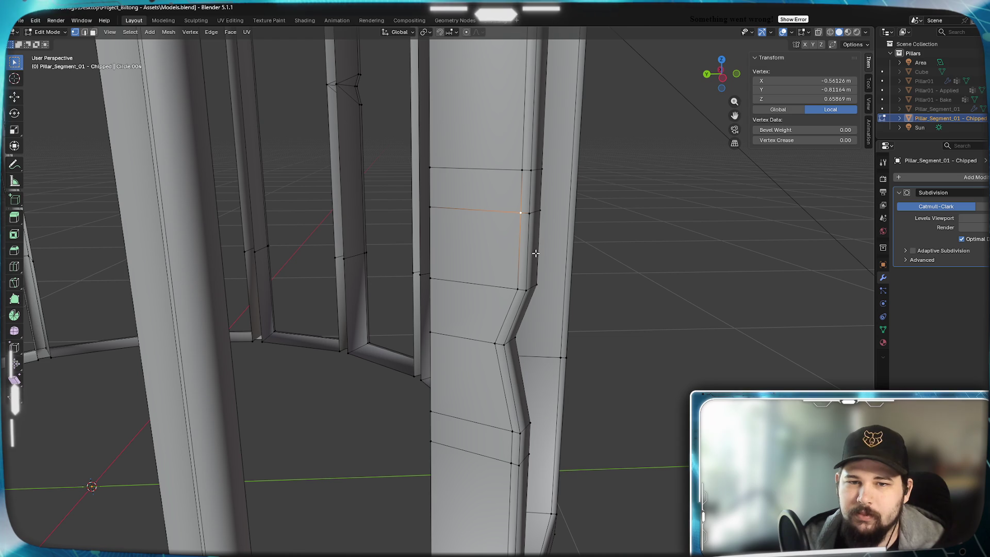
mouse_move(570, 293)
middle_mouse_down()
mouse_move(528, 316)
mouse_move(400, 262)
middle_mouse_up()
left_click(393, 249, "shift")
mouse_move(379, 302)
middle_mouse_down()
mouse_move(511, 289)
mouse_move(516, 238)
middle_mouse_up()
Vertex-slide the two selected vertices, then the pillar's right vertical edge, inward
key("shift+v")
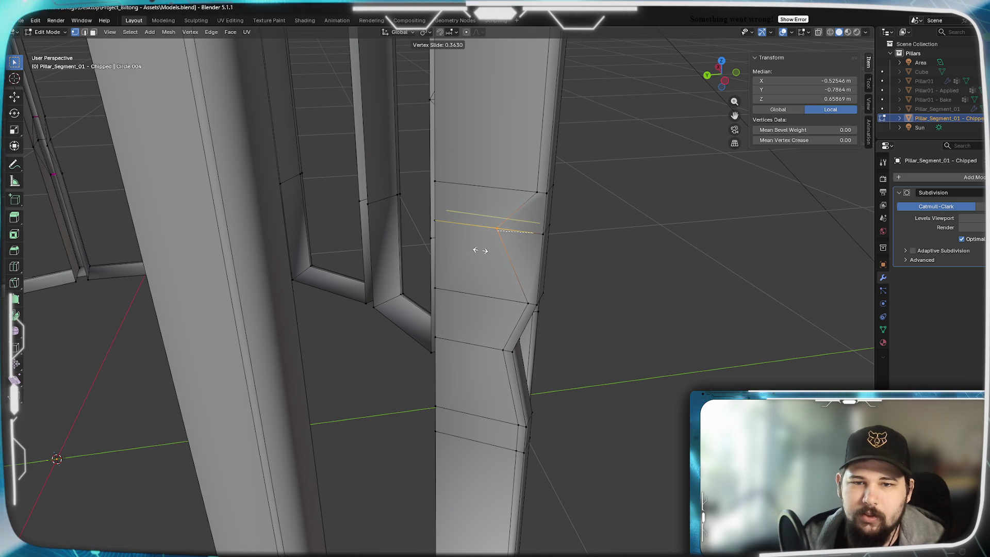
left_click(480, 250)
left_click(546, 265)
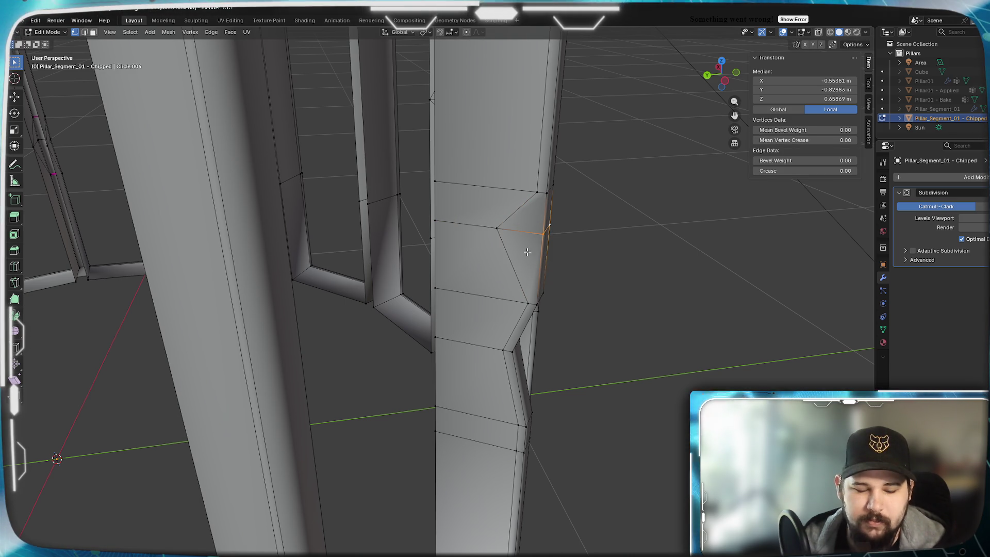
key("shift+v")
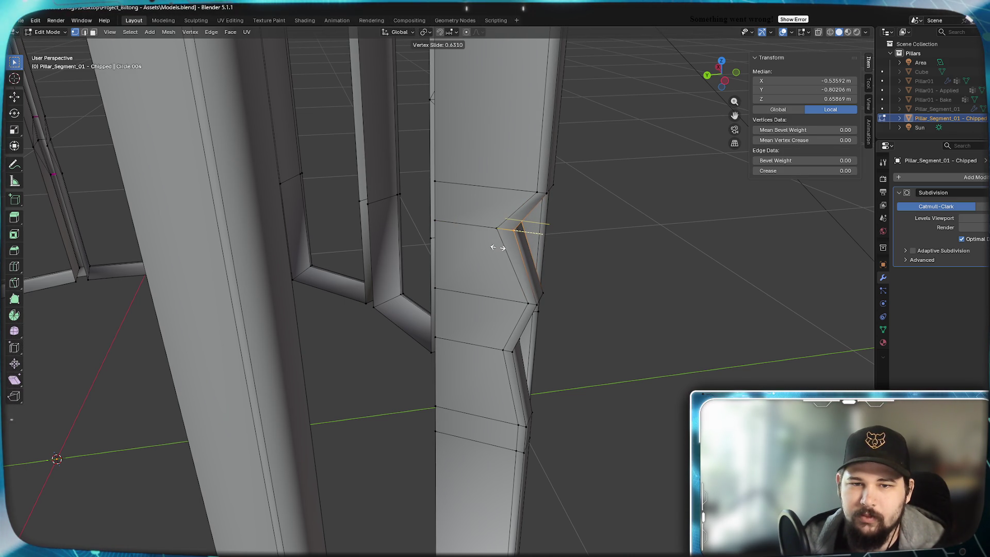
left_click(499, 248)
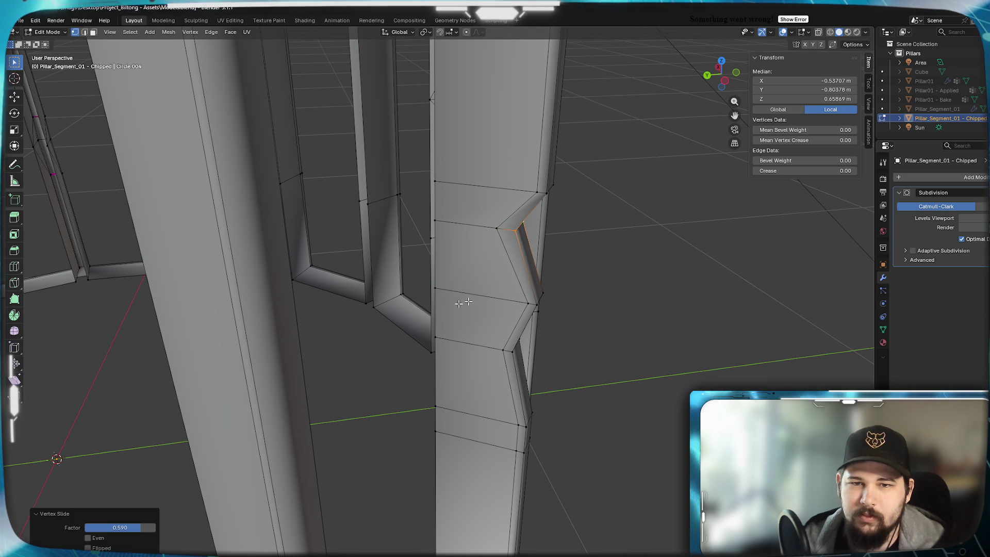
Slide two more vertex pairs near the notch inward, deepening the zigzag (factor 0.498)
left_click(526, 305)
mouse_move(534, 318)
middle_mouse_down()
mouse_move(396, 336)
mouse_move(436, 350)
mouse_move(497, 336)
middle_mouse_up()
left_click(376, 325, "shift")
key("shift+v")
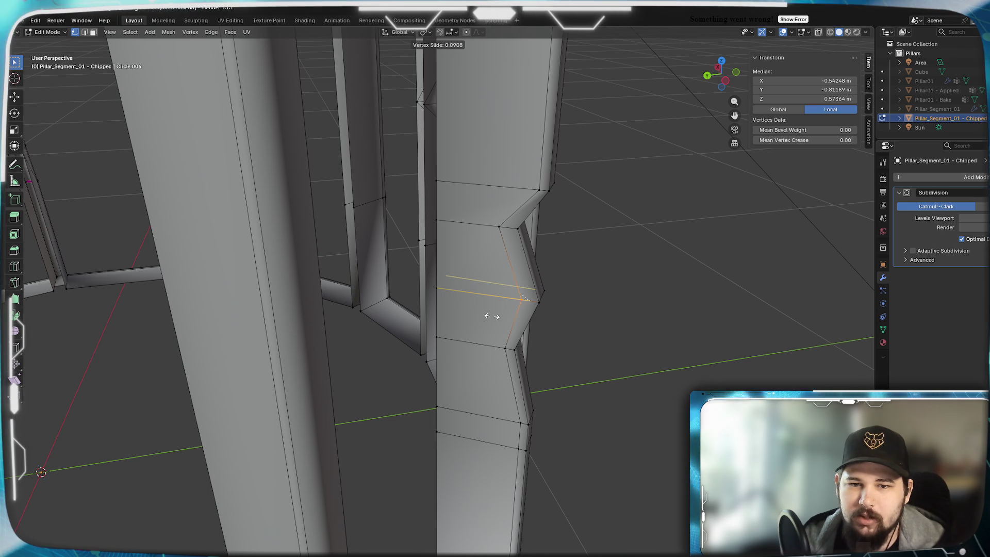
left_click(490, 316)
left_click(533, 305)
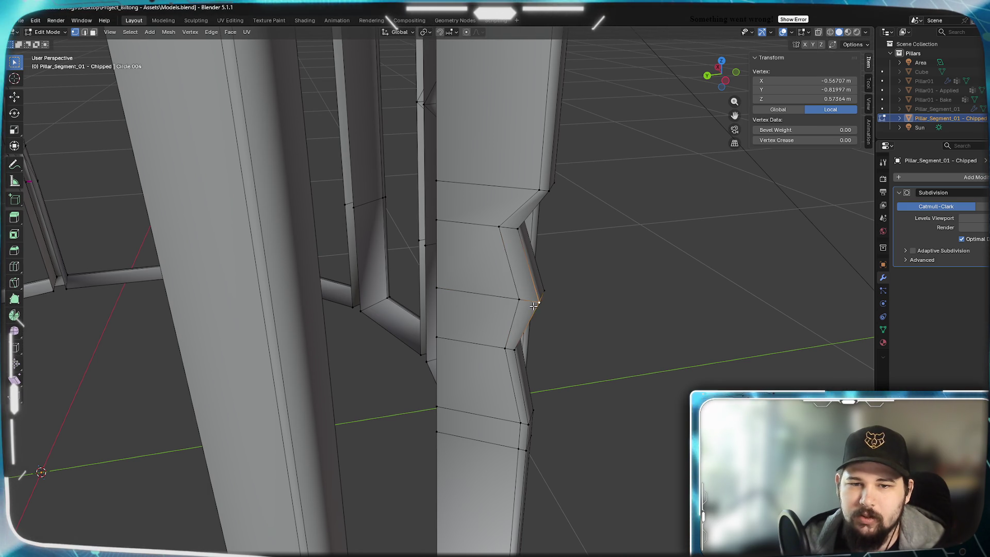
left_click(550, 289, "shift")
key("shift+v")
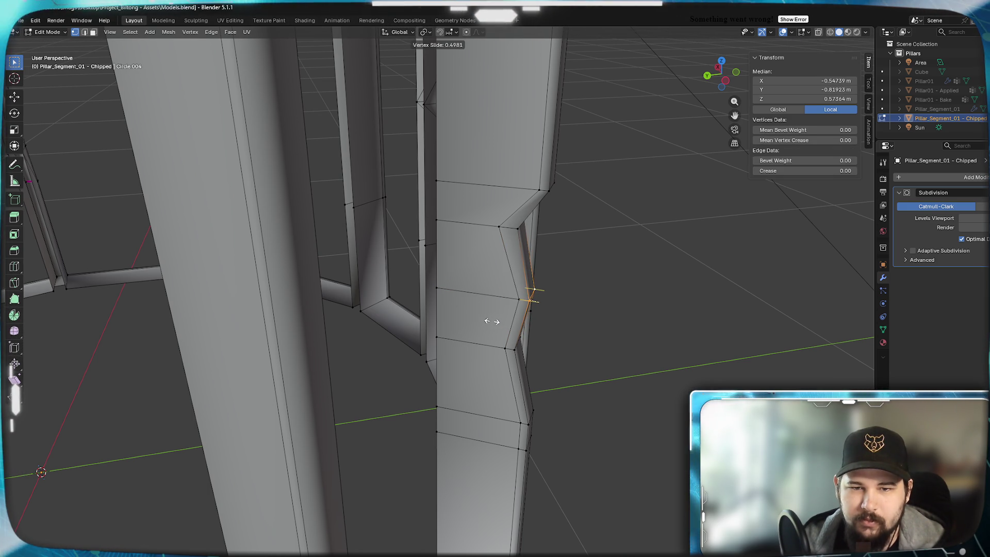
left_click(491, 321)
mouse_move(566, 359)
middle_mouse_down()
mouse_move(545, 338)
mouse_move(579, 324)
mouse_move(561, 335)
mouse_move(553, 384)
mouse_move(530, 357)
mouse_move(529, 332)
mouse_move(464, 335)
mouse_move(387, 308)
middle_mouse_up()
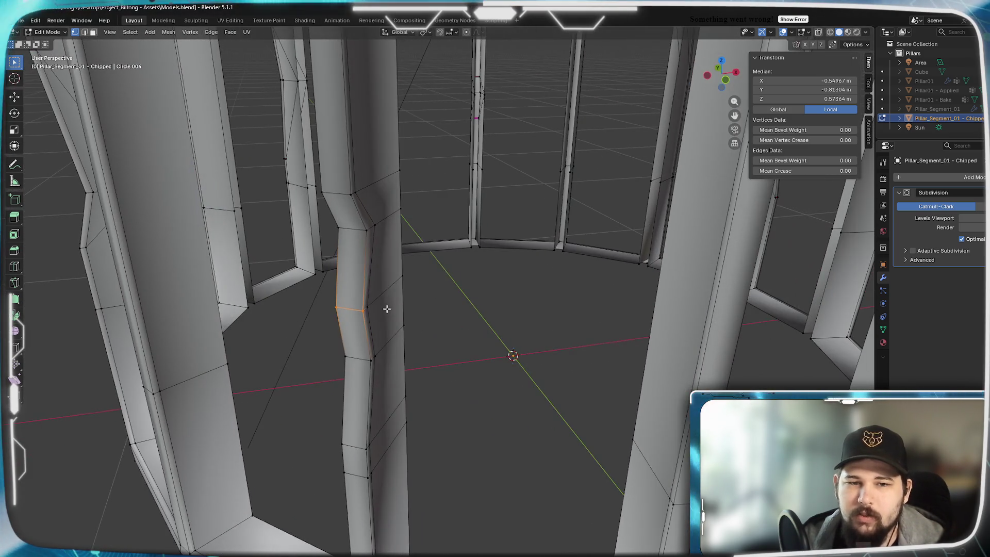
Set Mean Crease to 0.5 on the notch edge, then on the upper notch edges too
left_click(808, 171)
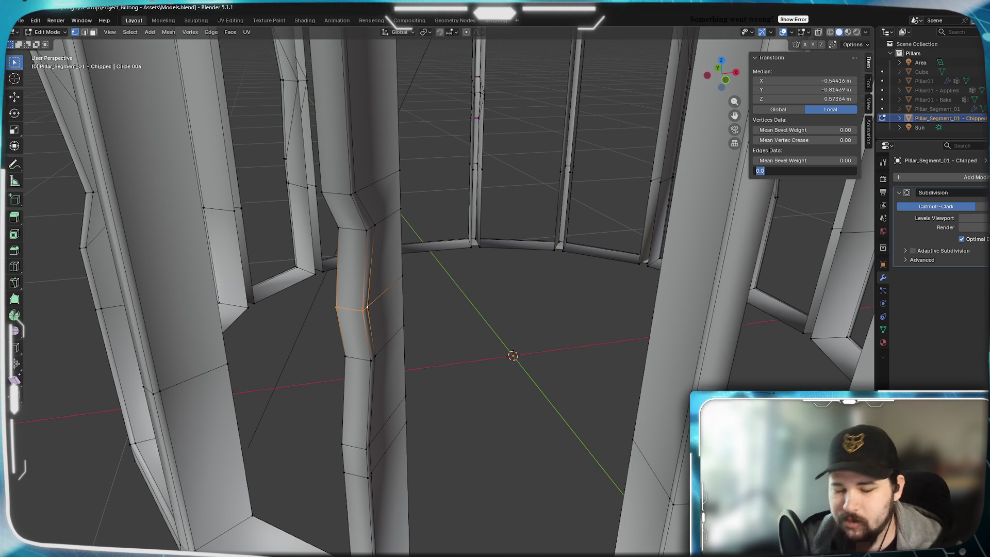
type("0.5")
key("Return")
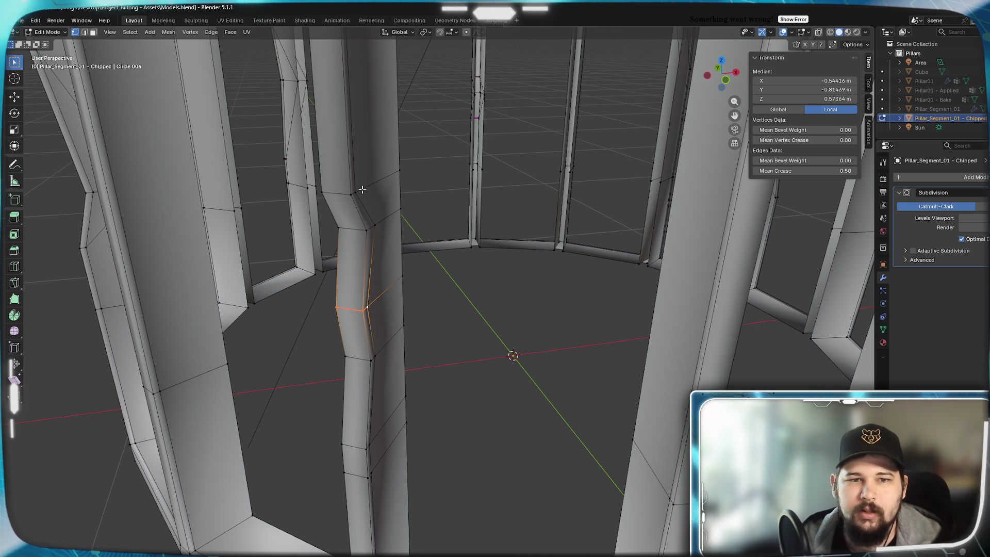
mouse_move(359, 199)
middle_mouse_down()
mouse_move(513, 177)
mouse_move(360, 186)
middle_mouse_up()
scroll(412, 194, "up", 3)
left_click(518, 174)
left_click(521, 171)
left_click(529, 168, "shift")
left_click(303, 154, "shift")
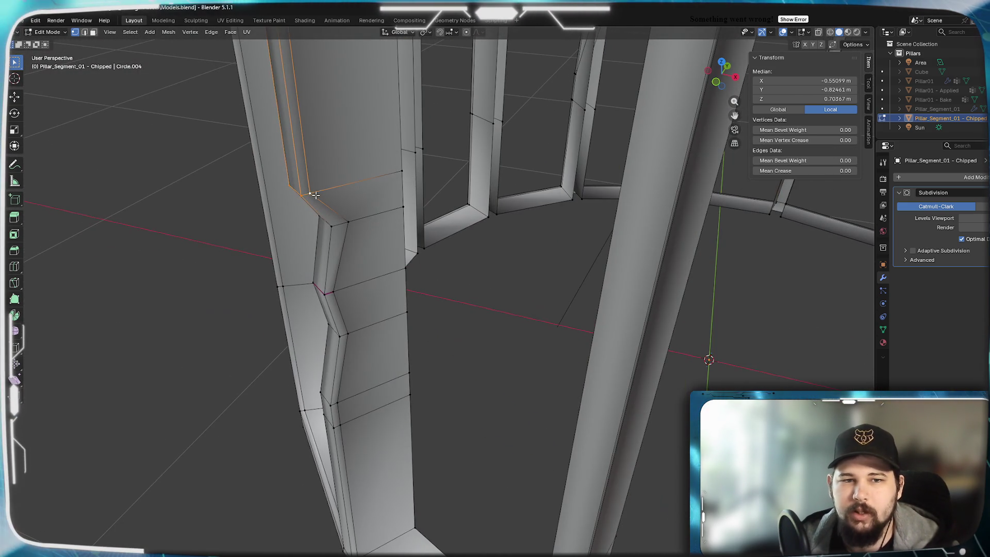
left_click(808, 172)
type(".5")
key("Return")
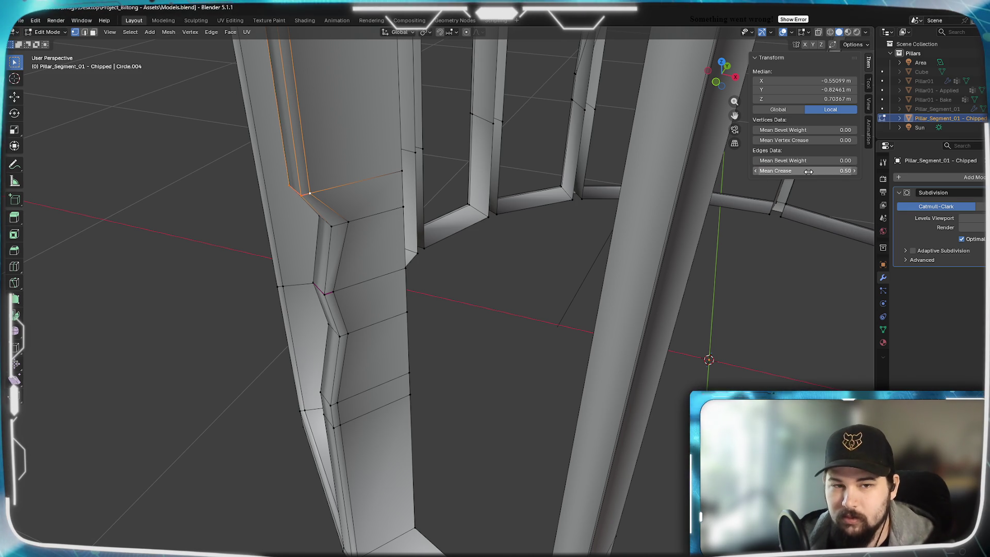
Preview the smoothed pillar in Object Mode, then return to Edit Mode and select a flat-side vertex
mouse_move(441, 239)
middle_mouse_down()
mouse_move(552, 231)
mouse_move(540, 218)
mouse_move(547, 200)
mouse_move(506, 191)
mouse_move(382, 203)
mouse_move(565, 199)
mouse_move(530, 206)
mouse_move(513, 236)
middle_mouse_up()
key("Tab")
scroll(550, 231, "up", 5)
scroll(381, 203, "down", 3)
scroll(530, 206, "up", 3)
key("Tab")
left_click(428, 388)
Merge the selected vertices beside the notch At Center, after undoing a first attempt
left_click(423, 324, "shift")
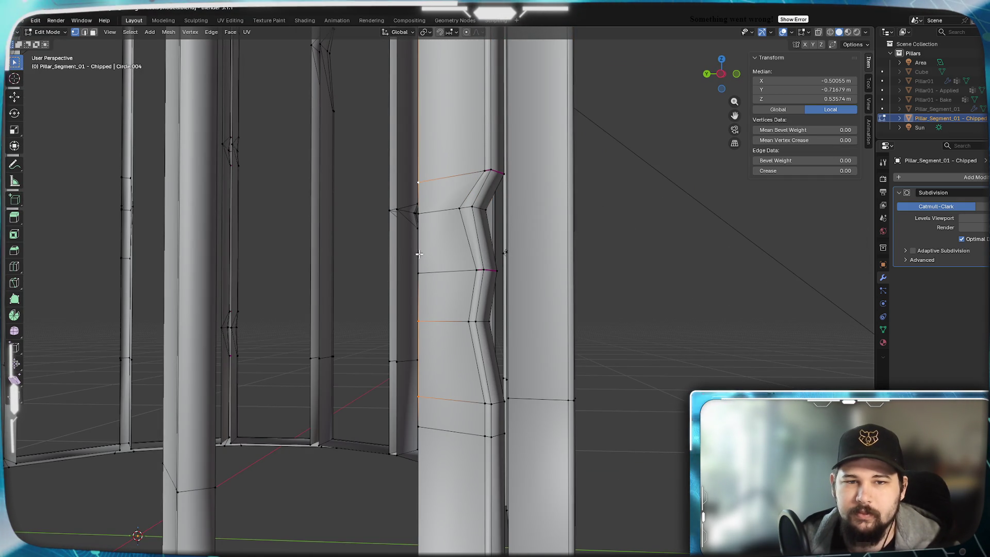
left_click(431, 224, "shift")
key("m")
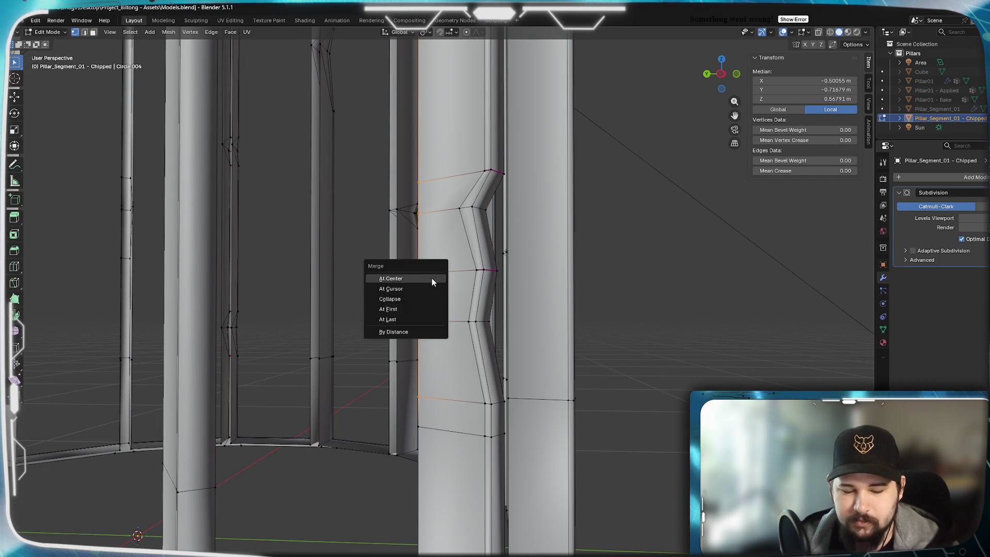
left_click(431, 277)
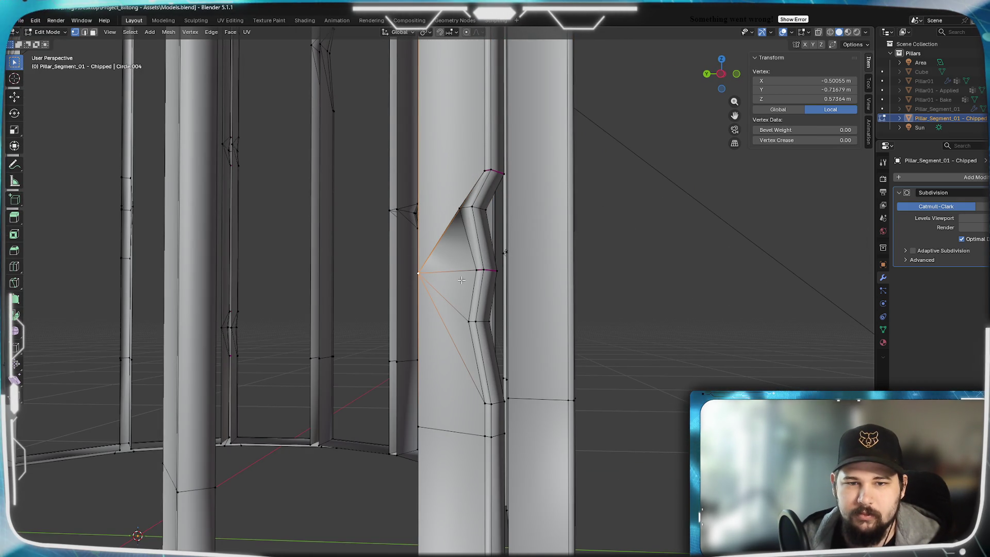
key("ctrl+z")
middle_click_drag(461, 280, 454, 278)
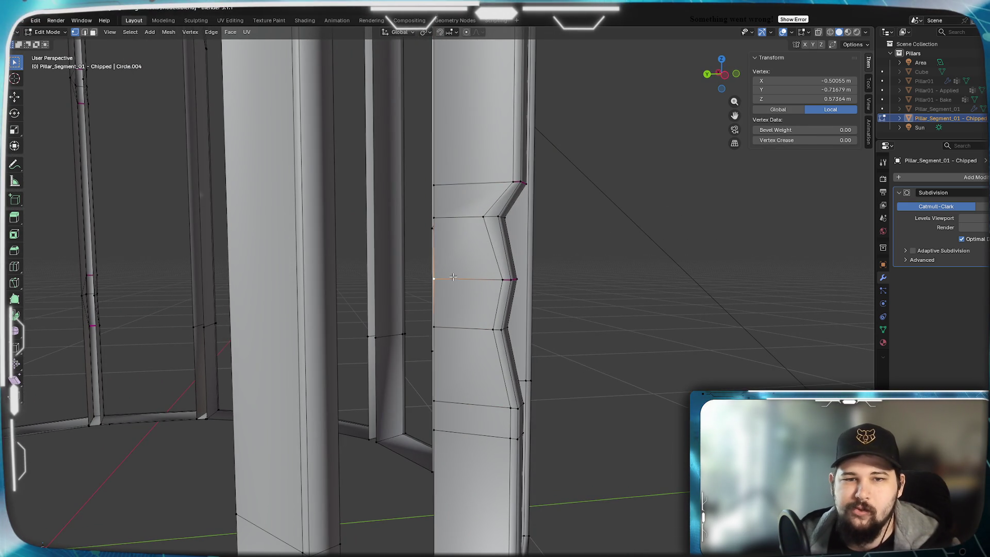
key("ctrl+z")
key("m")
left_click(446, 217)
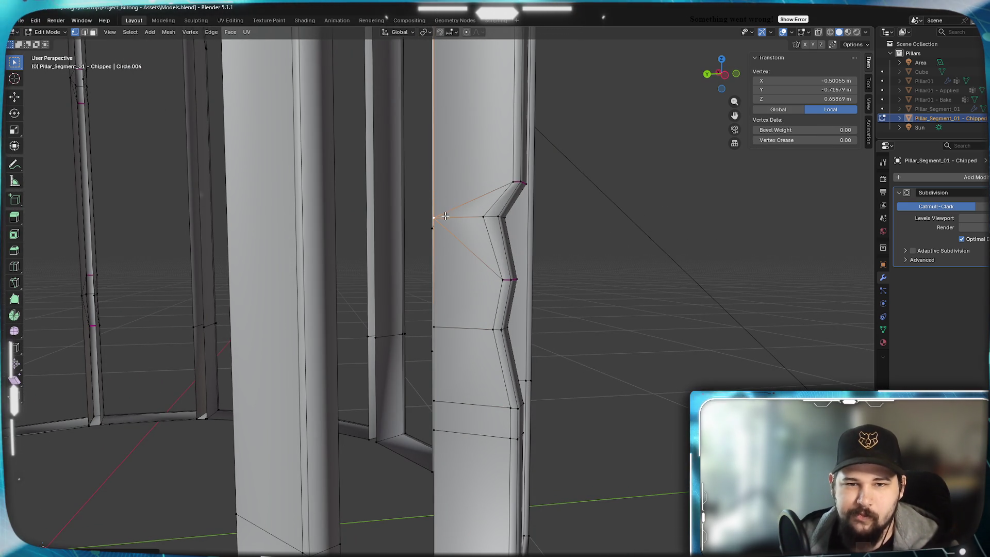
Merge the two lower left-edge vertices At Last into the upper one
left_click(450, 402)
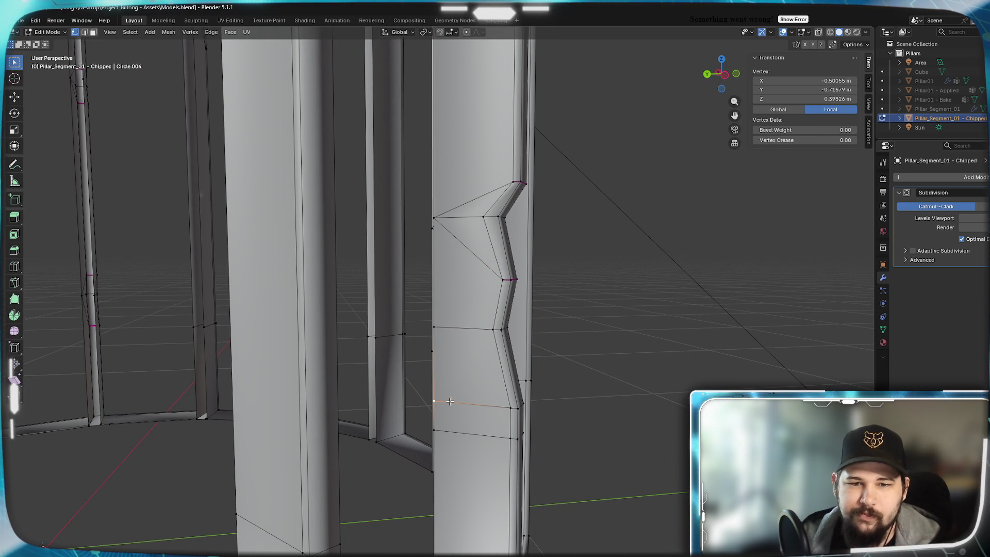
mouse_move(470, 348)
middle_mouse_down()
mouse_move(510, 347)
mouse_move(481, 309)
mouse_move(470, 327)
mouse_move(481, 332)
mouse_move(435, 338)
mouse_move(453, 331)
mouse_move(450, 344)
middle_mouse_up()
key("m")
left_click(450, 344)
scroll(450, 343, "up", 6)
Inspect the smoothed pillar in Object Mode, then return to Edit Mode
key("Tab")
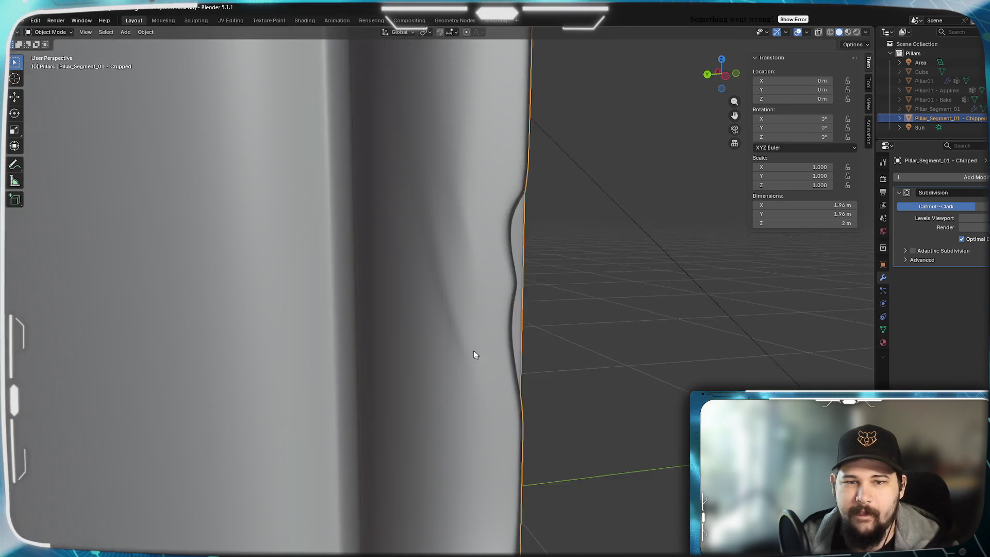
mouse_move(475, 355)
middle_mouse_down()
mouse_move(391, 347)
mouse_move(466, 354)
mouse_move(364, 331)
mouse_move(423, 324)
mouse_move(459, 333)
mouse_move(402, 309)
mouse_move(279, 315)
mouse_move(386, 282)
mouse_move(407, 293)
mouse_move(393, 287)
mouse_move(397, 321)
mouse_move(261, 316)
mouse_move(378, 381)
middle_mouse_up()
scroll(465, 354, "down", 5)
key("Tab")
scroll(458, 333, "down", 4)
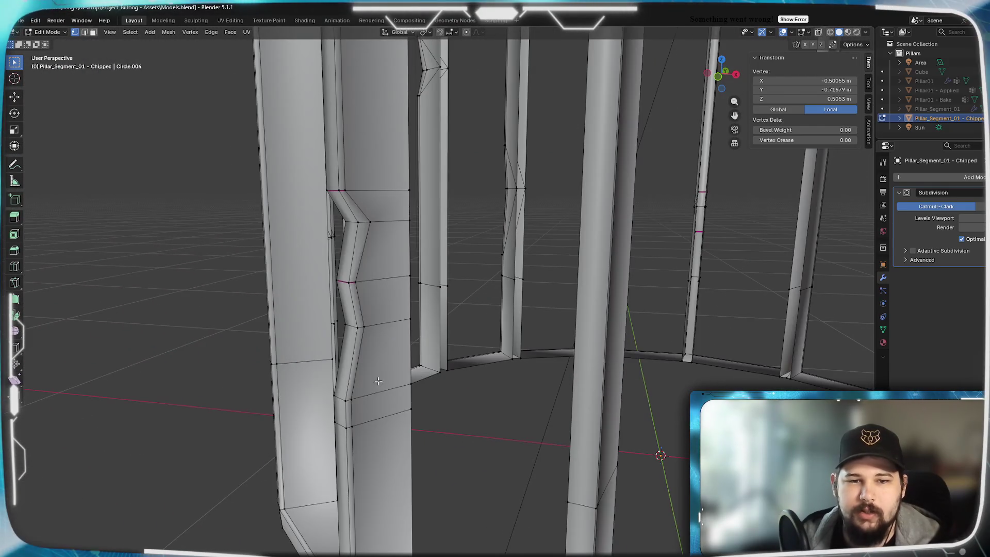
Slide a vertex up its edge, then merge it with the upper vertex At Center
key("g")
key("g")
left_click(399, 322)
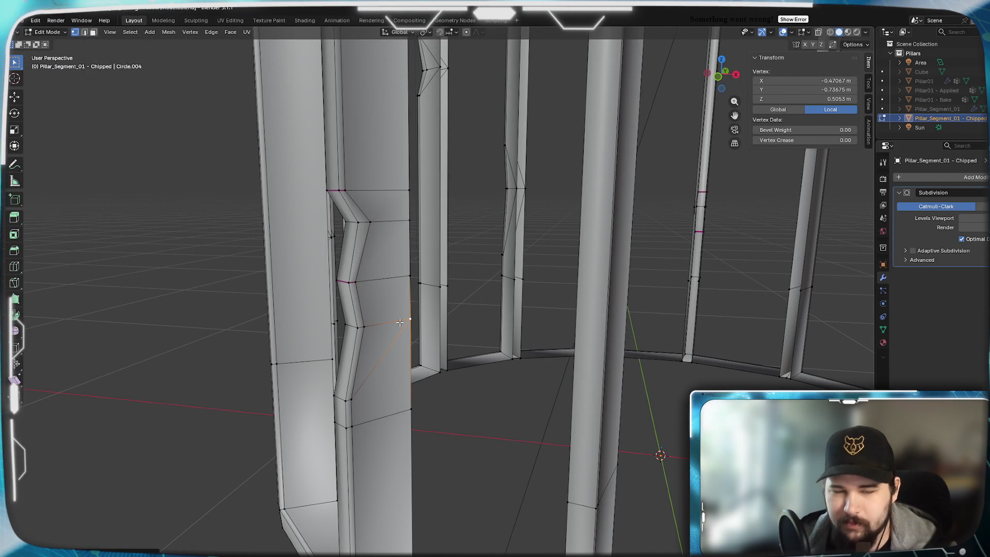
left_click(409, 221, "shift")
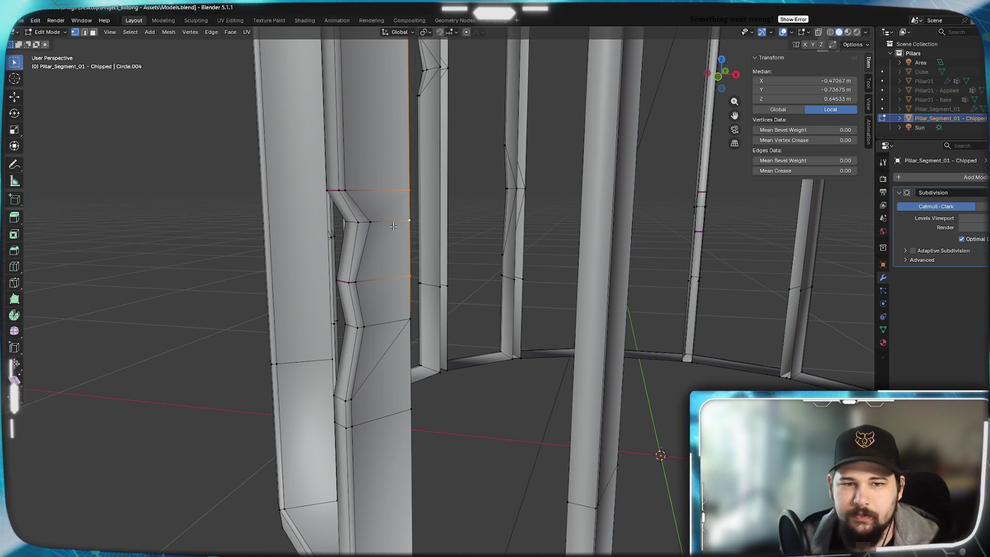
key("m")
left_click(397, 251)
Add two loop cuts to another pillar and squeeze the band to 0.25 height
mouse_move(372, 297)
middle_mouse_down()
mouse_move(442, 287)
mouse_move(371, 275)
mouse_move(464, 287)
middle_mouse_up()
scroll(371, 274, "down", 3)
scroll(466, 293, "up", 3)
scroll(467, 293, "down", 3)
mouse_move(342, 287)
middle_mouse_down()
mouse_move(397, 276)
mouse_move(246, 270)
mouse_move(327, 287)
middle_mouse_up()
scroll(408, 293, "up", 3)
scroll(408, 293, "down", 3)
scroll(327, 287, "up", 3)
scroll(341, 287, "up", 6)
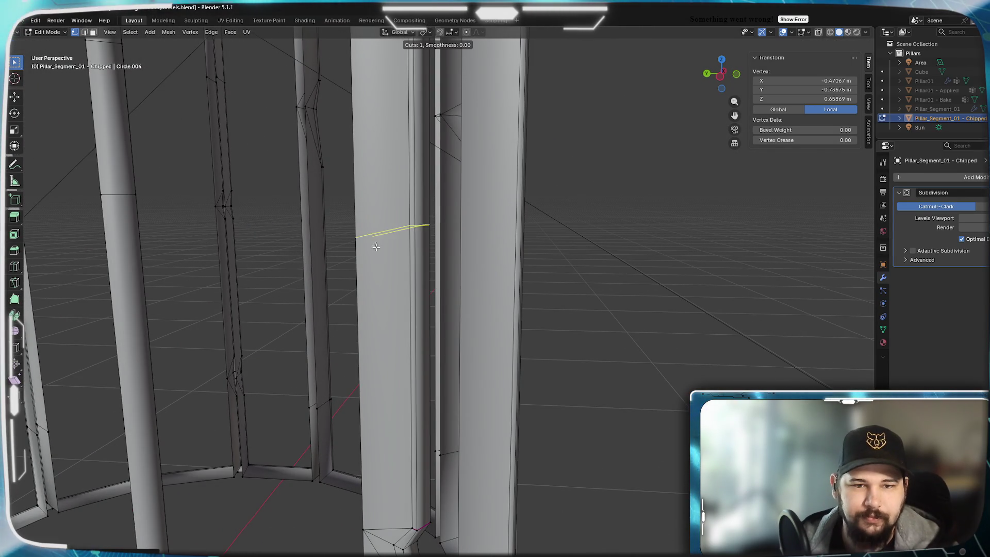
right_click(418, 210)
mouse_move(362, 299)
middle_mouse_down()
mouse_move(418, 292)
mouse_move(378, 289)
mouse_move(392, 294)
middle_mouse_up()
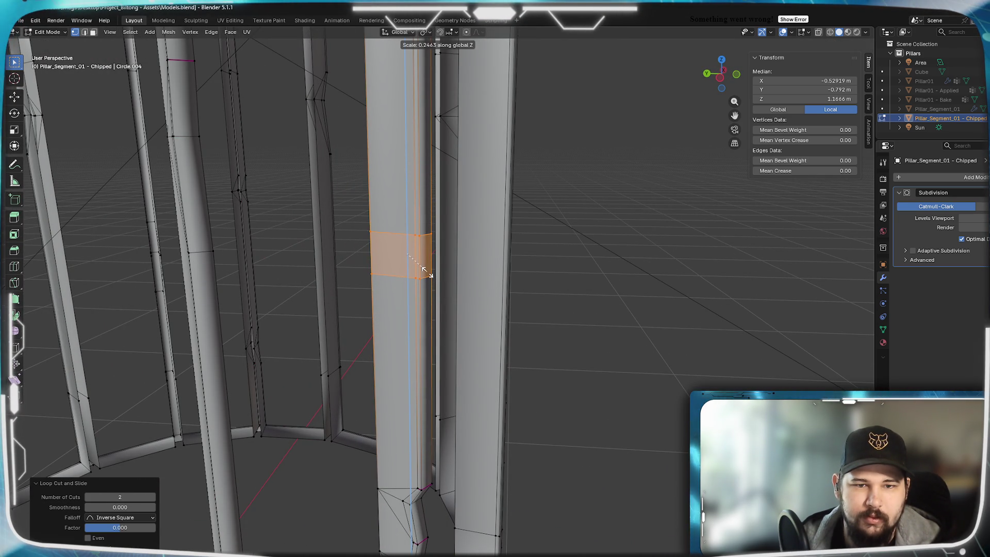
left_click(428, 271)
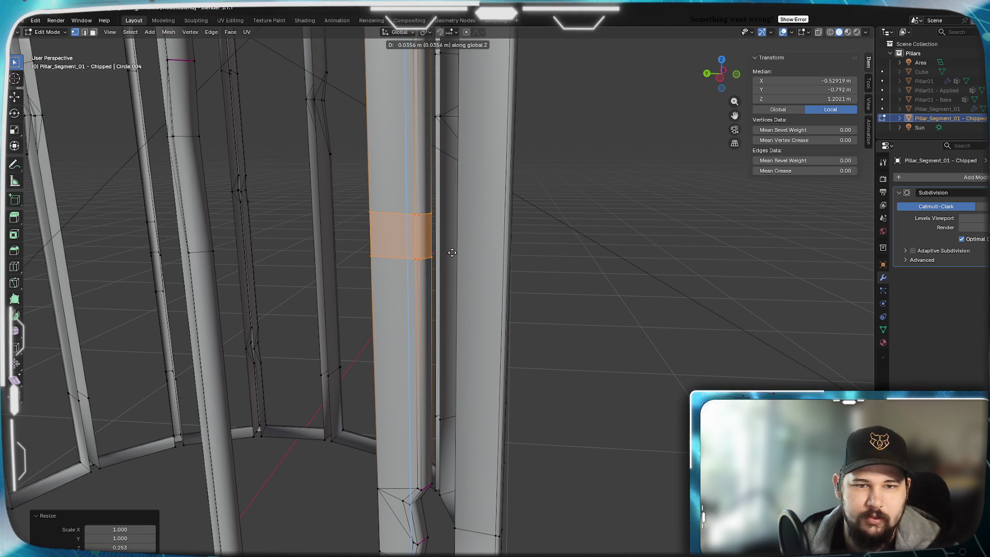
Add a middle loop, join corner vertices with J, and slide the corner inward (about 0.657)
left_click(420, 236)
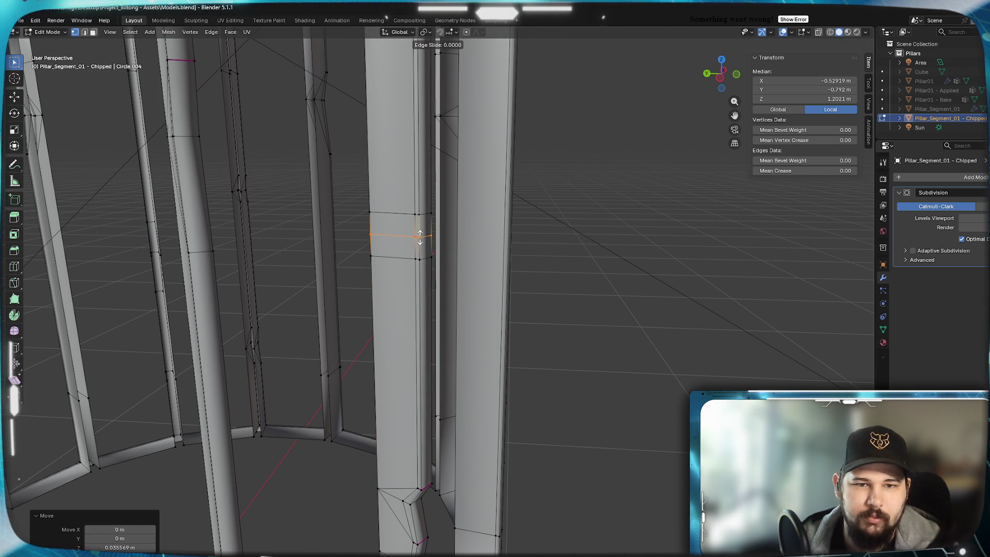
left_click(433, 233)
scroll(434, 233, "up", 4)
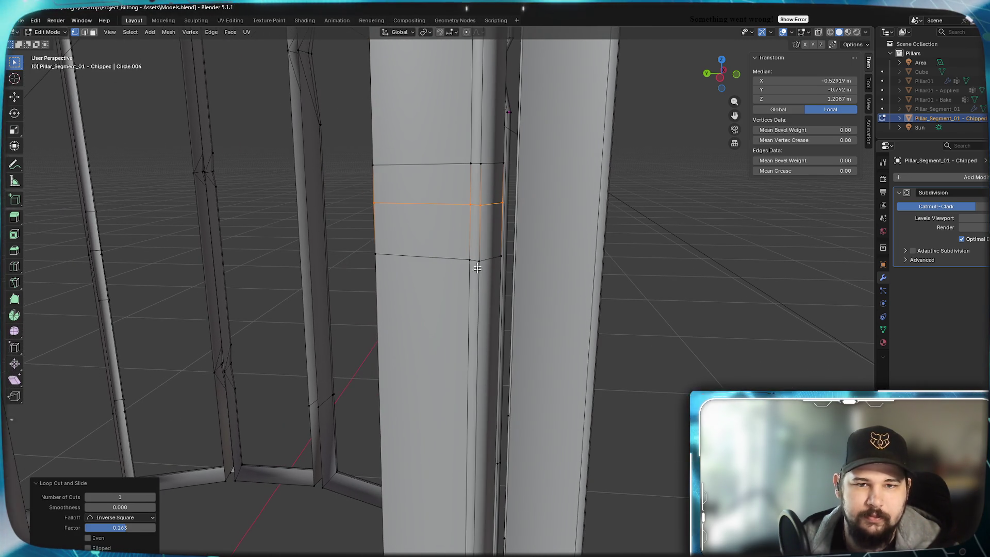
left_click(460, 206)
scroll(482, 223, "down", 5)
left_click(238, 211, "shift")
scroll(283, 274, "up", 5)
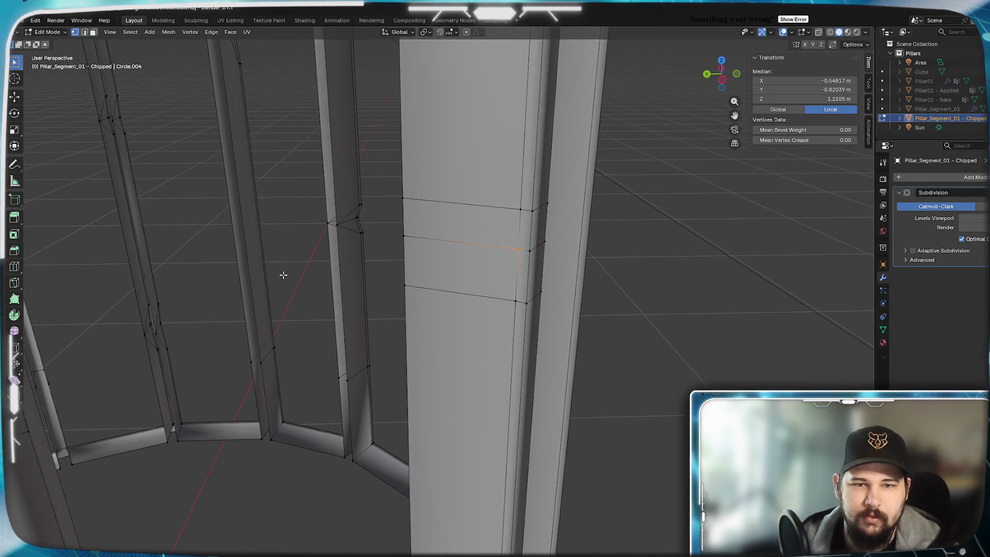
left_click(452, 261)
key("j")
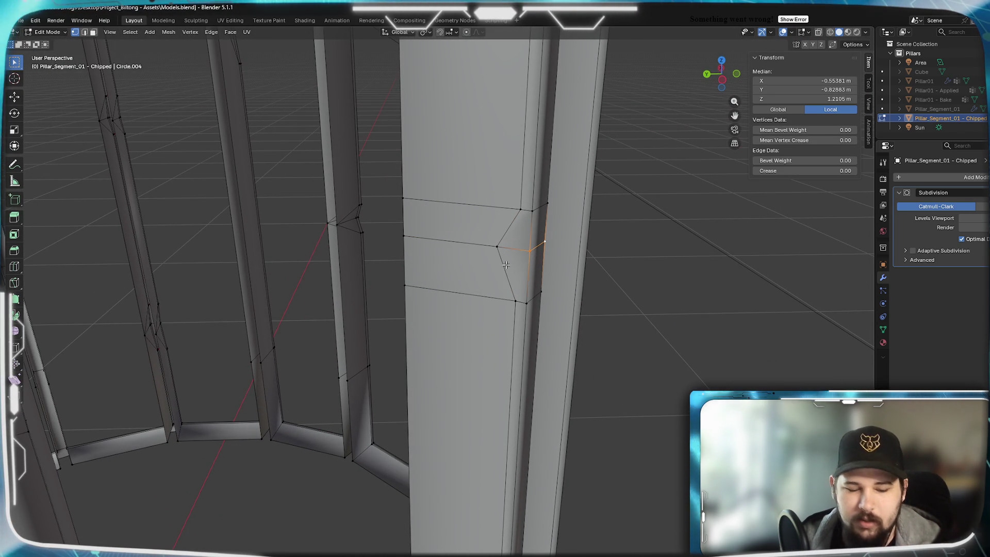
key("shift+v")
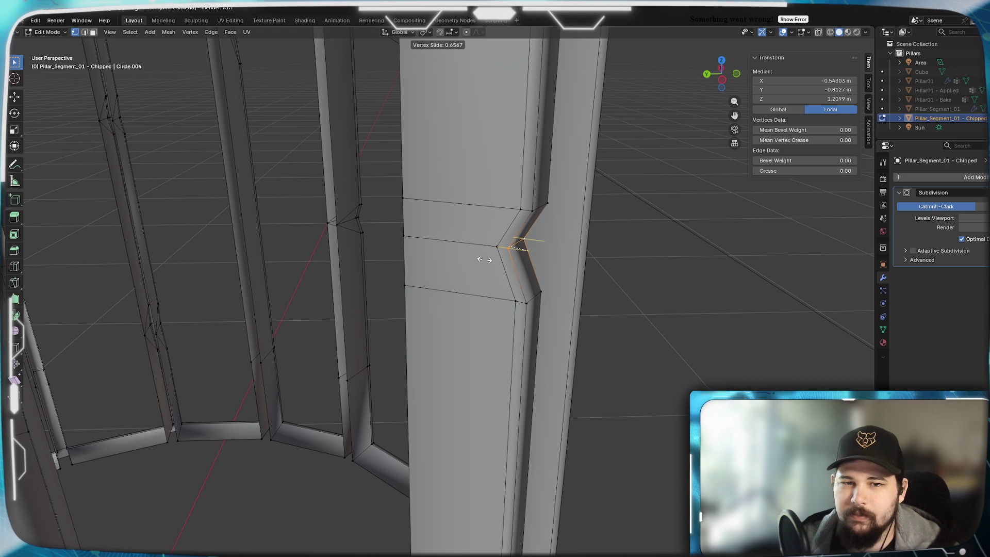
left_click(485, 259)
Check the smoothed pillar in Object Mode, then return to Edit Mode and select a vertex
scroll(505, 300, "down", 3)
key("Tab")
scroll(487, 313, "up", 6)
scroll(464, 306, "down", 5)
scroll(429, 305, "up", 5)
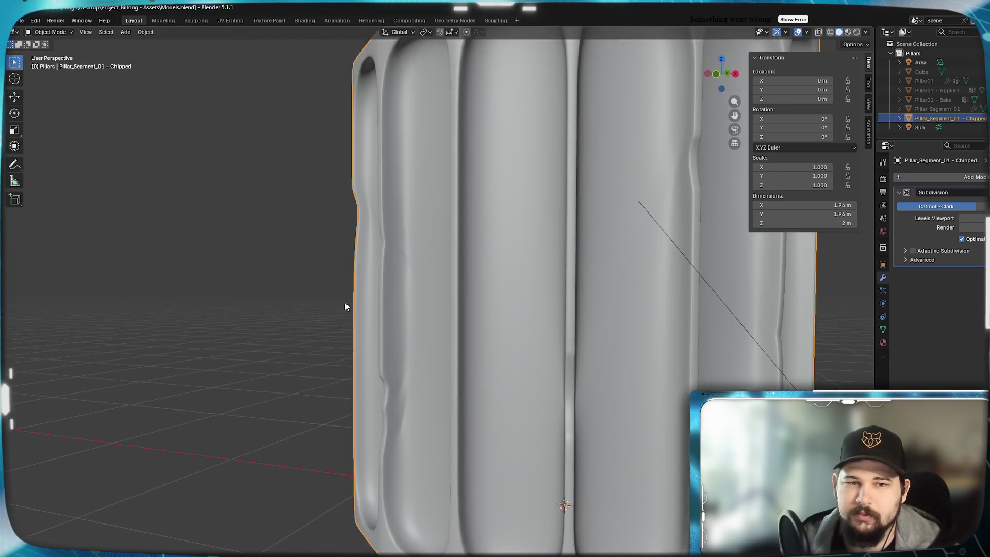
key("Tab")
scroll(467, 272, "up", 3)
left_click(449, 187, "alt")
left_click(473, 233)
mouse_move(491, 274)
middle_mouse_down()
mouse_move(420, 280)
mouse_move(355, 212)
middle_mouse_up()
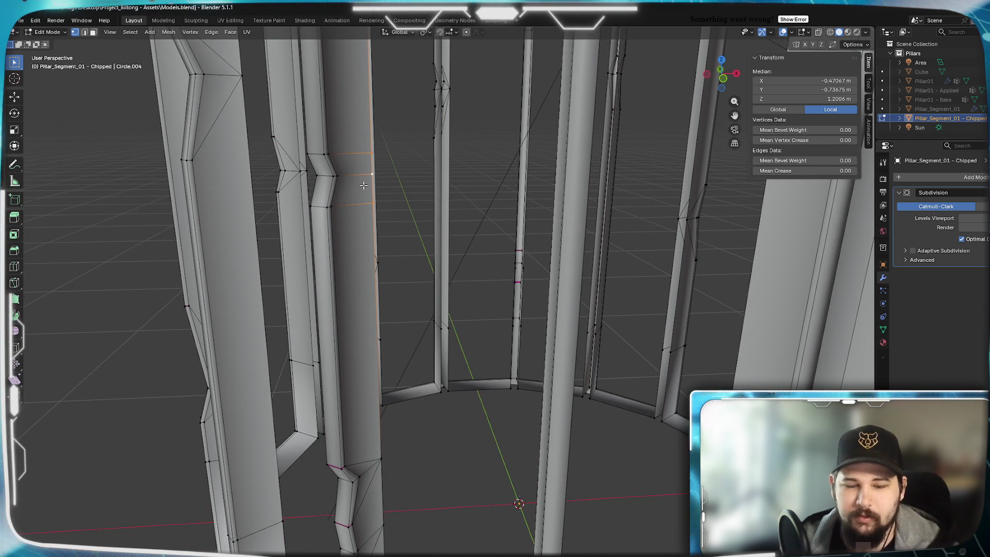
Switch to Object Mode and orbit to look down into the smoothed pillar's top
key("ctrl+Tab")
left_click(363, 192)
scroll(360, 318, "up", 5)
scroll(391, 312, "down", 5)
scroll(424, 307, "up", 5)
scroll(409, 287, "down", 5)
scroll(361, 291, "up", 4)
scroll(339, 309, "down", 5)
mouse_move(338, 325)
middle_mouse_down()
mouse_move(486, 342)
mouse_move(455, 358)
mouse_move(395, 342)
mouse_move(426, 347)
mouse_move(413, 386)
mouse_move(472, 375)
mouse_move(364, 366)
mouse_move(454, 363)
mouse_move(438, 372)
mouse_move(480, 375)
mouse_move(431, 376)
middle_mouse_up()
Back in Edit Mode, loop-cut another pillar and slide a vertex inward to begin the notch
key("Tab")
scroll(504, 340, "up", 5)
middle_click_drag(504, 340, 481, 352)
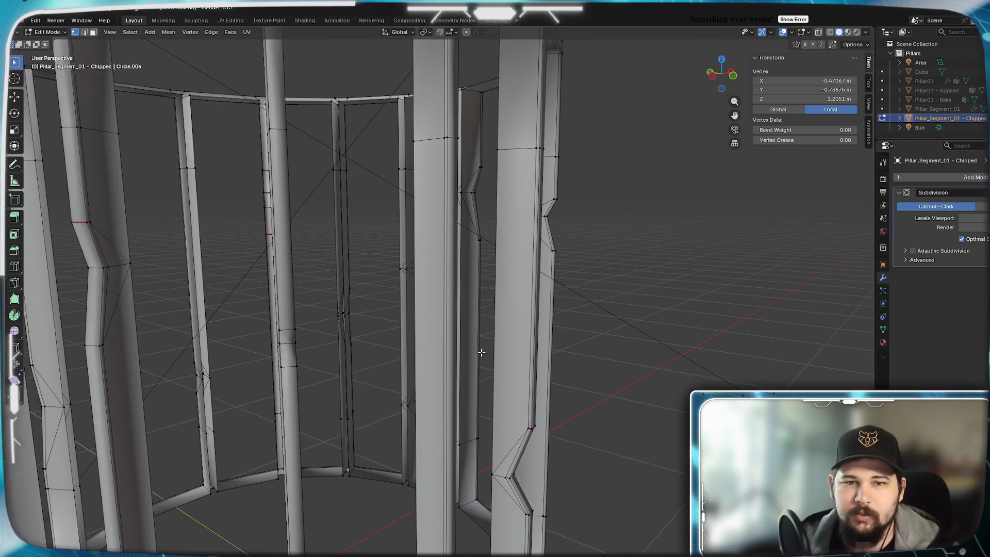
left_click(425, 323)
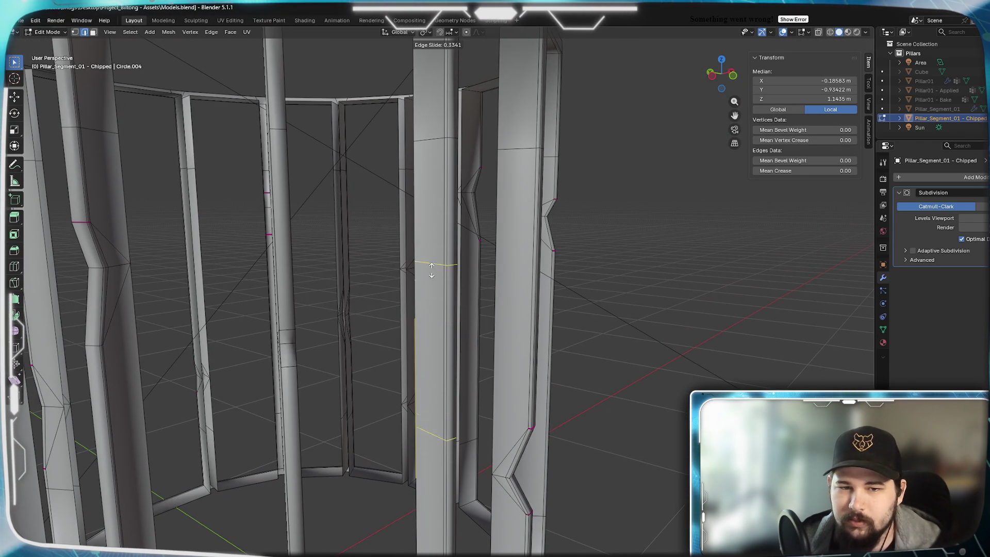
left_click(441, 223)
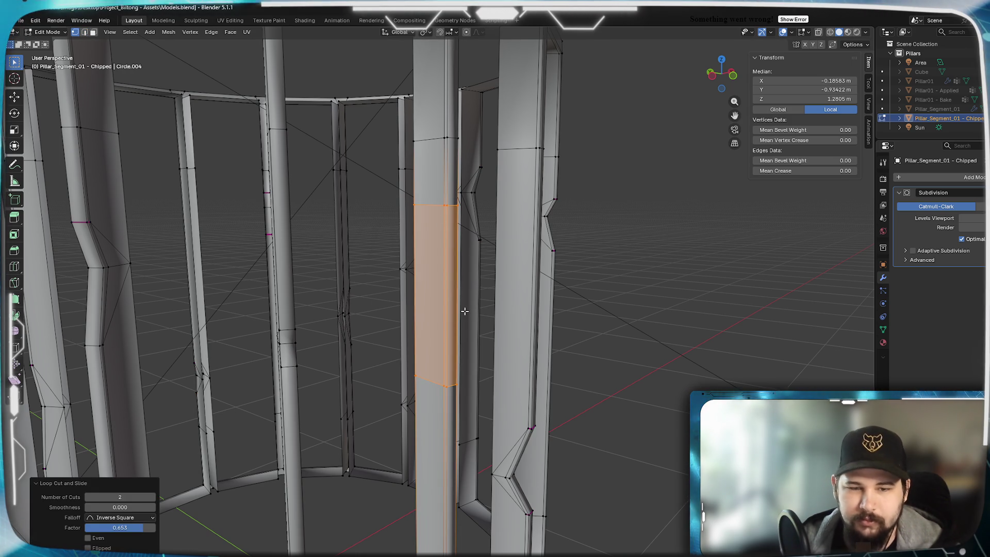
key("g")
key("g")
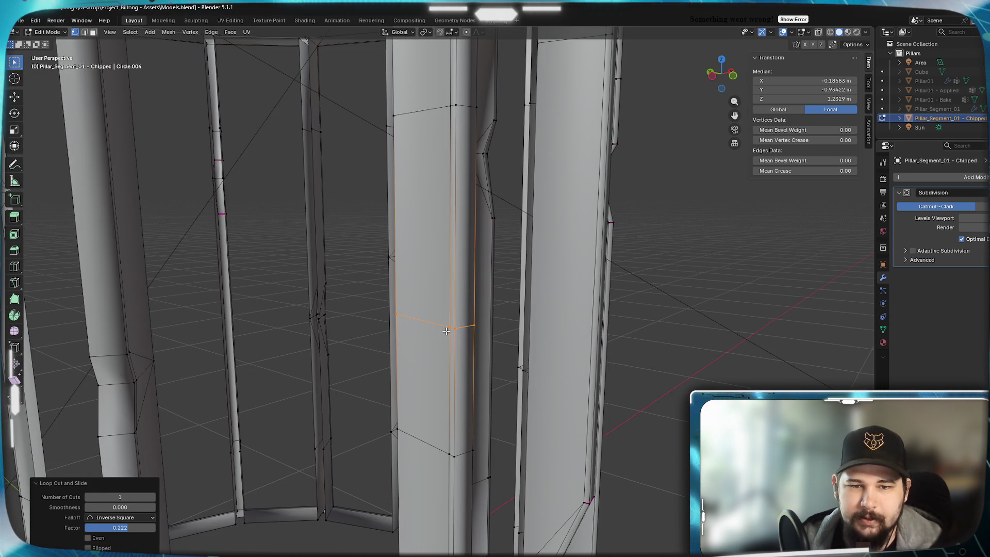
left_click(445, 330)
mouse_move(445, 330)
middle_mouse_down()
mouse_move(364, 357)
mouse_move(420, 375)
mouse_move(456, 368)
middle_mouse_up()
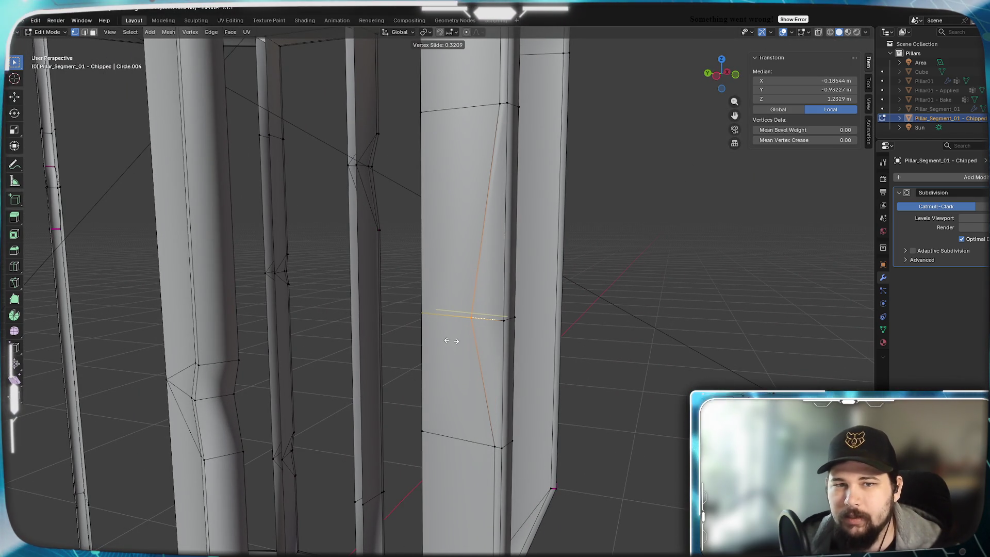
left_click(451, 341)
Deepen the notch with another slide, then merge two vertices onto the upper one
left_click(509, 327, "alt")
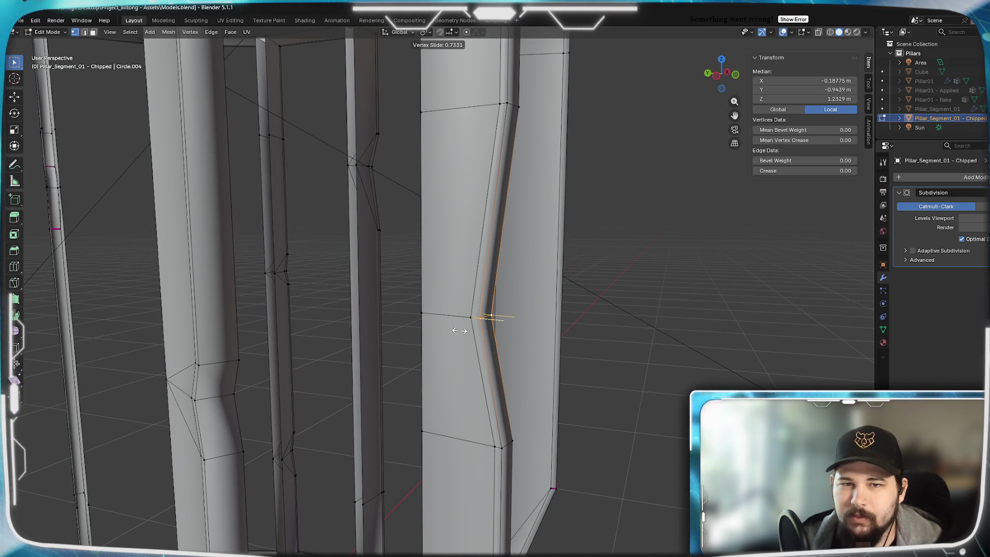
left_click(459, 331)
left_click(421, 431)
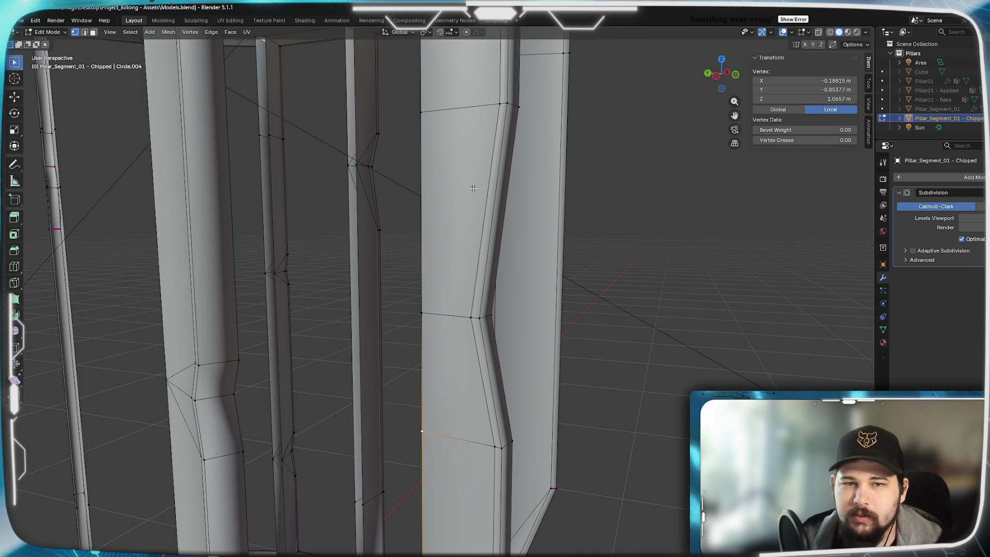
left_click(422, 206, "alt")
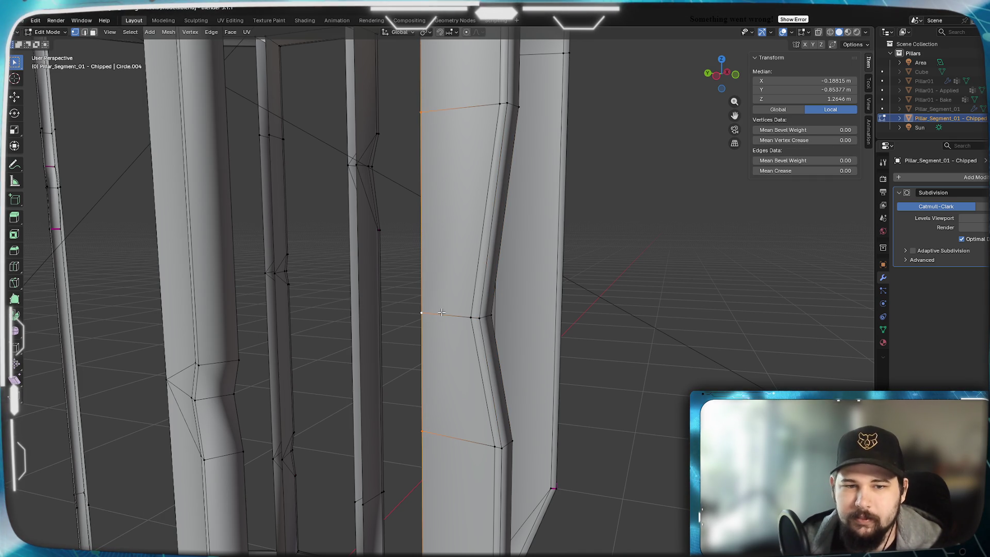
left_click(422, 312)
mouse_move(442, 313)
middle_mouse_down()
mouse_move(457, 391)
mouse_move(383, 227)
middle_mouse_up()
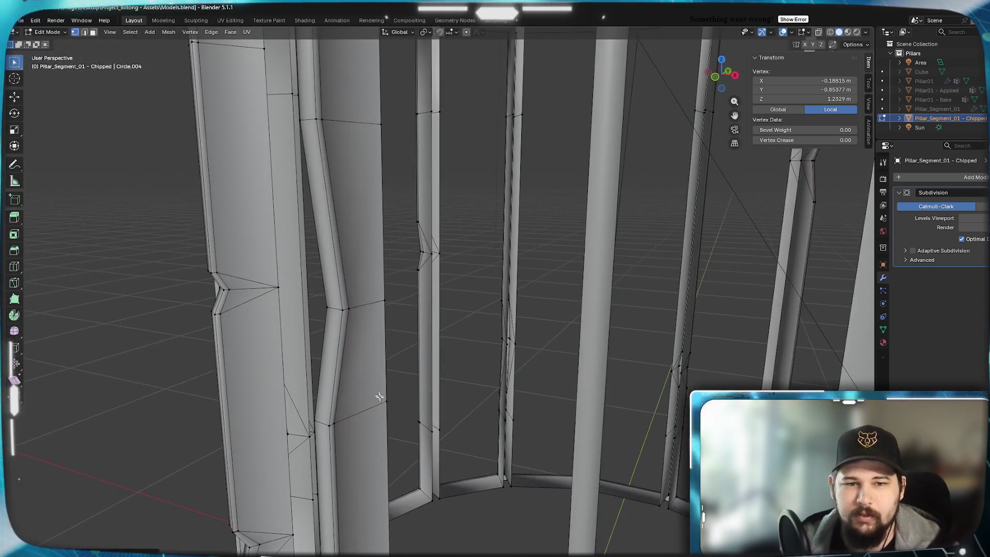
left_click(384, 300, "shift")
key("m")
left_click(343, 312)
Return to Object Mode and orbit closer around the smoothed, fluted pillar
key("Tab")
scroll(362, 413, "down", 5)
mouse_move(431, 387)
middle_mouse_down()
mouse_move(536, 382)
mouse_move(521, 413)
mouse_move(523, 387)
mouse_move(391, 376)
mouse_move(441, 357)
mouse_move(512, 369)
mouse_move(448, 413)
mouse_move(494, 367)
mouse_move(644, 372)
mouse_move(364, 369)
mouse_move(424, 380)
middle_mouse_up()
scroll(561, 367, "down", 5)
scroll(495, 366, "down", 5)
scroll(513, 361, "up", 3)
middle_click_drag(512, 360, 468, 355)
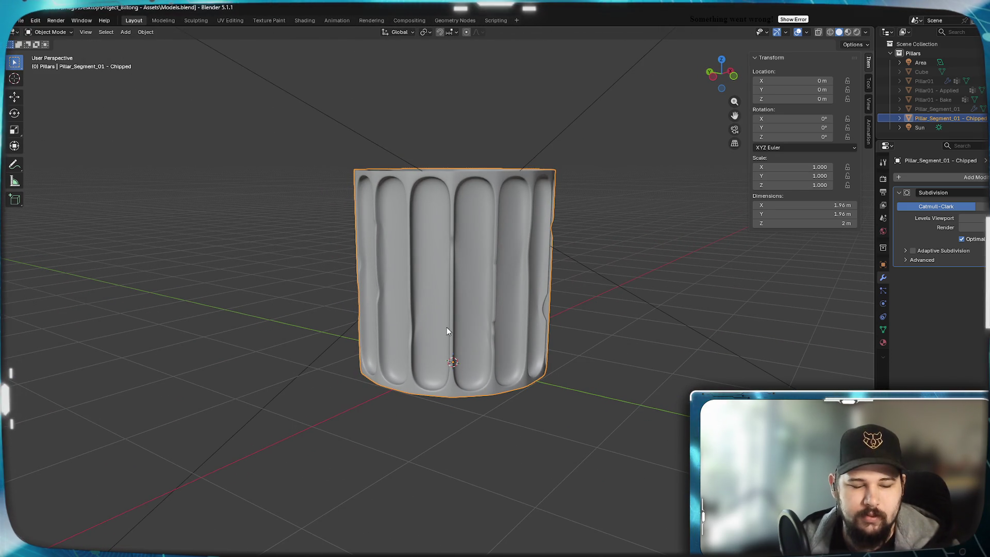
Orbit to a level side view of the smoothed pillar and enter Edit Mode
scroll(515, 314, "up", 2)
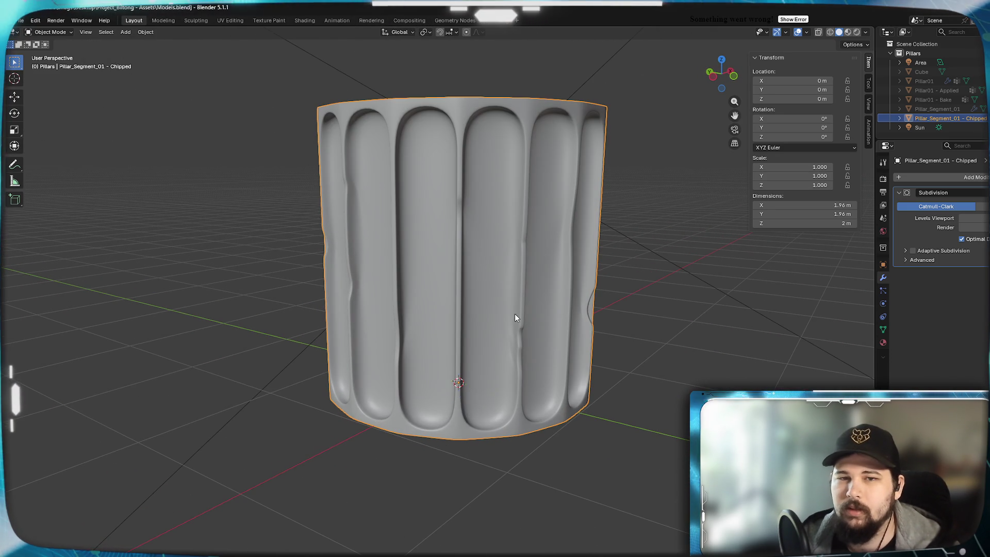
middle_click_drag(474, 366, 513, 341)
scroll(513, 341, "down", 2)
mouse_move(485, 389)
middle_mouse_down()
mouse_move(558, 375)
mouse_move(493, 384)
middle_mouse_up()
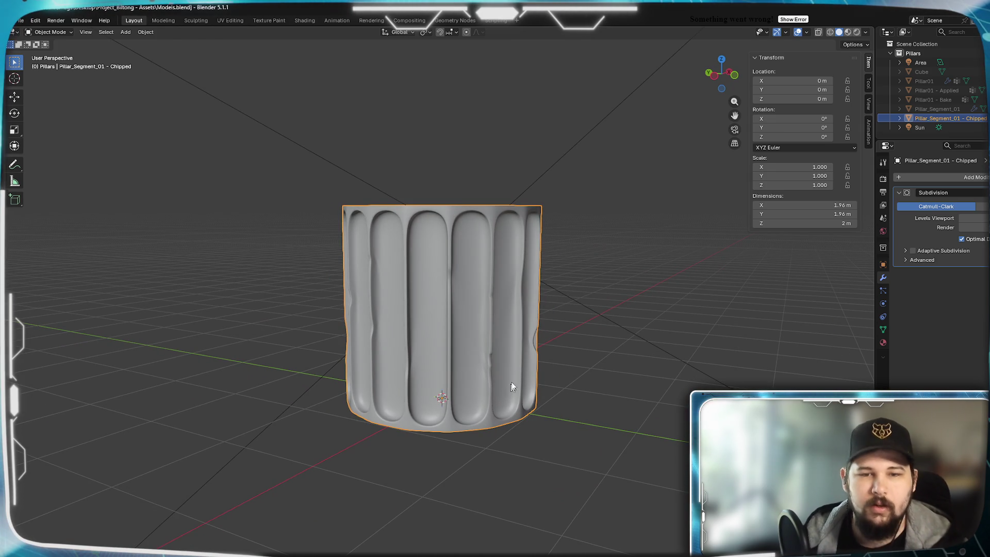
key("Tab")
Orbit and zoom around the low-poly pillar cage until the pillars stand upright
scroll(508, 376, "up", 2)
middle_click_drag(508, 375, 485, 373)
scroll(482, 371, "up", 3)
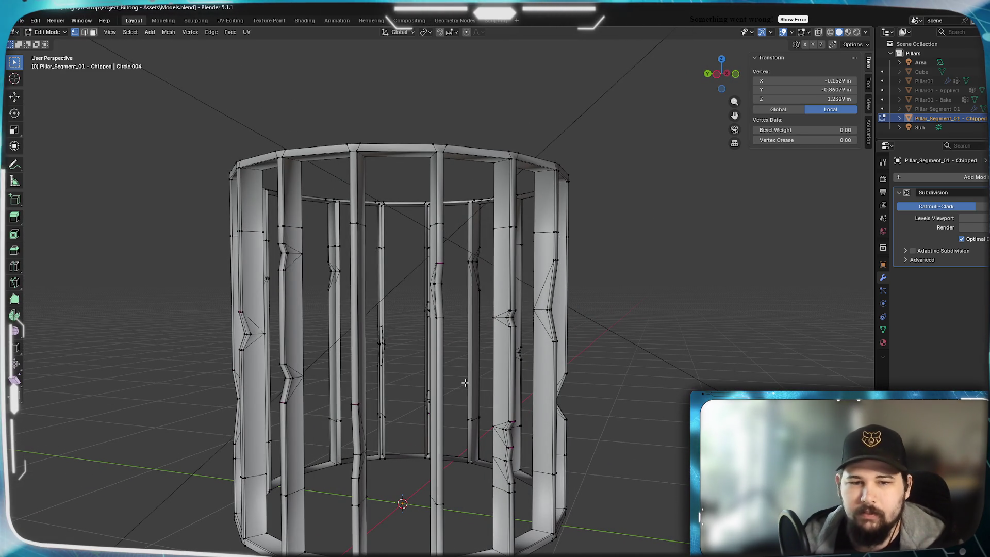
mouse_move(445, 437)
middle_mouse_down()
mouse_move(453, 380)
mouse_move(454, 392)
mouse_move(407, 413)
middle_mouse_up()
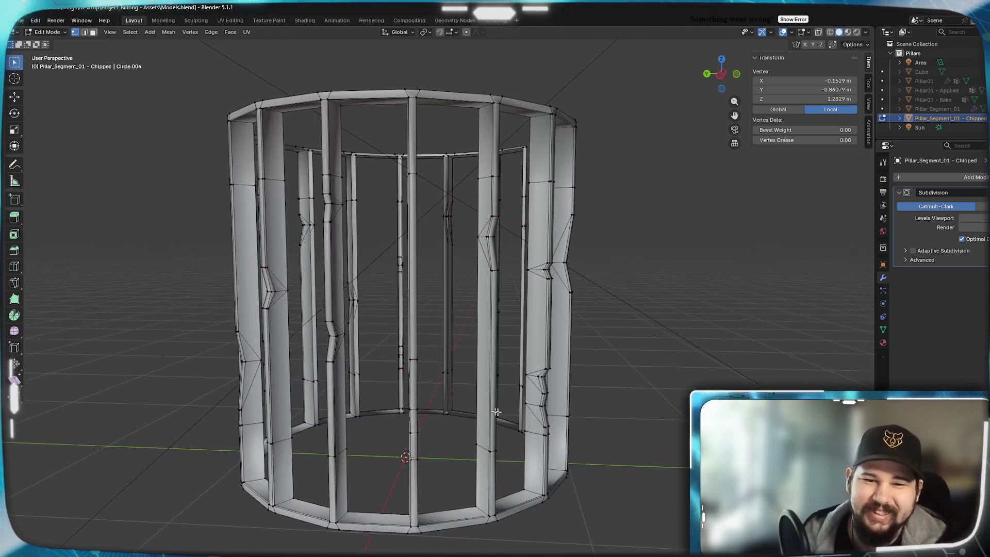
scroll(545, 420, "up", 4)
scroll(545, 421, "down", 5)
mouse_move(520, 392)
middle_mouse_down()
mouse_move(497, 369)
mouse_move(412, 372)
mouse_move(453, 330)
mouse_move(522, 223)
middle_mouse_up()
scroll(396, 374, "up", 4)
scroll(396, 373, "down", 4)
mouse_move(503, 366)
middle_mouse_down()
mouse_move(464, 380)
mouse_move(483, 382)
middle_mouse_up()
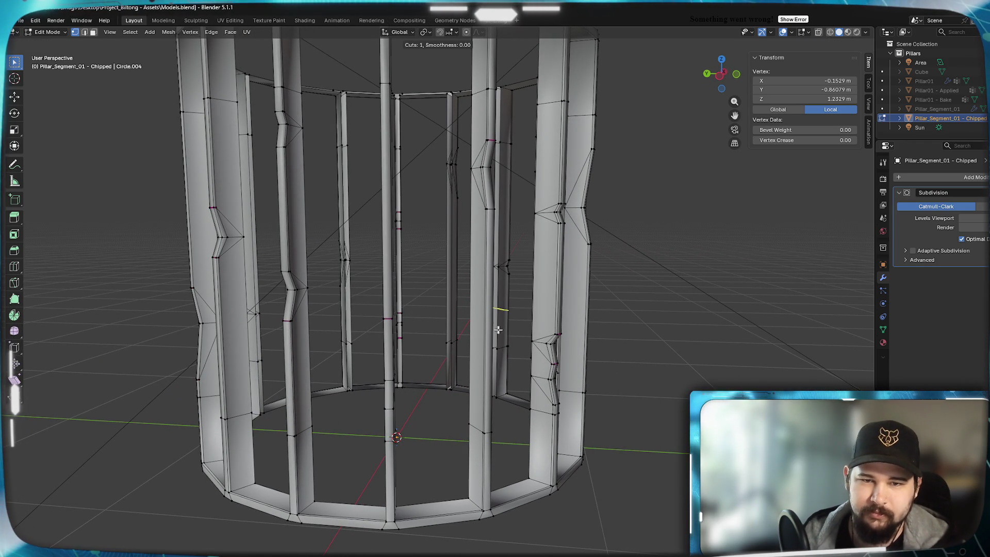
Cut a centred edge loop across one pillar, flatten it to zero Z height, and shift it vertically
left_click(485, 334)
right_click(550, 395)
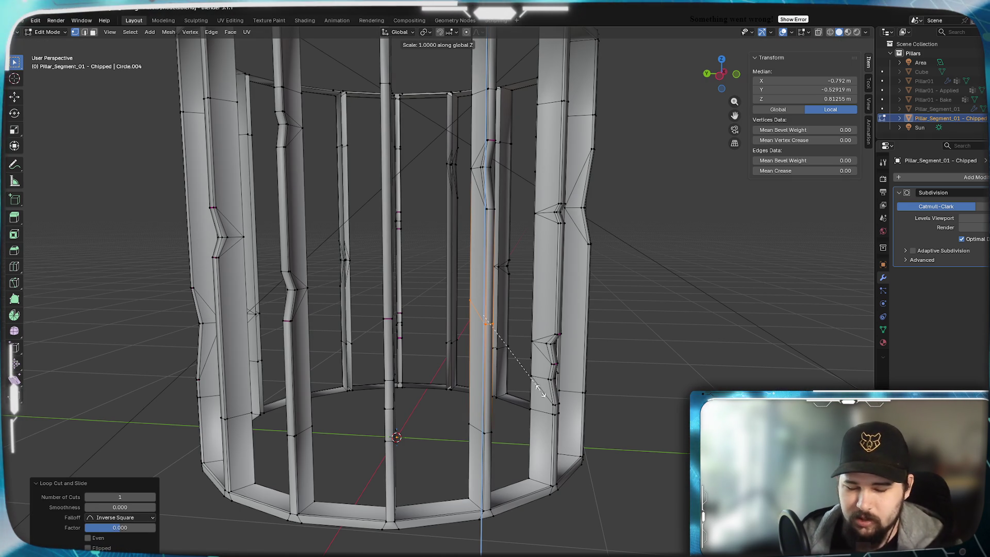
key("0")
key("Return")
scroll(521, 354, "up", 2)
scroll(577, 359, "up", 2)
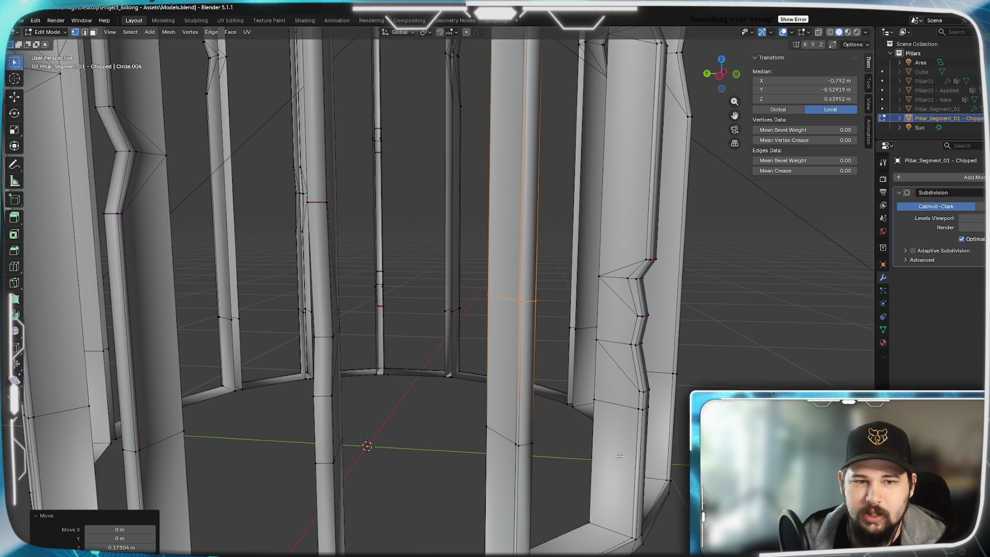
scroll(620, 456, "down", 3)
middle_click_drag(619, 456, 565, 439)
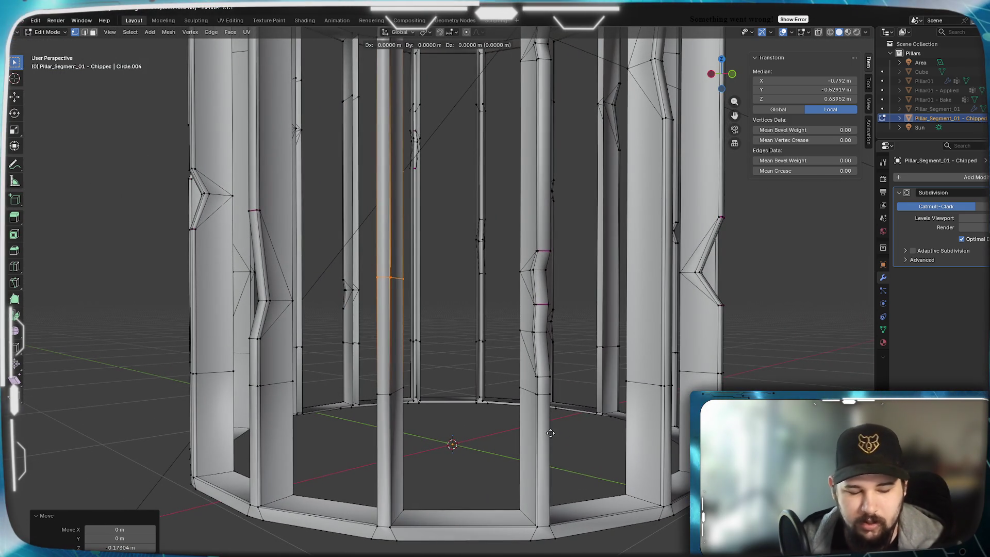
key("z")
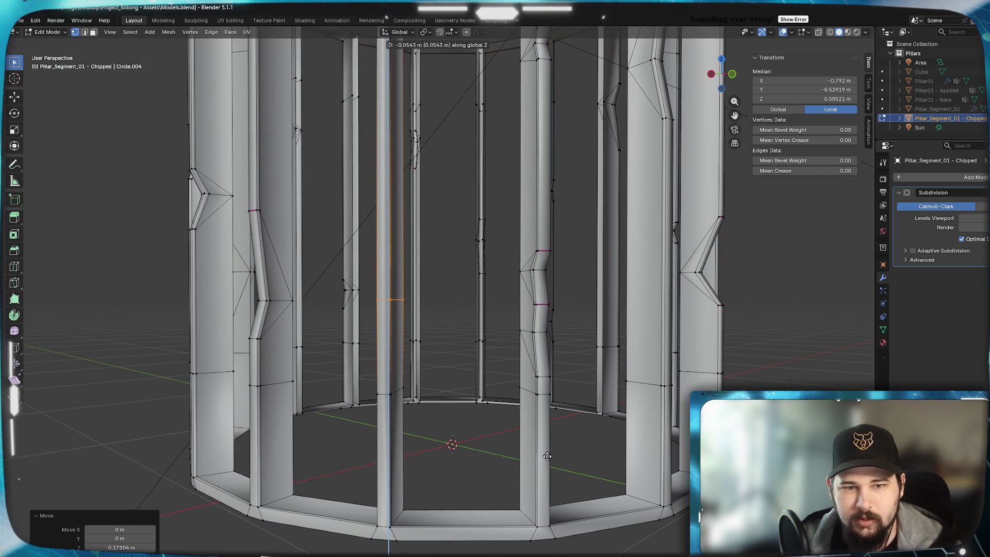
left_click(549, 457)
Add a centred, flattened loop to the left-centre pillar and raise it about 0.227 m along Z
scroll(549, 457, "down", 5)
mouse_move(257, 364)
middle_mouse_down("shift")
mouse_move(412, 366)
mouse_move(464, 354)
mouse_move(434, 385)
middle_mouse_up("shift")
mouse_move(596, 309)
middle_mouse_down()
mouse_move(552, 294)
mouse_move(465, 293)
mouse_move(508, 307)
mouse_move(464, 309)
mouse_move(573, 313)
mouse_move(549, 221)
middle_mouse_up()
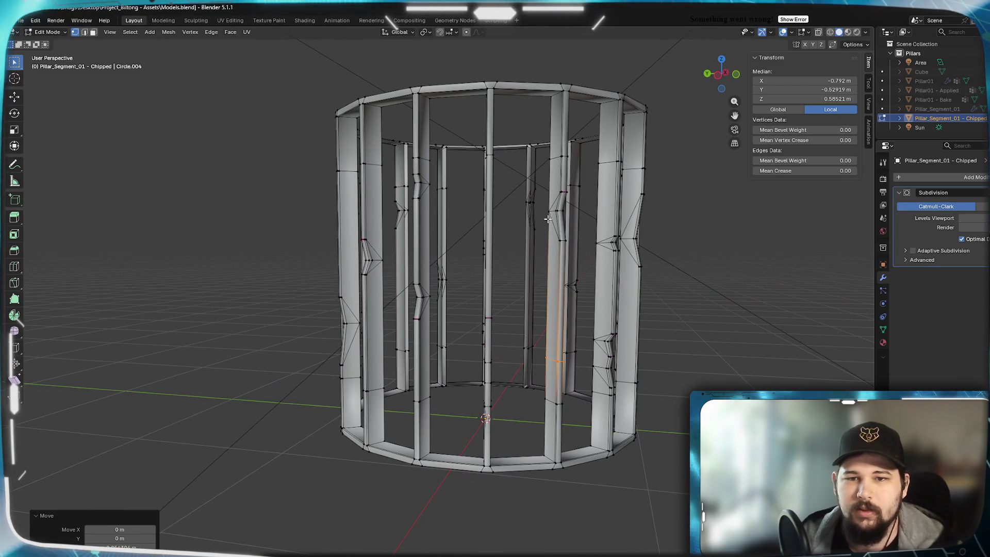
scroll(496, 241, "up", 5)
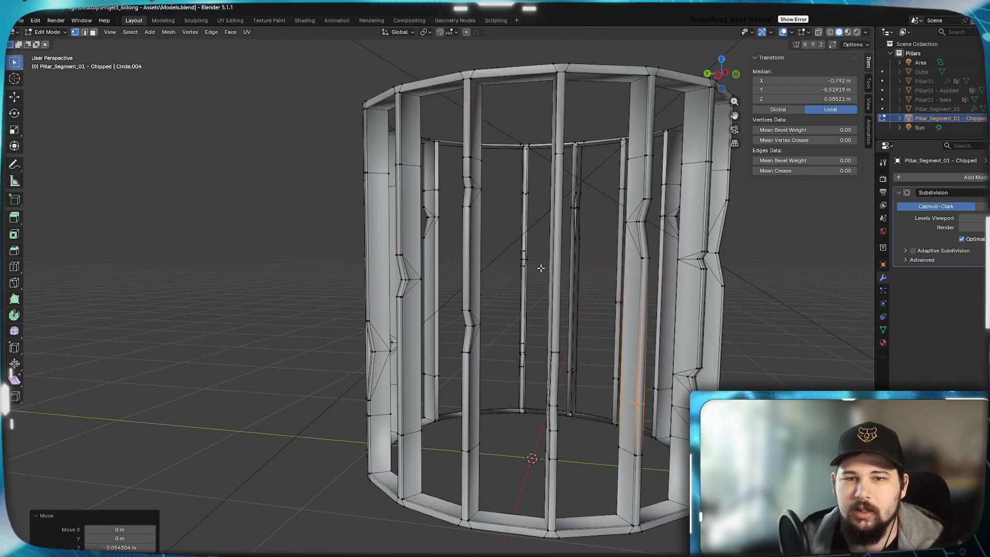
mouse_move(549, 282)
middle_mouse_down()
mouse_move(536, 278)
mouse_move(570, 177)
middle_mouse_up()
mouse_move(540, 220)
middle_mouse_down()
mouse_move(541, 261)
mouse_move(639, 249)
mouse_move(594, 248)
mouse_move(627, 243)
mouse_move(598, 200)
mouse_move(552, 298)
mouse_move(526, 294)
mouse_move(540, 299)
middle_mouse_up()
key("ctrl+r")
left_click(516, 238)
right_click(516, 238)
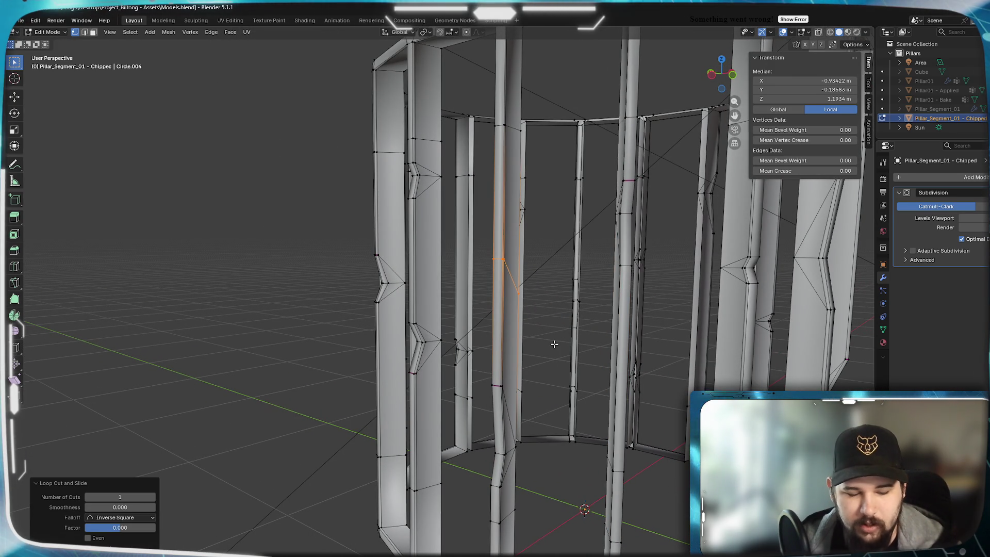
key("Return")
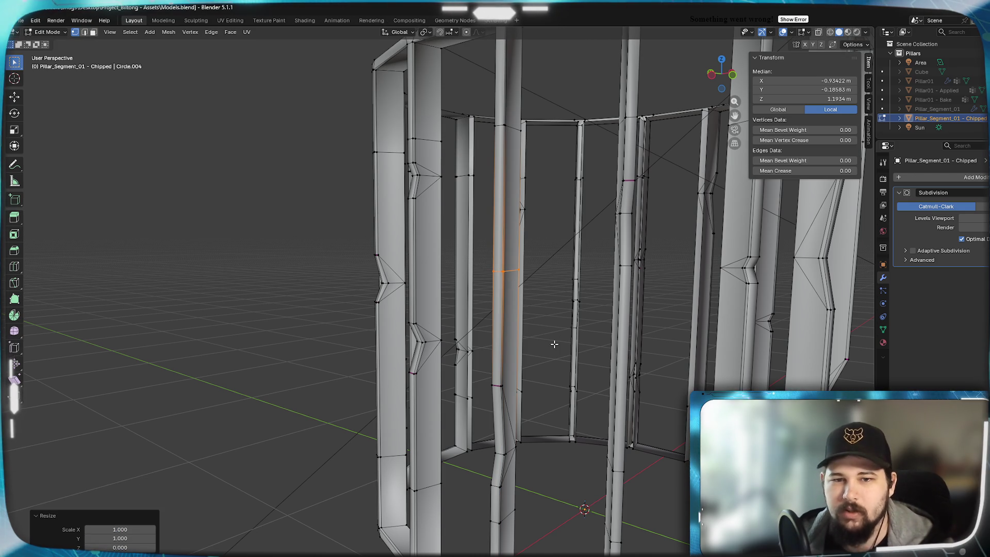
key("g")
key("z")
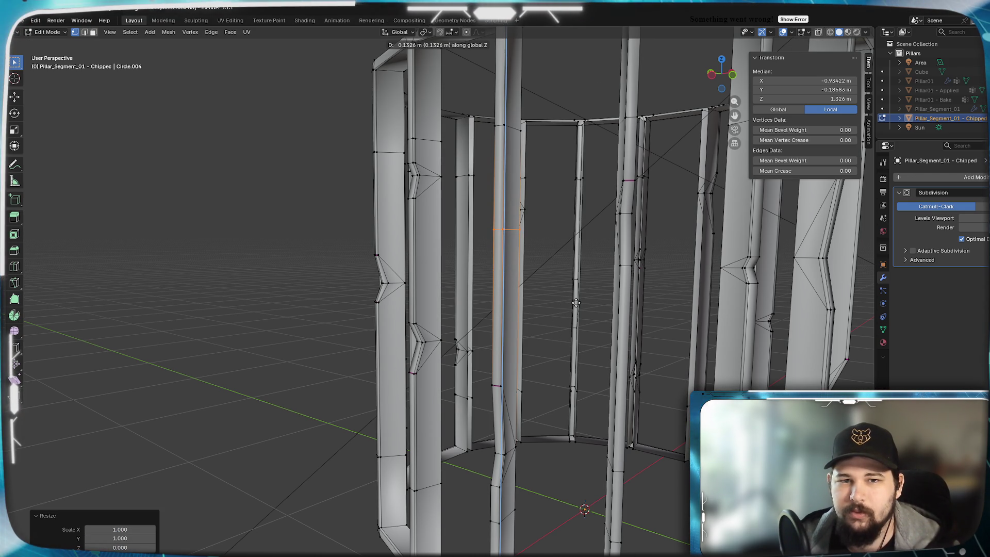
left_click(610, 273)
mouse_move(610, 273)
middle_mouse_down()
mouse_move(530, 325)
mouse_move(579, 327)
mouse_move(503, 339)
mouse_move(544, 324)
mouse_move(504, 325)
mouse_move(597, 335)
mouse_move(481, 331)
mouse_move(601, 336)
mouse_move(537, 334)
middle_mouse_up()
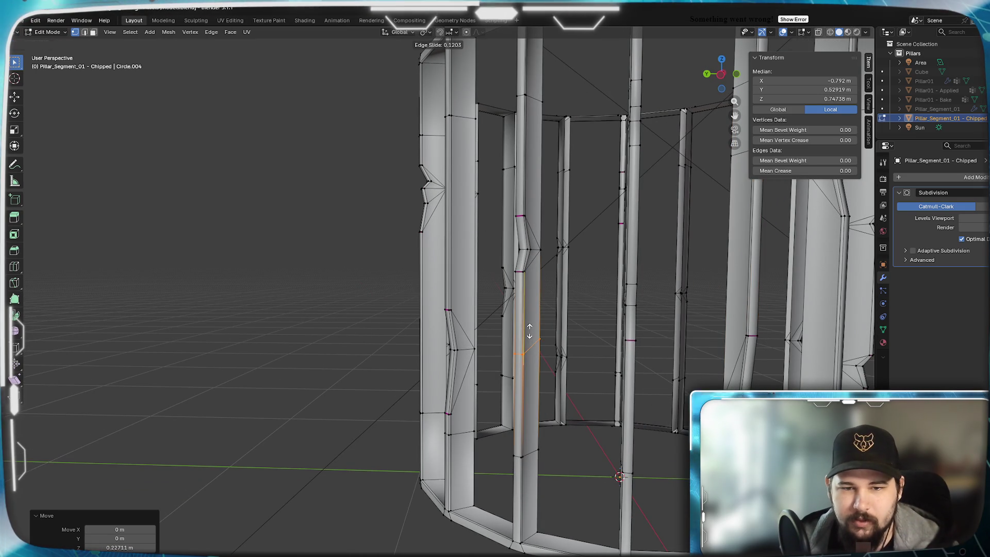
Centre the pending loop cut and flatten it to zero height
right_click(530, 331)
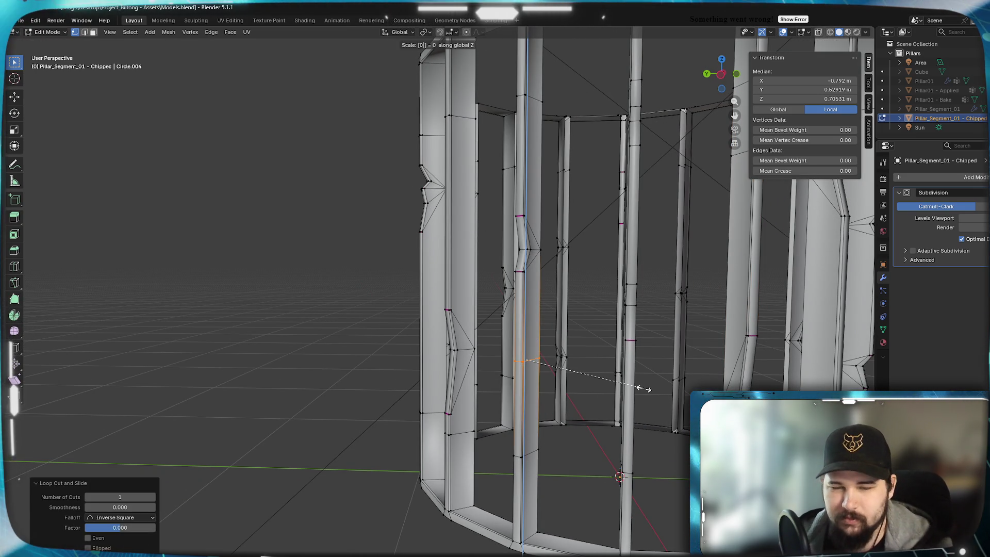
key("Return")
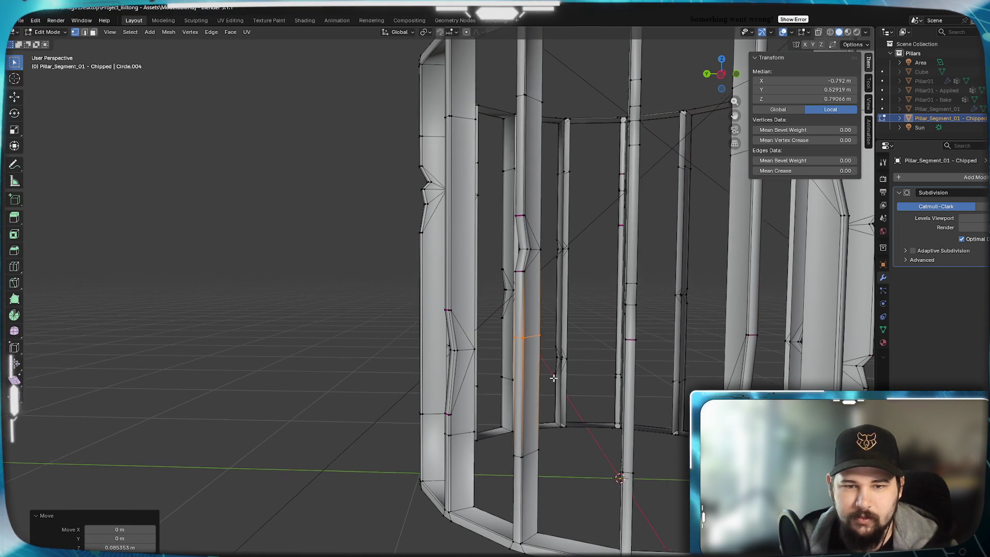
scroll(553, 379, "down", 5)
mouse_move(625, 369)
middle_mouse_down()
mouse_move(634, 364)
mouse_move(578, 368)
mouse_move(528, 350)
mouse_move(531, 371)
mouse_move(541, 361)
mouse_move(532, 370)
middle_mouse_up()
scroll(565, 369, "up", 6)
scroll(529, 350, "down", 3)
scroll(515, 368, "up", 4)
scroll(515, 368, "down", 2)
Cut a centred loop into another pillar, scale it flat along Z, and move it vertically
left_click(488, 291)
right_click(488, 291)
key("s")
key("z")
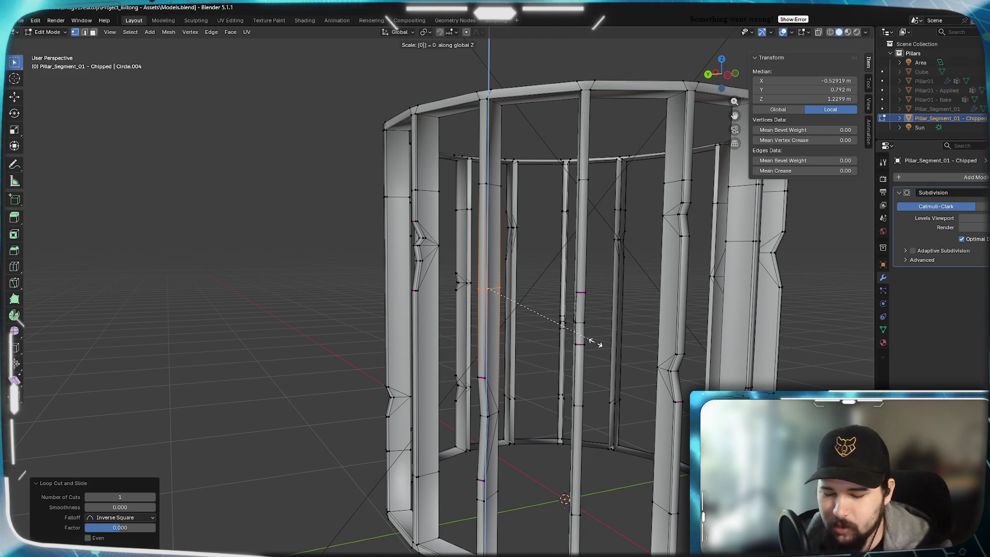
key("Return")
key("z")
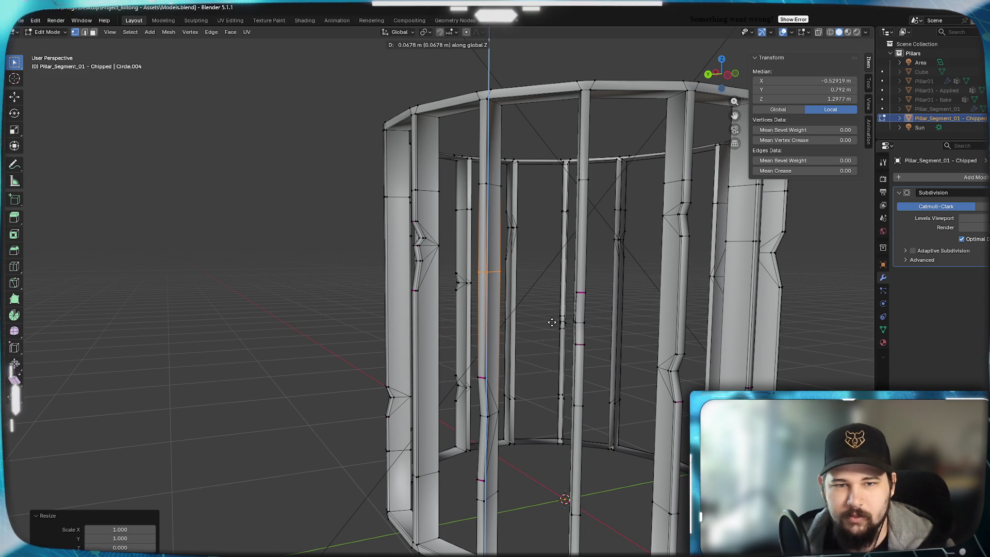
left_click(552, 322)
mouse_move(552, 322)
middle_mouse_down()
mouse_move(562, 354)
mouse_move(504, 353)
mouse_move(469, 386)
middle_mouse_up()
scroll(562, 354, "up", 5)
Cut a flattened loop into the left pillar and lower it about 0.117 m along Z
left_click(467, 384, "alt")
key("g")
key("g")
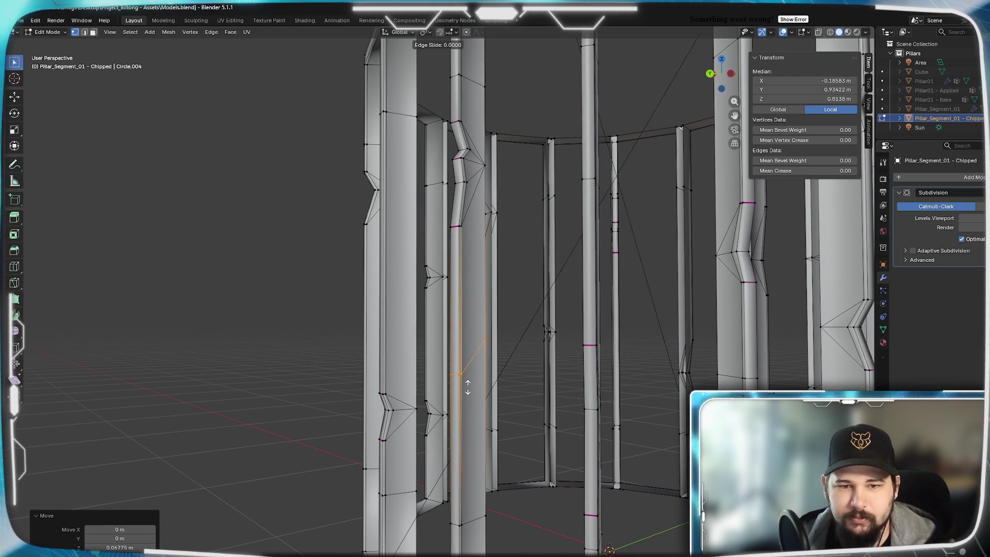
right_click(467, 386)
key("s")
key("z")
key("0")
key("Return")
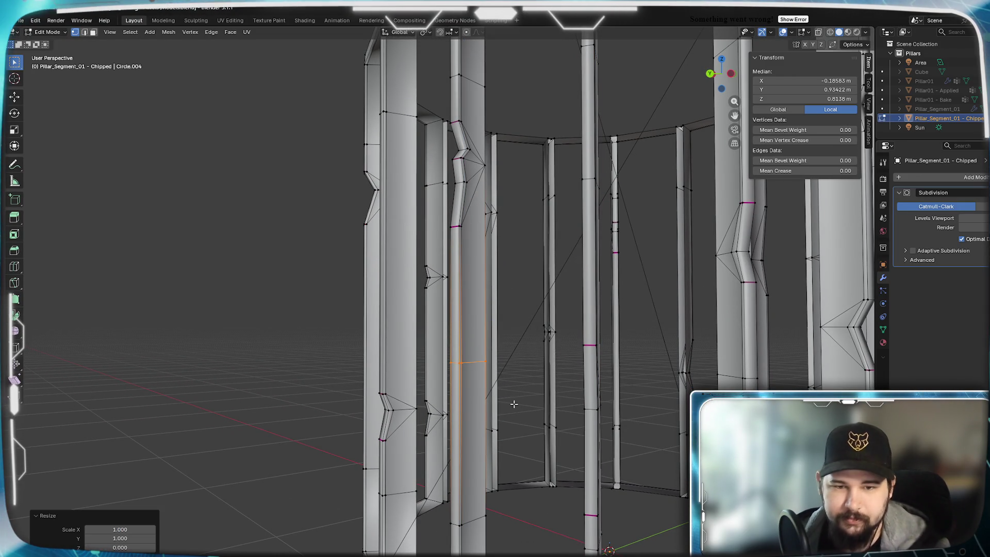
key("z")
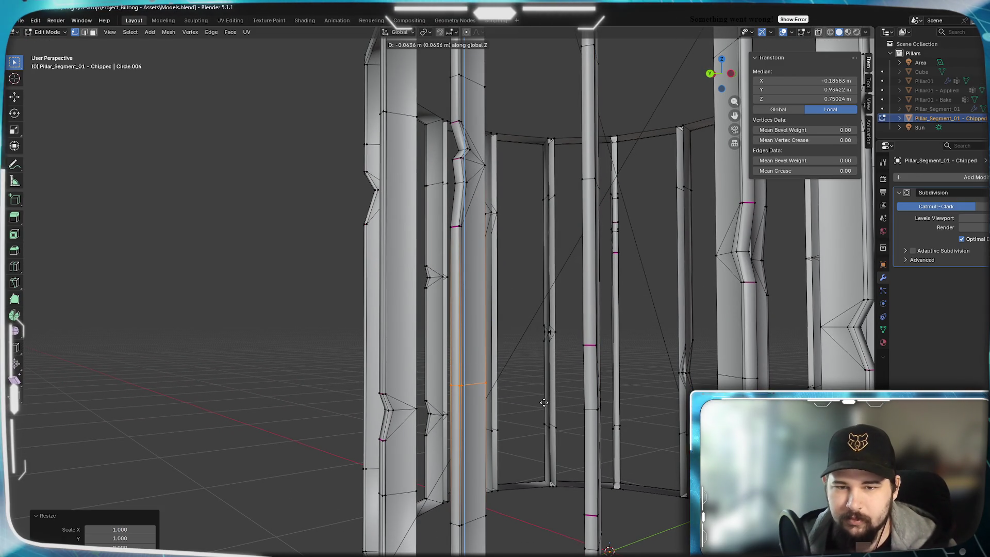
left_click(539, 420)
mouse_move(538, 420)
middle_mouse_down()
mouse_move(557, 425)
mouse_move(526, 430)
mouse_move(538, 426)
middle_mouse_up()
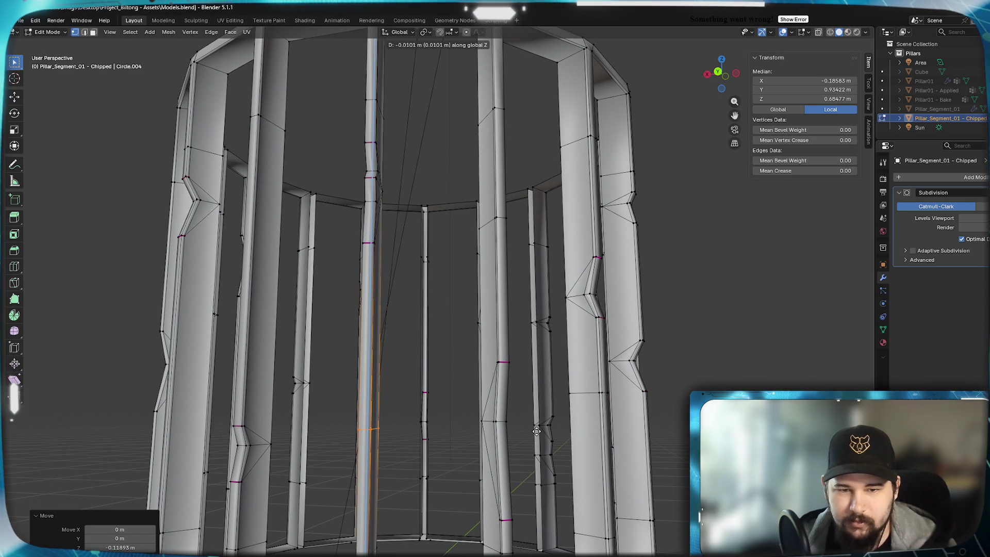
mouse_move(389, 419)
middle_mouse_down()
mouse_move(503, 369)
mouse_move(481, 365)
mouse_move(482, 331)
mouse_move(544, 329)
mouse_move(458, 346)
mouse_move(499, 342)
middle_mouse_up()
left_click(480, 325)
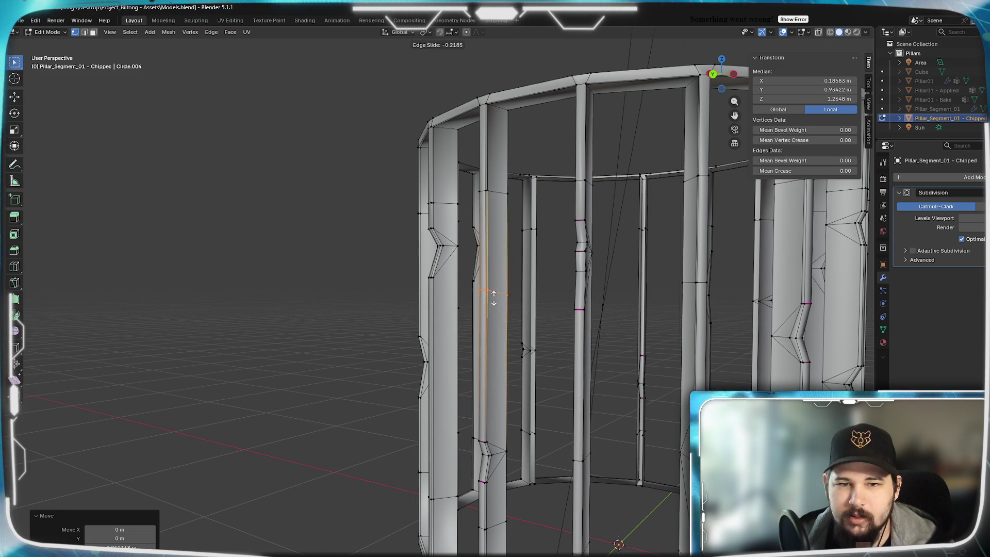
Centre the left pillar's new loop and flatten it to zero height
left_click(481, 326)
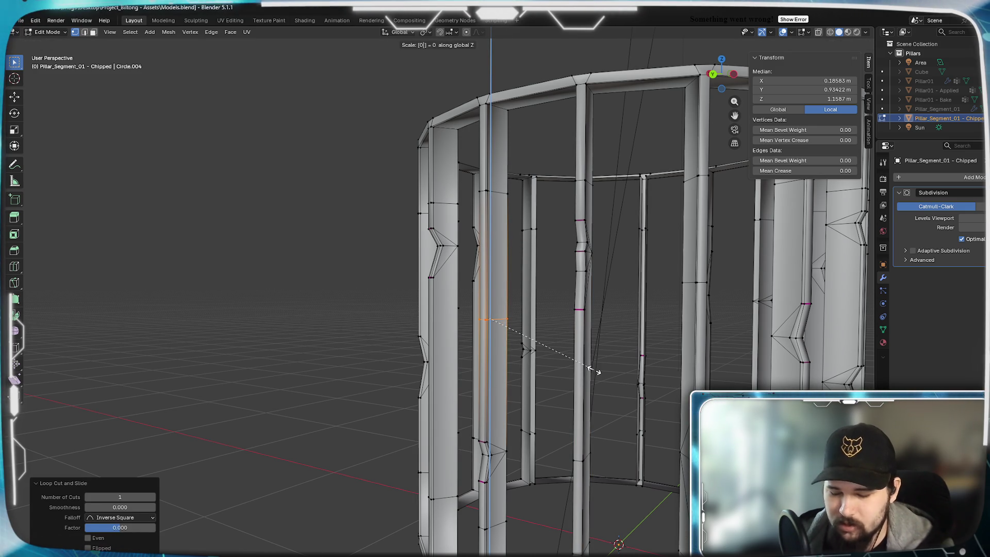
key("Return")
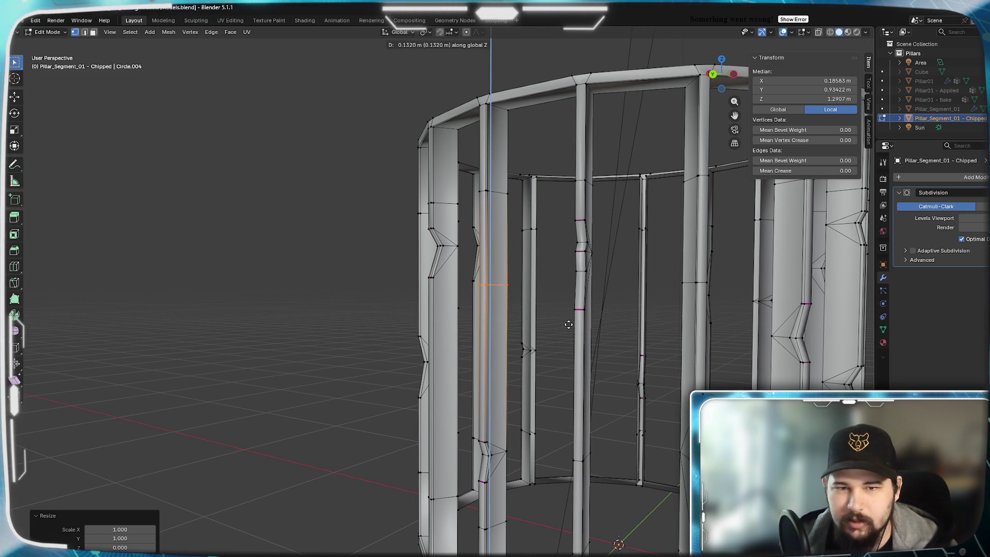
mouse_move(518, 345)
middle_mouse_down()
mouse_move(493, 323)
mouse_move(475, 325)
mouse_move(490, 324)
mouse_move(395, 356)
mouse_move(447, 342)
mouse_move(399, 356)
mouse_move(418, 361)
mouse_move(426, 347)
mouse_move(370, 361)
middle_mouse_up()
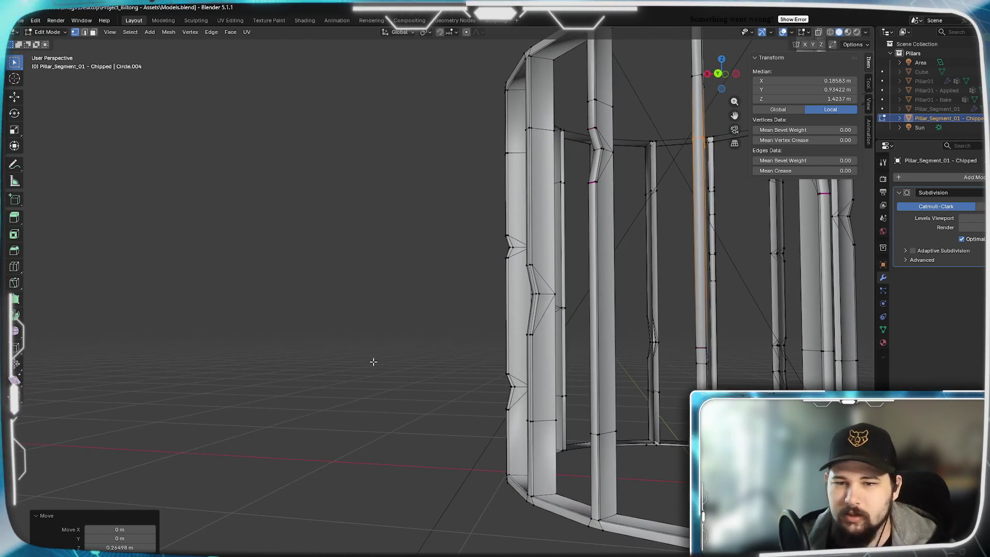
mouse_move(628, 336)
middle_mouse_down()
mouse_move(581, 373)
mouse_move(565, 372)
middle_mouse_up()
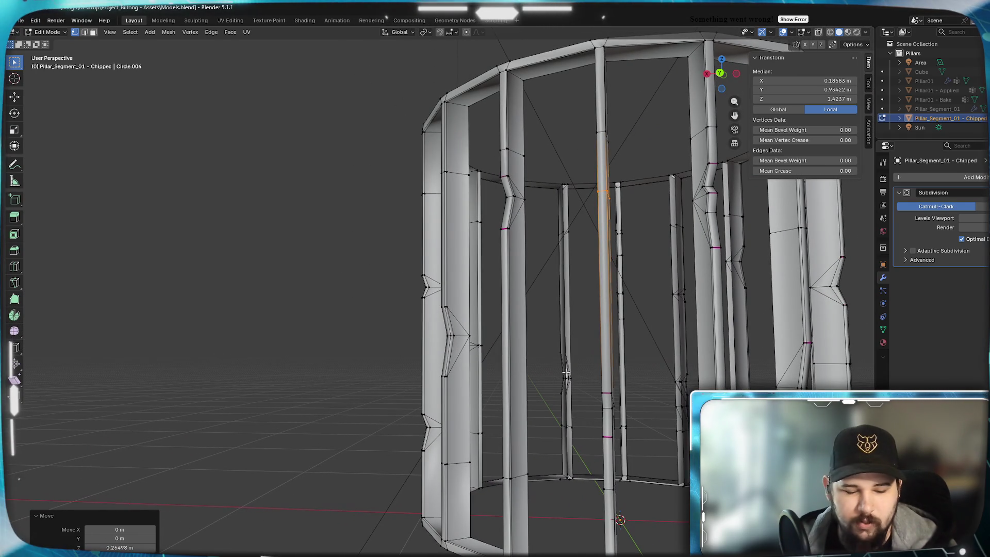
Cut another centred loop into a further pillar and flatten it to zero Z height
left_click(516, 386)
right_click(513, 400)
key("z")
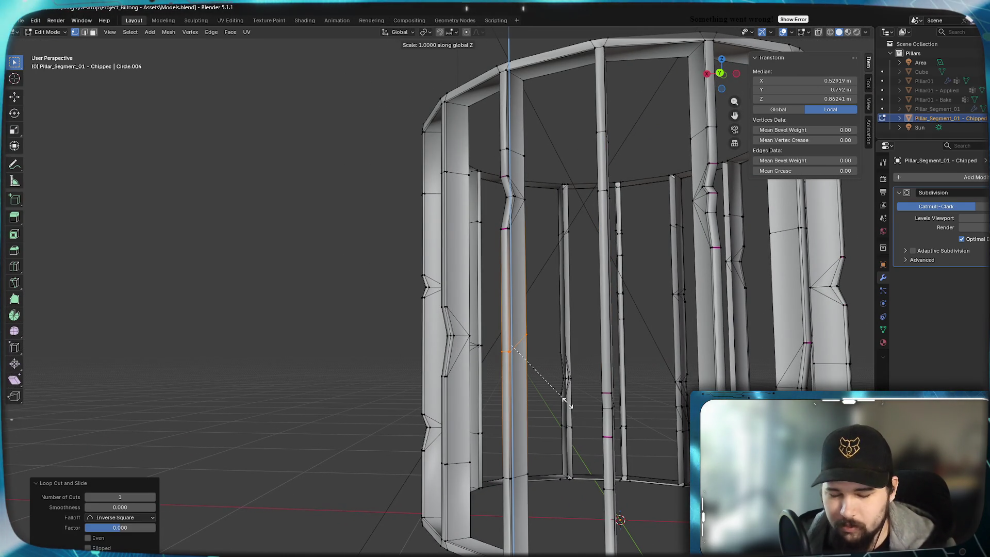
key("0")
key("Return")
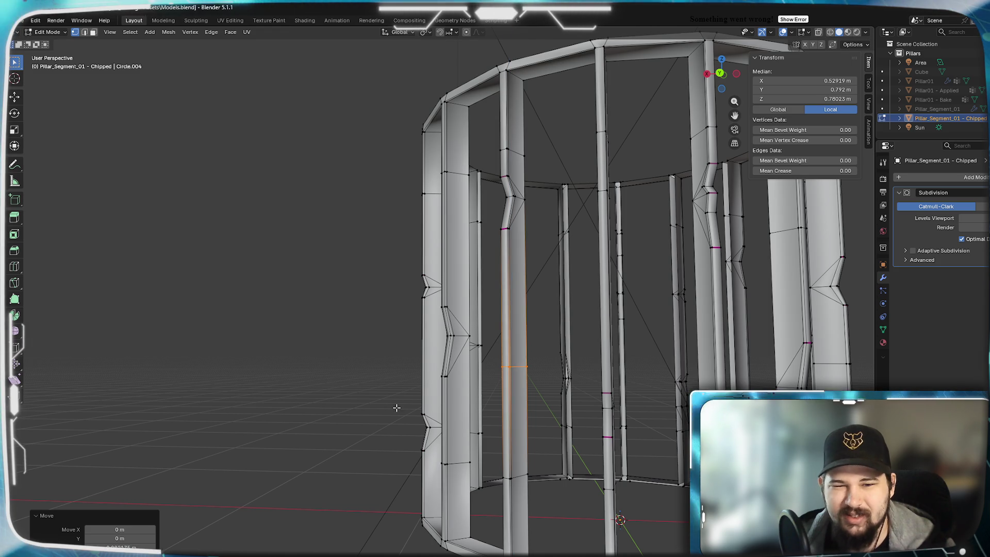
mouse_move(397, 411)
middle_mouse_down()
mouse_move(468, 393)
mouse_move(386, 397)
mouse_move(552, 393)
mouse_move(559, 371)
middle_mouse_up()
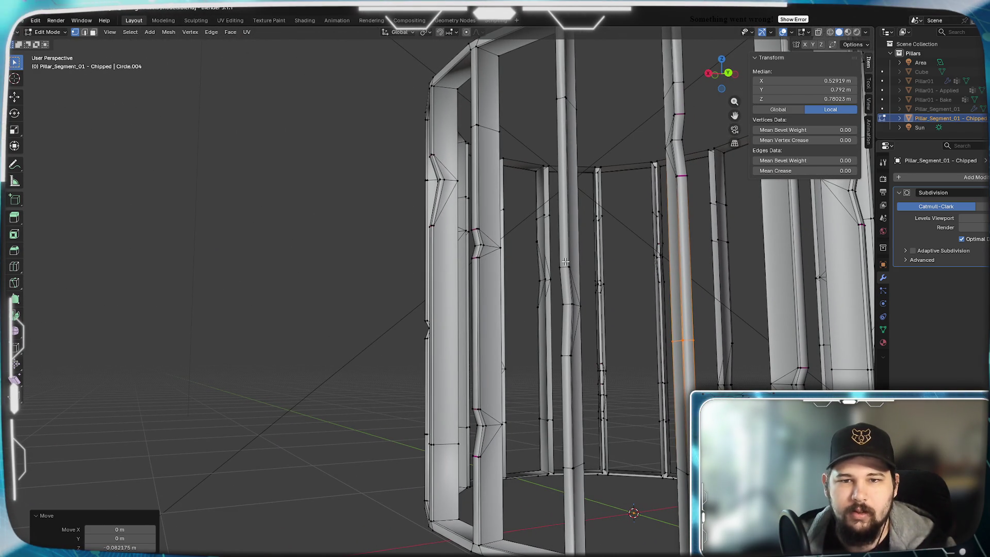
mouse_move(567, 346)
middle_mouse_down()
mouse_move(536, 344)
mouse_move(558, 347)
mouse_move(573, 323)
mouse_move(544, 311)
mouse_move(564, 309)
mouse_move(576, 347)
mouse_move(566, 350)
middle_mouse_up()
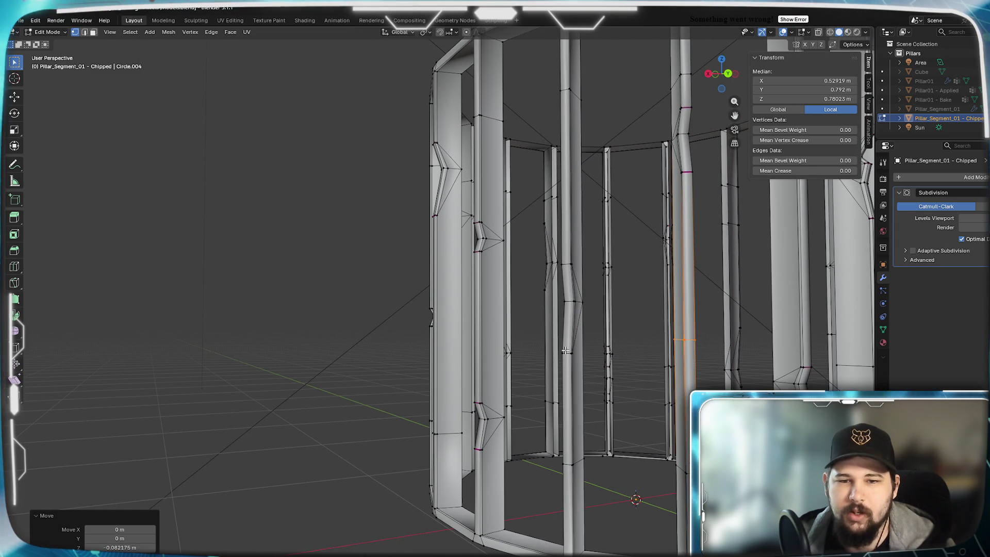
scroll(610, 341, "down", 6)
mouse_move(610, 341)
middle_mouse_down()
mouse_move(582, 342)
mouse_move(569, 293)
middle_mouse_up()
scroll(582, 342, "up", 3)
scroll(537, 355, "down", 3)
middle_click_drag(568, 359, 506, 358)
scroll(550, 372, "up", 3)
scroll(577, 352, "down", 3)
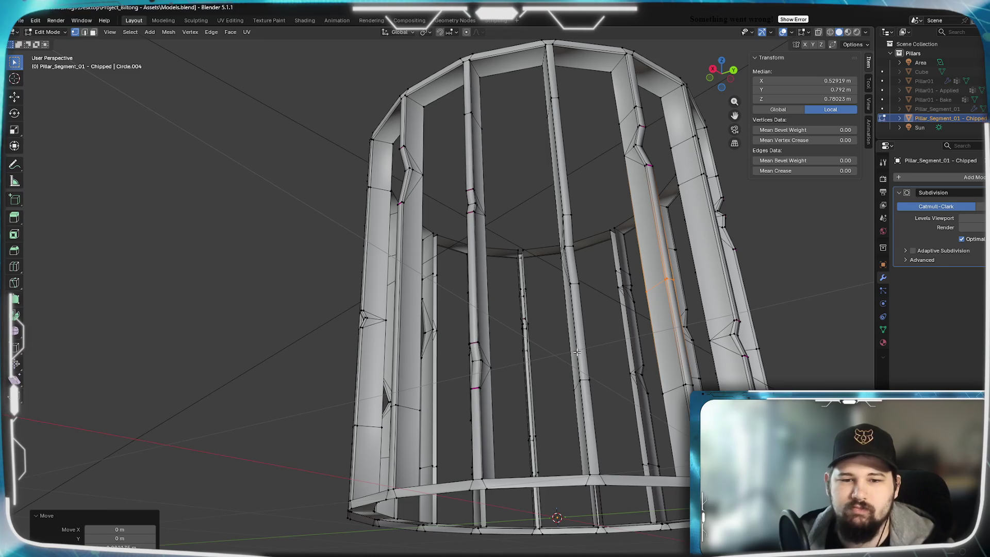
middle_click_drag(577, 352, 531, 378)
scroll(576, 352, "up", 4)
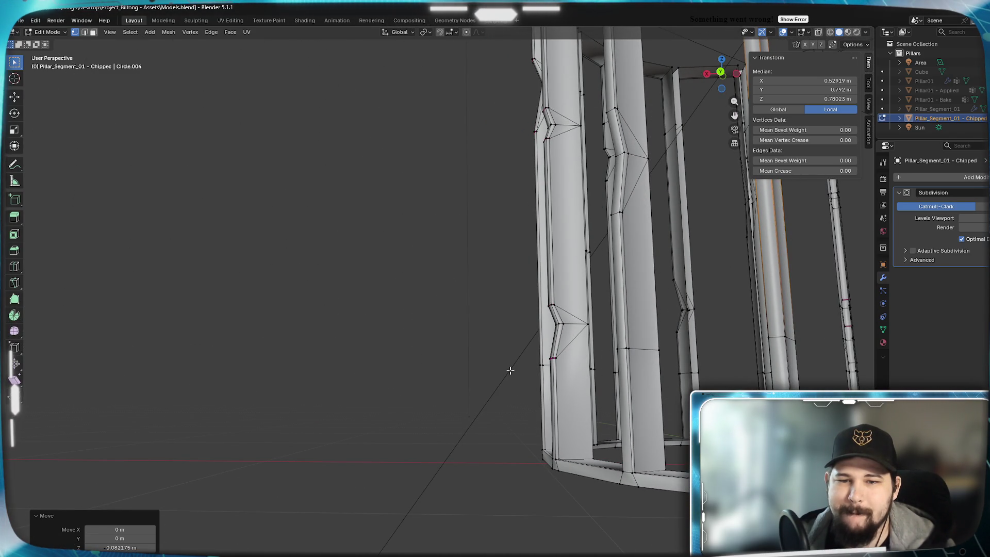
mouse_move(509, 370)
middle_mouse_down()
mouse_move(672, 349)
mouse_move(513, 368)
middle_mouse_up()
scroll(514, 369, "down", 5)
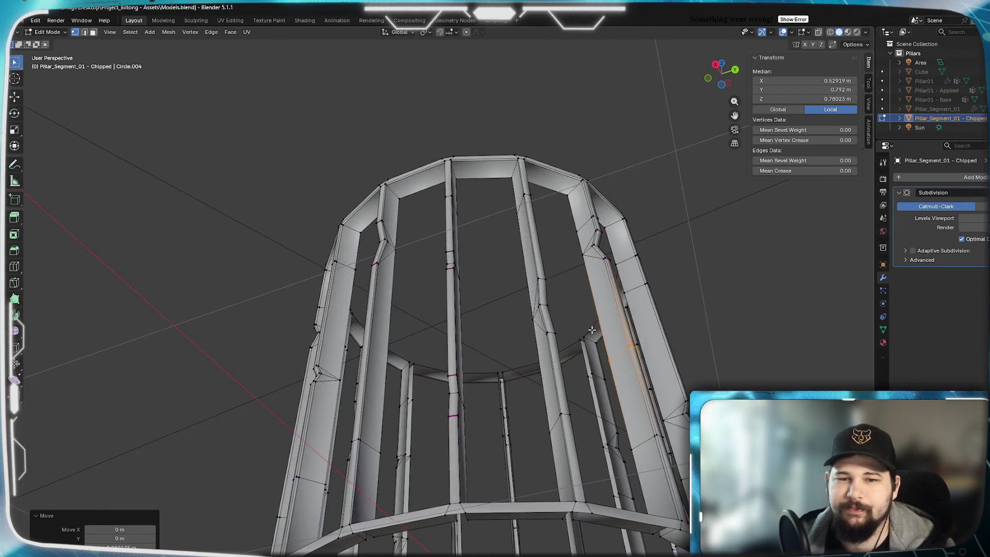
scroll(536, 365, "up", 6)
mouse_move(568, 304)
middle_mouse_down()
mouse_move(521, 402)
mouse_move(588, 332)
middle_mouse_up()
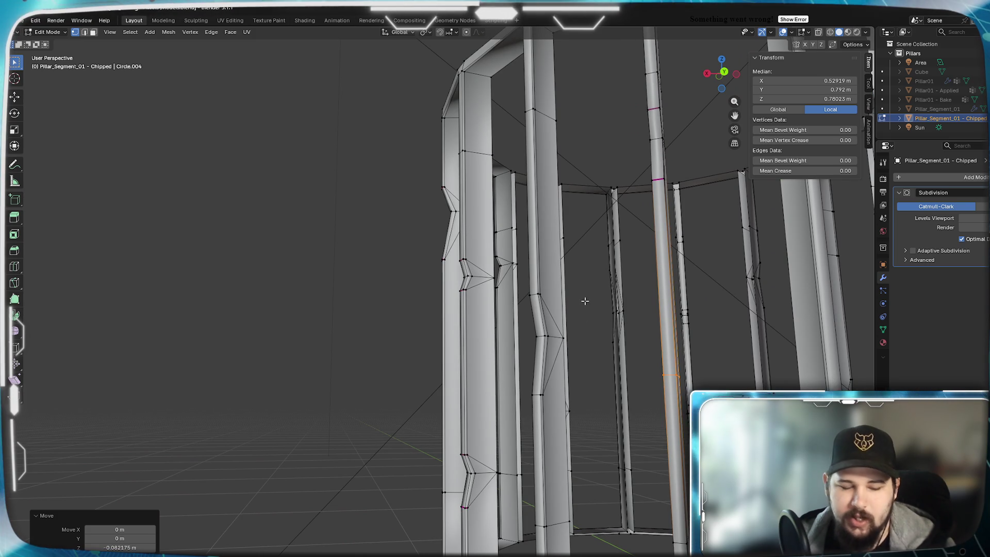
left_click(556, 240)
right_click(548, 194)
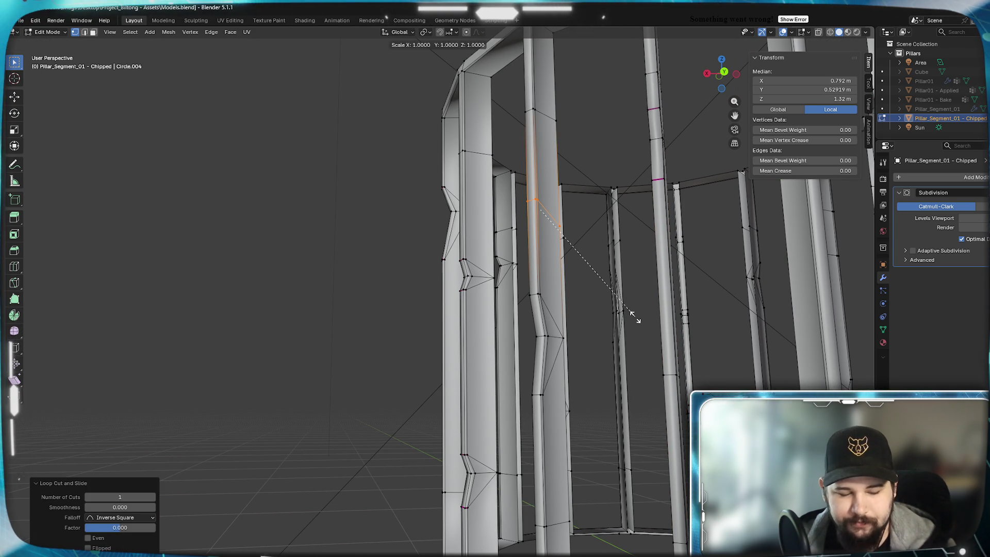
Flatten the new loop to zero along Z and orbit the ring to check it
key("Return")
key("KP_3")
middle_click_drag(612, 310, 537, 312)
mouse_move(494, 381)
middle_mouse_down()
mouse_move(521, 360)
mouse_move(591, 342)
middle_mouse_up()
scroll(554, 336, "down", 3)
scroll(513, 342, "up", 3)
scroll(512, 342, "down", 3)
Reframe the pillar ring and cut a new vertical loop into the next pillar
mouse_move(488, 388)
middle_mouse_down()
mouse_move(526, 327)
mouse_move(629, 360)
mouse_move(574, 312)
mouse_move(536, 323)
middle_mouse_up()
scroll(574, 311, "up", 2)
scroll(567, 316, "down", 3)
mouse_move(501, 269)
middle_mouse_down()
mouse_move(547, 347)
mouse_move(624, 256)
middle_mouse_up()
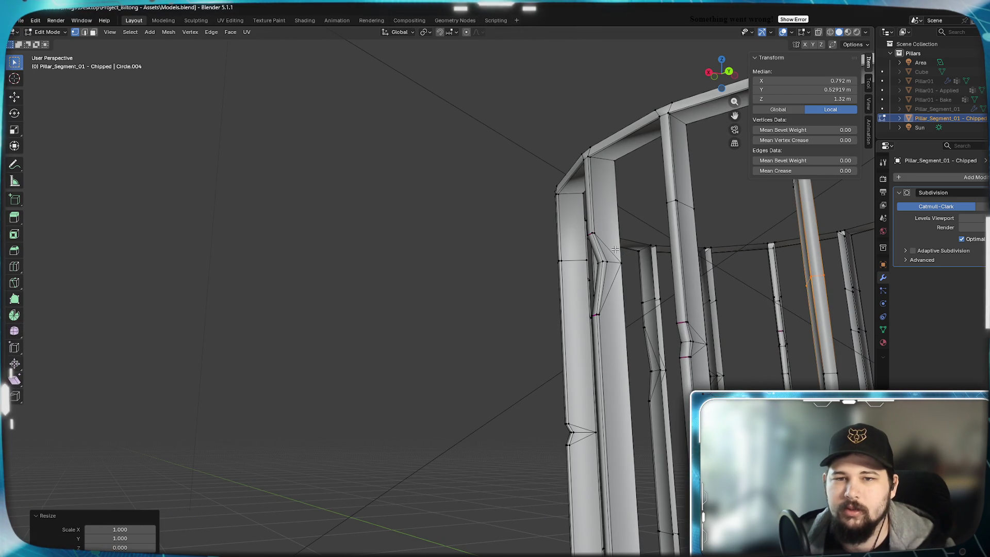
mouse_move(595, 318)
middle_mouse_down()
mouse_move(552, 287)
mouse_move(537, 303)
mouse_move(524, 384)
middle_mouse_up()
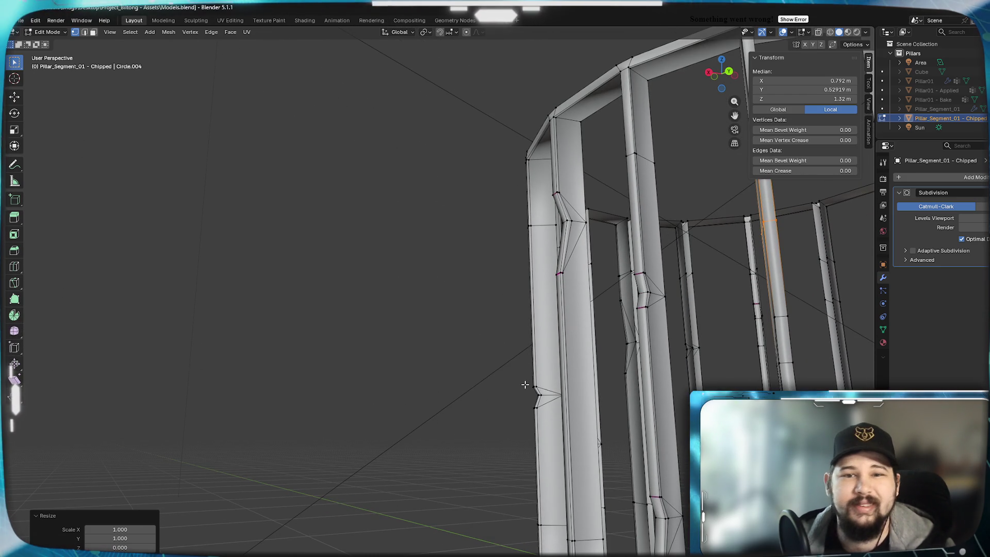
mouse_move(583, 359)
middle_mouse_down("shift")
mouse_move(562, 263)
mouse_move(560, 292)
middle_mouse_up("shift")
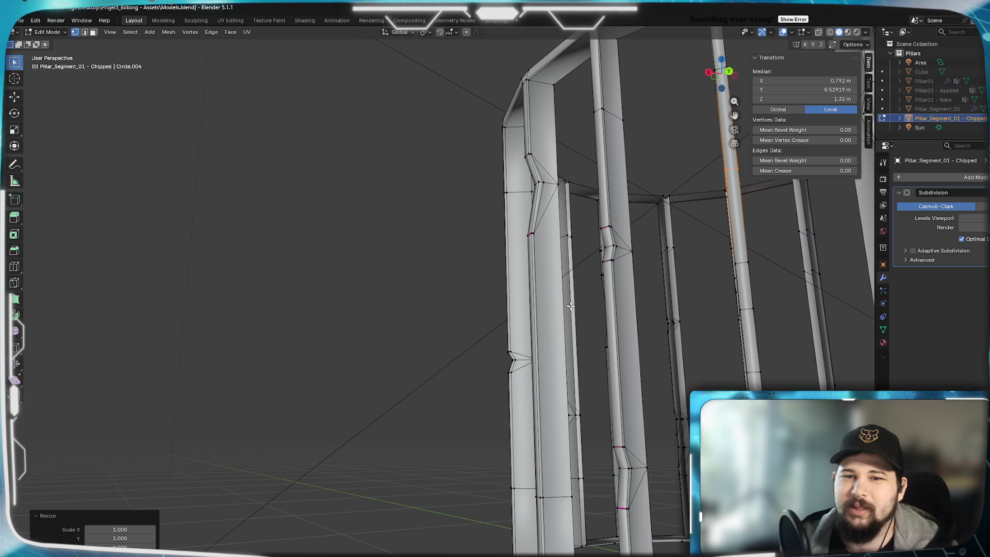
scroll(565, 304, "down", 6)
mouse_move(646, 346)
middle_mouse_down("shift")
mouse_move(612, 340)
mouse_move(627, 342)
middle_mouse_up("shift")
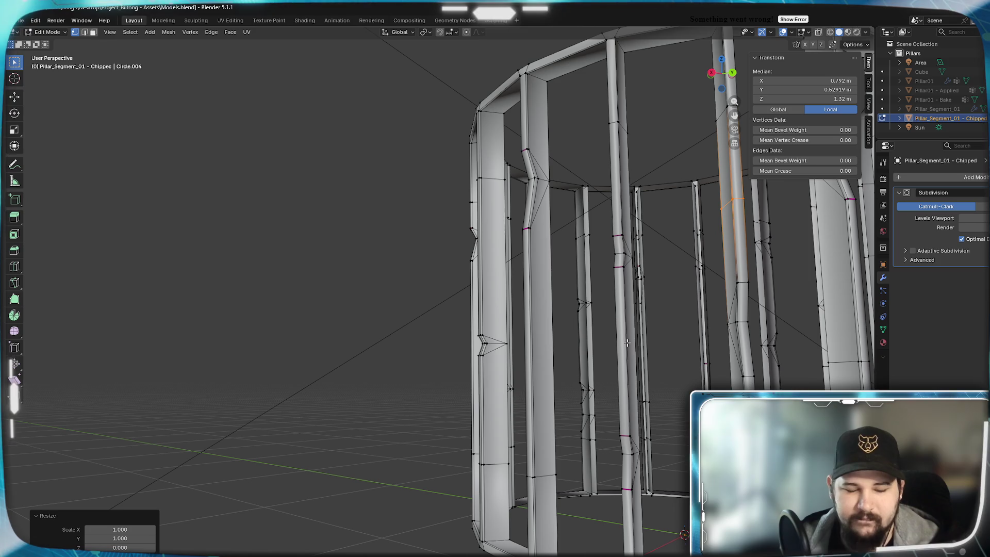
left_click(547, 335)
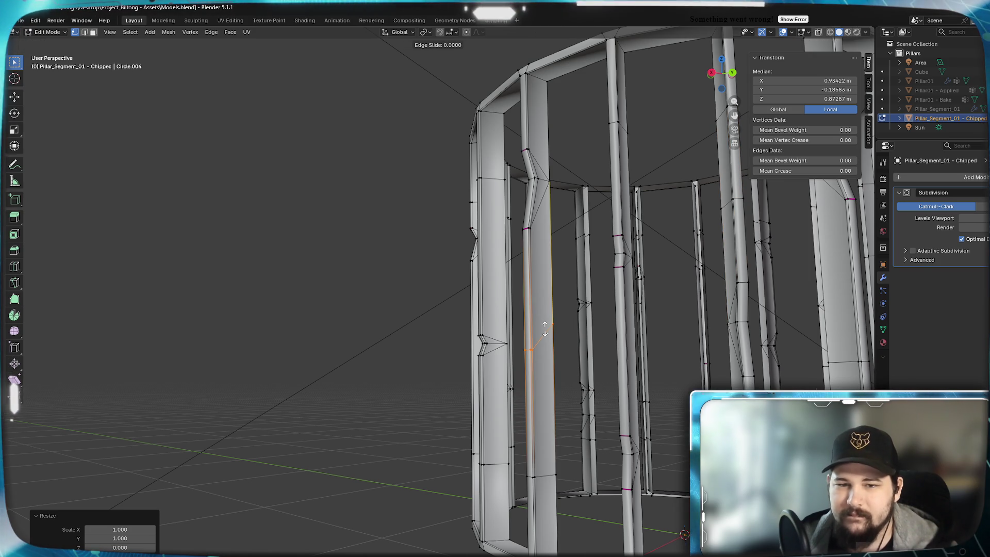
Keep the newest pillar loop centred and scale it flat to zero along Z
right_click(547, 320)
key("0")
key("Return")
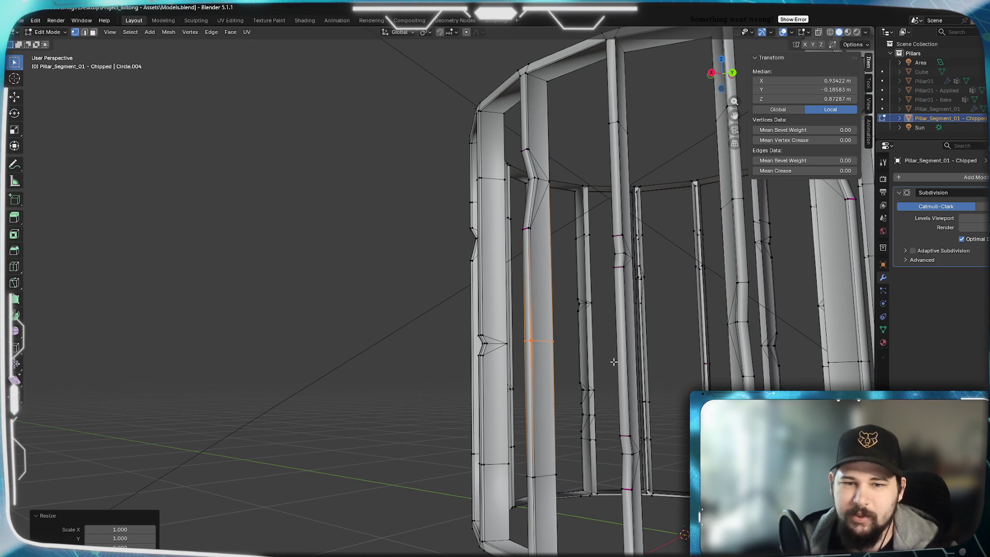
Orbit and zoom around the pillars to inspect the flattened loop
mouse_move(438, 401)
middle_mouse_down()
mouse_move(639, 430)
mouse_move(447, 409)
middle_mouse_up()
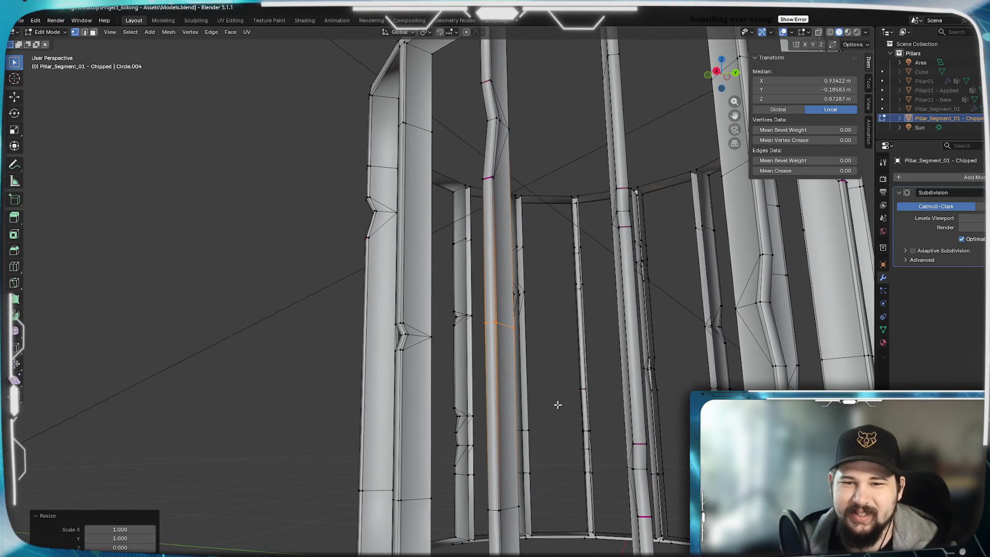
scroll(524, 428, "down", 5)
scroll(554, 431, "up", 5)
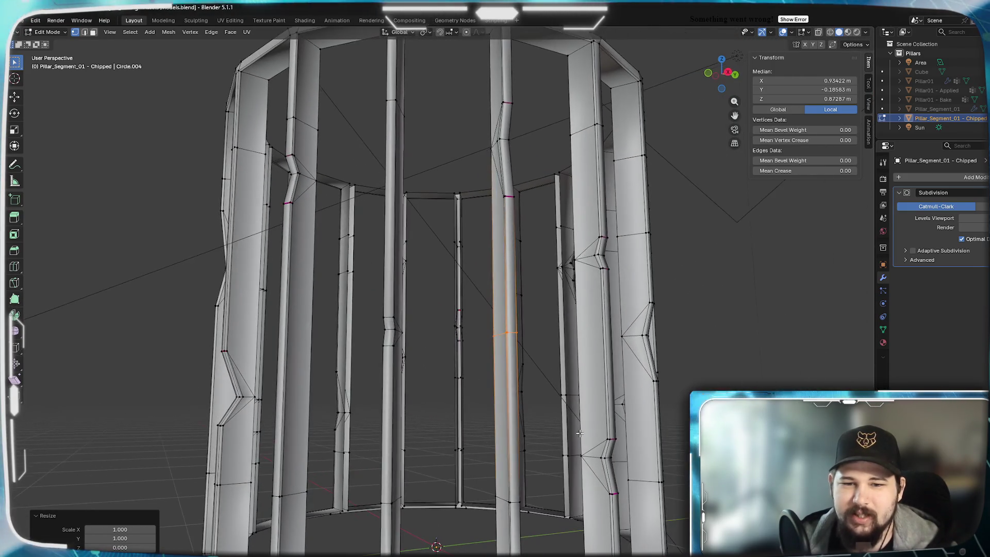
scroll(529, 435, "down", 4)
scroll(523, 393, "up", 6)
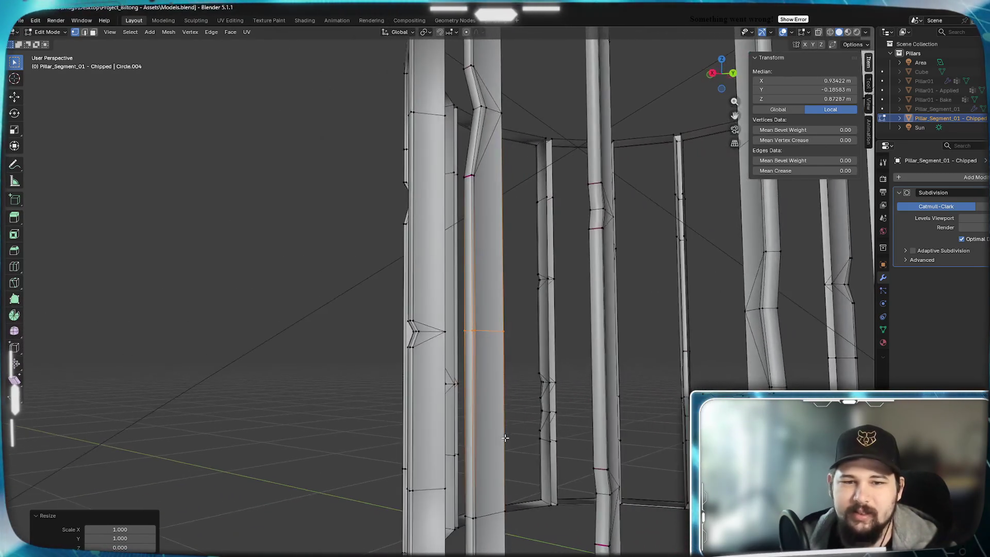
scroll(523, 393, "down", 5)
scroll(560, 393, "up", 5)
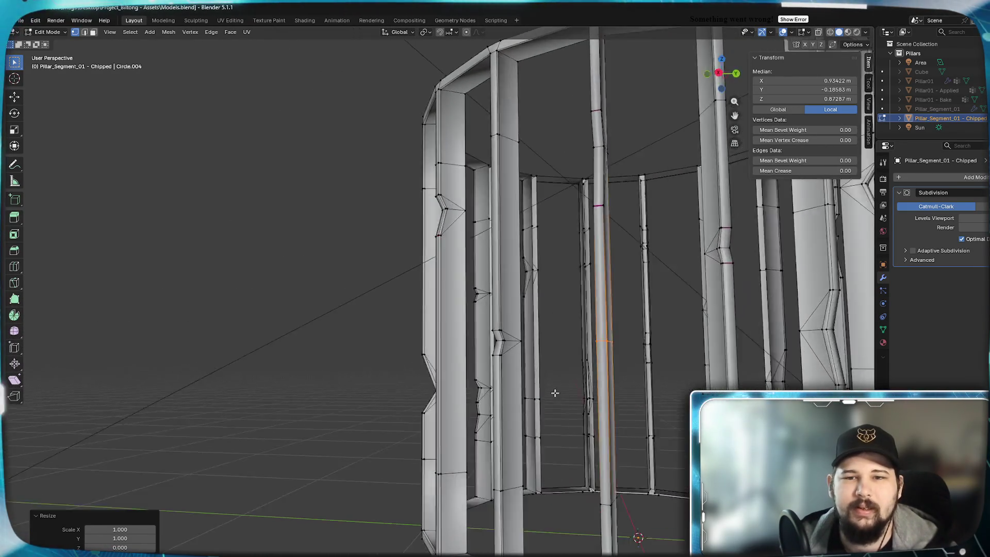
scroll(536, 392, "down", 5)
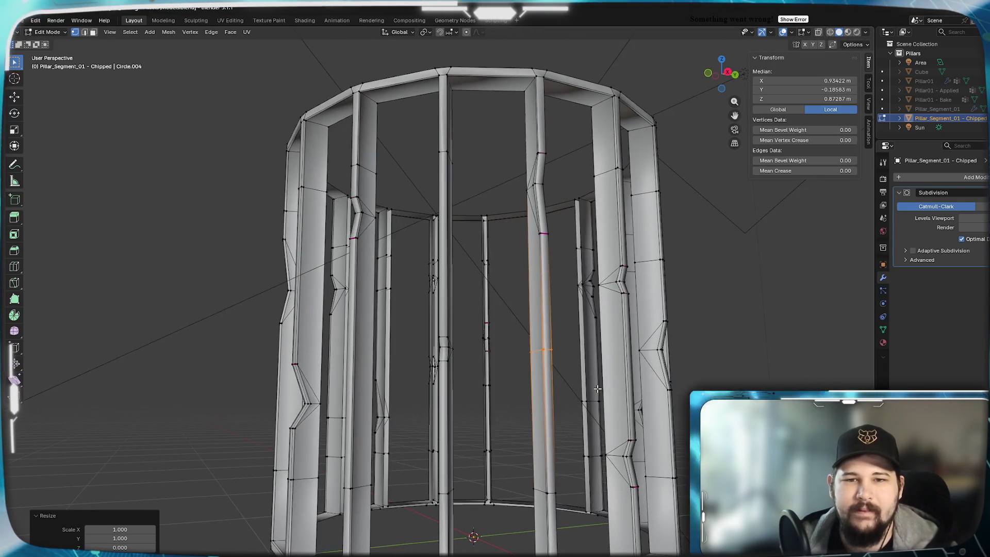
scroll(554, 392, "up", 5)
scroll(554, 393, "down", 3)
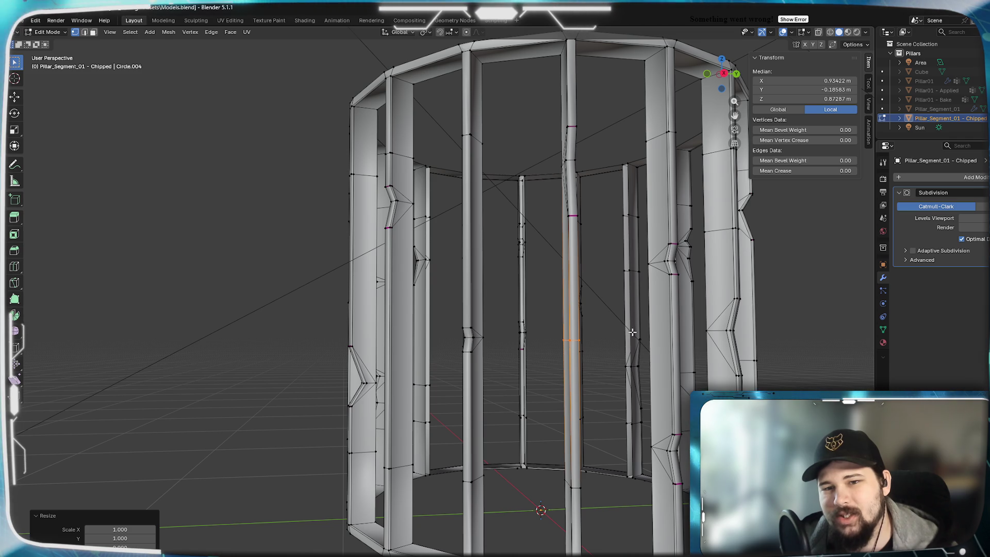
scroll(619, 320, "up", 5)
scroll(620, 321, "down", 4)
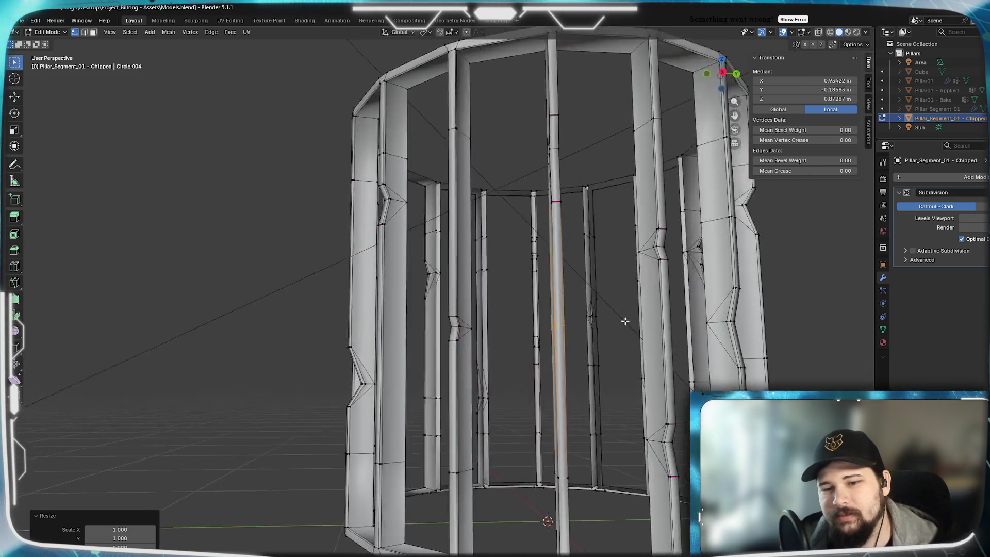
scroll(620, 322, "down", 3)
Switch to Object Mode to see the notches blended into the subdivided pillar ring
middle_click_drag(621, 321, 639, 318)
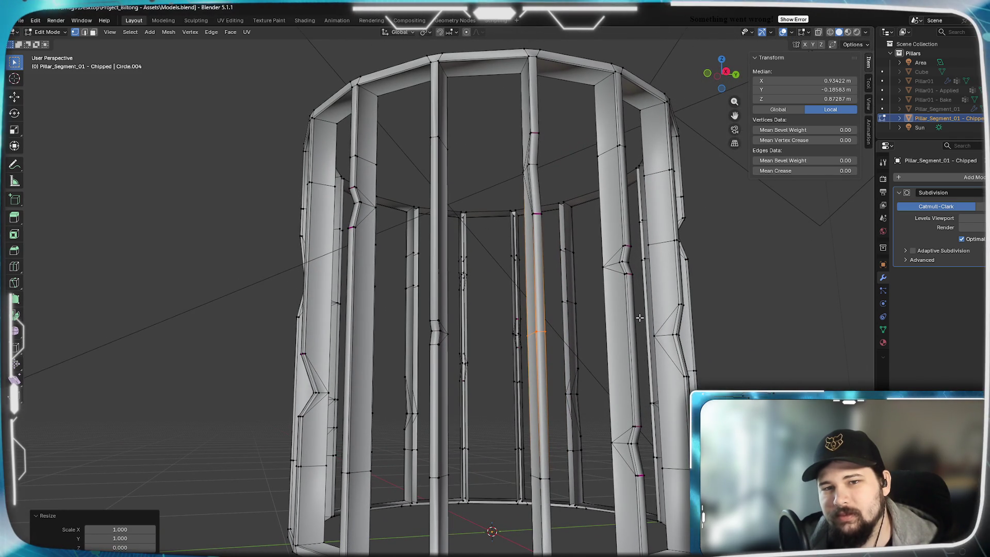
scroll(640, 317, "up", 4)
mouse_move(639, 318)
middle_mouse_down()
mouse_move(704, 330)
mouse_move(603, 309)
mouse_move(664, 331)
mouse_move(621, 335)
mouse_move(663, 327)
mouse_move(627, 323)
middle_mouse_up()
scroll(697, 329, "down", 3)
scroll(528, 251, "up", 6)
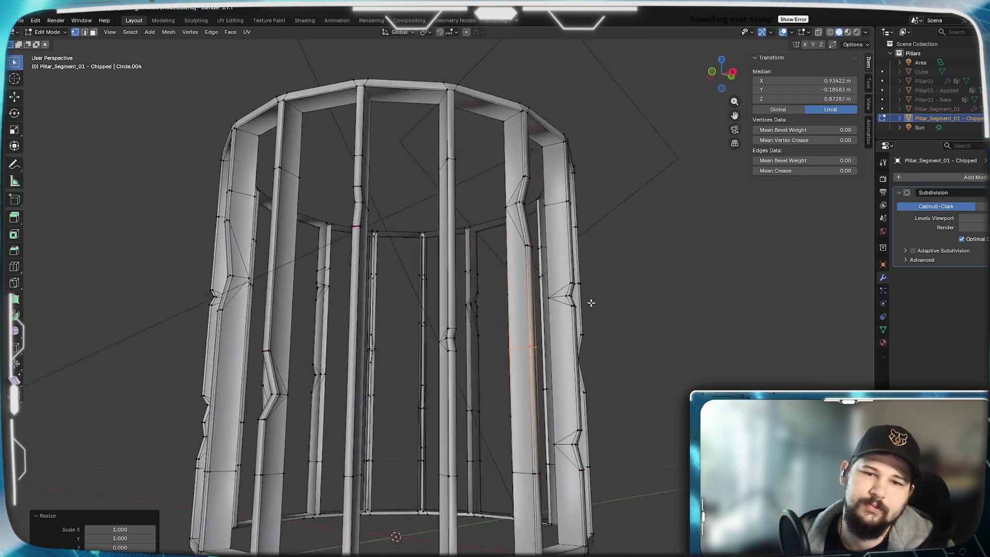
scroll(559, 303, "down", 3)
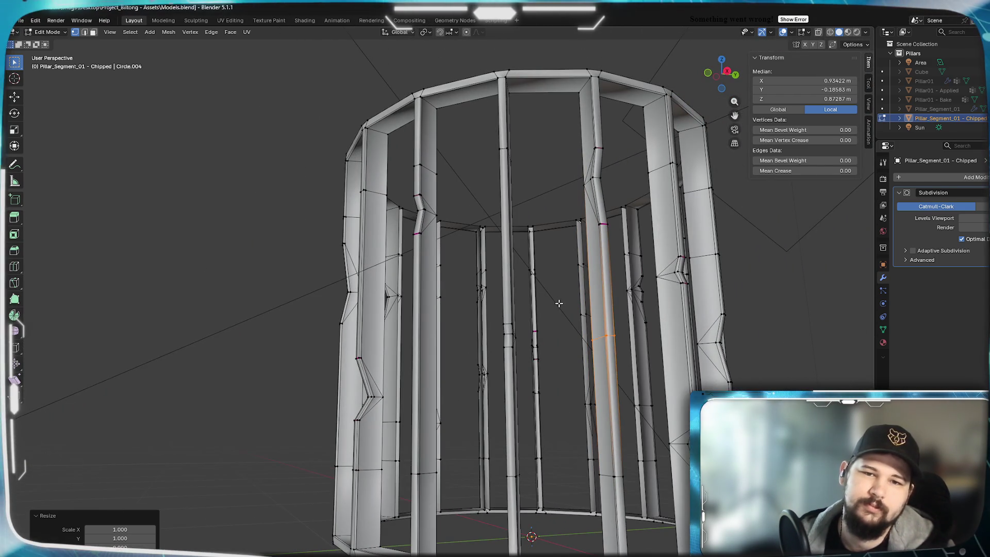
scroll(552, 302, "up", 5)
scroll(558, 289, "down", 5)
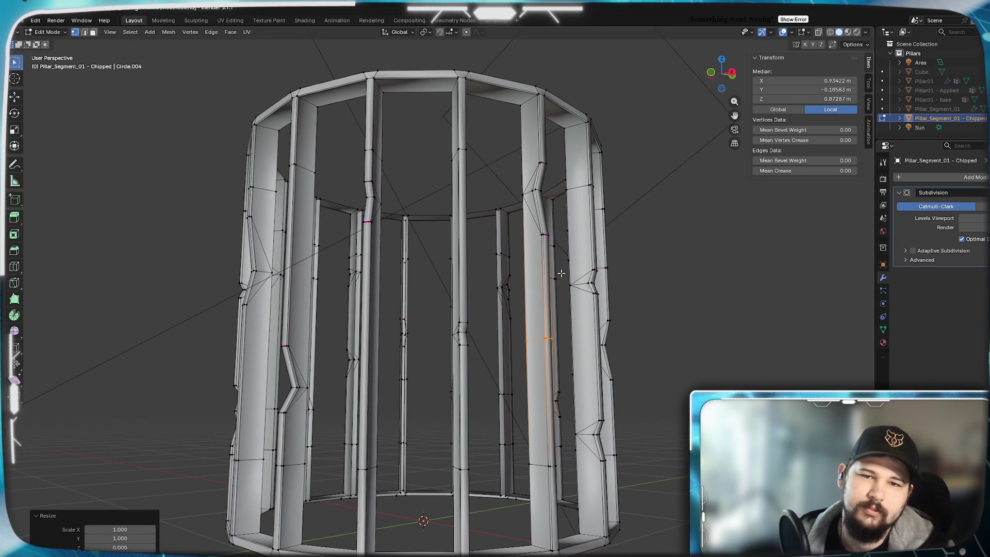
key("Tab")
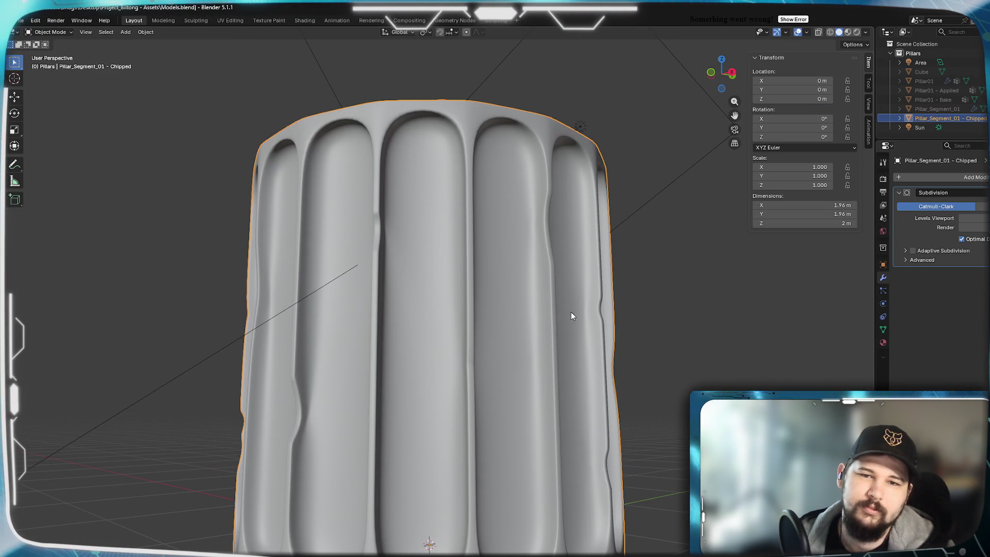